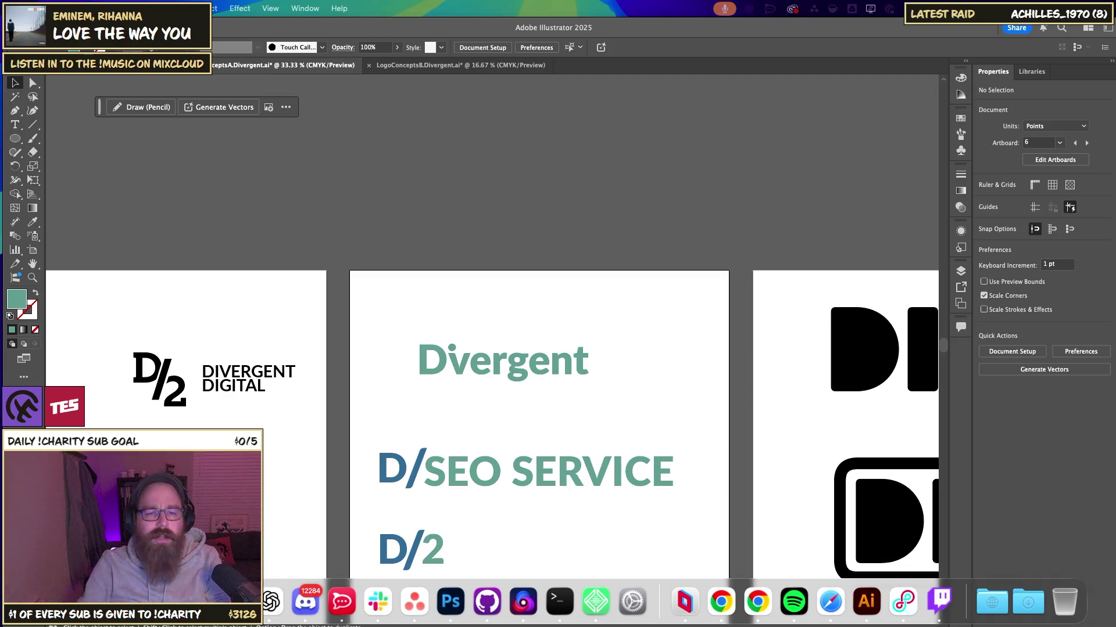
Place a new placeholder text object on the Dvergent artboard with the Type tool.
scroll(224, 331, down, 10)
scroll(224, 331, left, 10)
scroll(224, 331, up, 3)
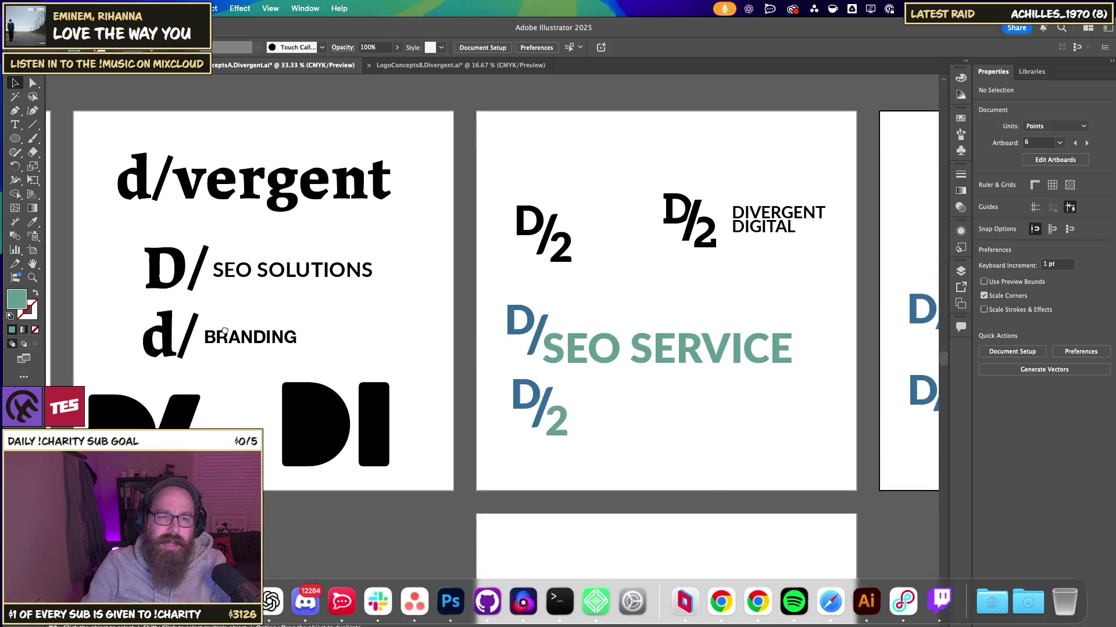
scroll(224, 330, left, 5)
scroll(224, 330, left, 3)
scroll(225, 330, right, 8)
scroll(144, 108, down, 5)
scroll(144, 108, right, 5)
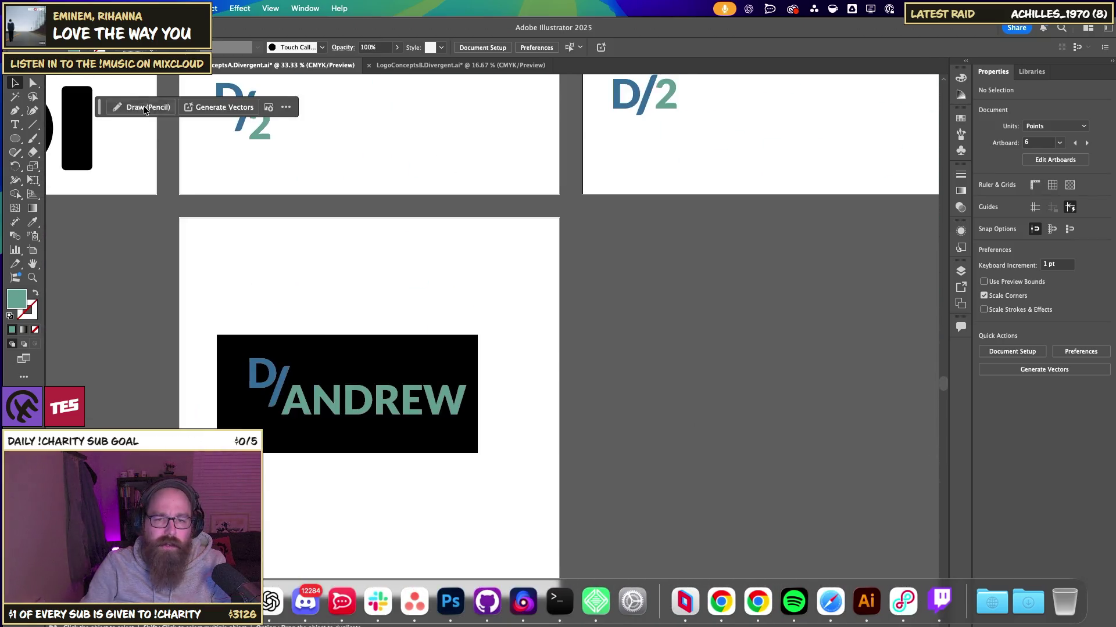
scroll(144, 107, down, 5)
scroll(333, 249, right, 5)
scroll(333, 316, up, 3)
scroll(337, 316, up, 3)
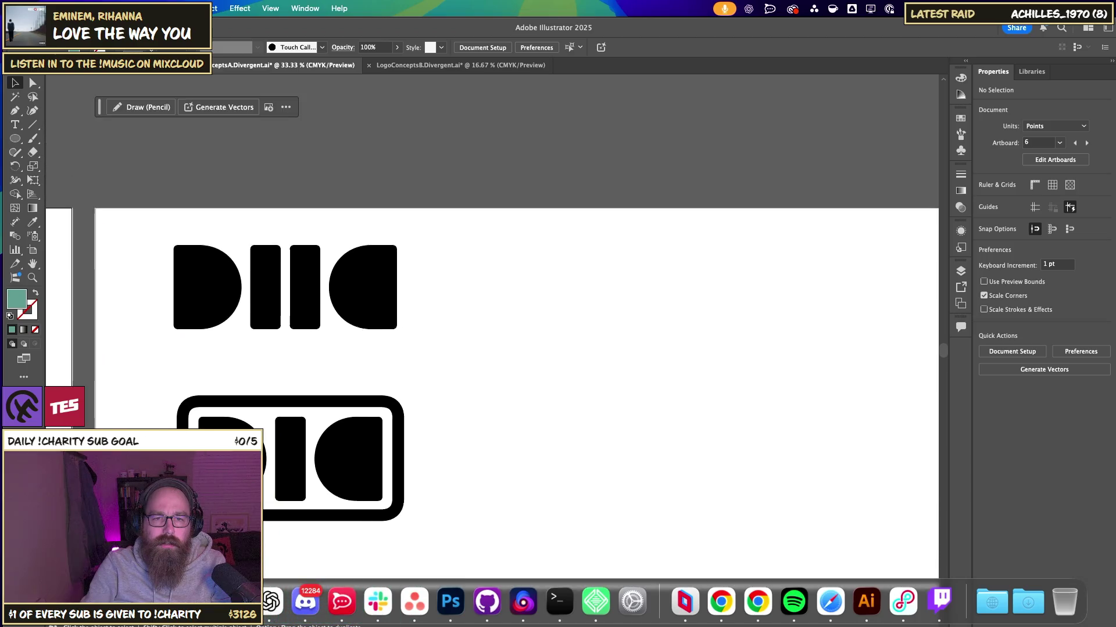
scroll(558, 309, left, 10)
scroll(559, 310, down, 3)
scroll(511, 288, left, 5)
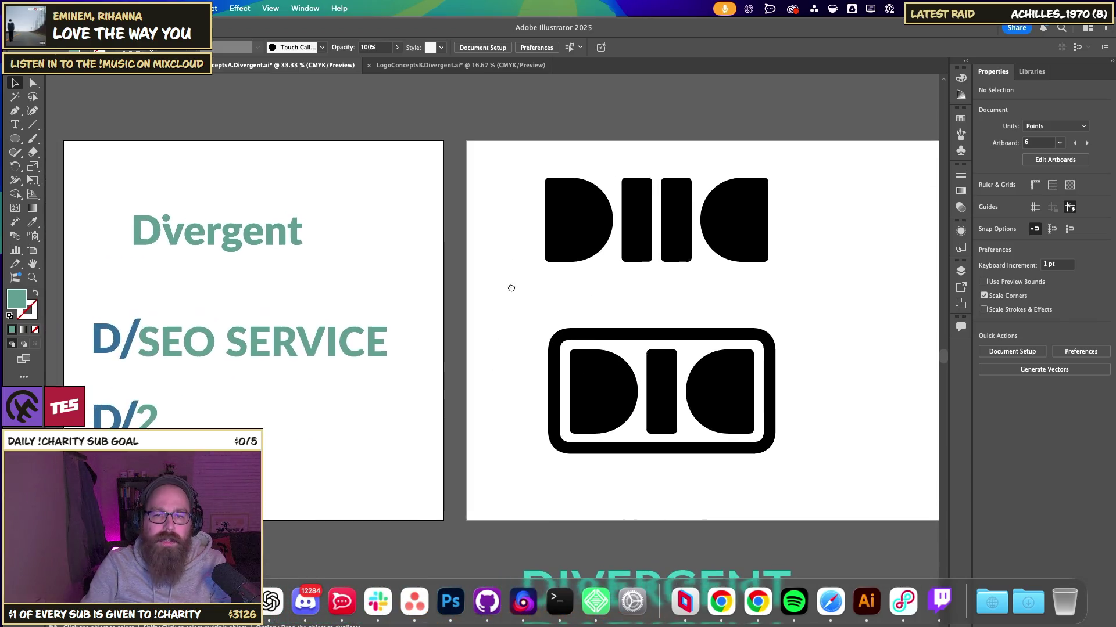
scroll(512, 288, right, 1)
scroll(469, 391, left, 10)
scroll(622, 312, up, 2)
scroll(623, 311, right, 2)
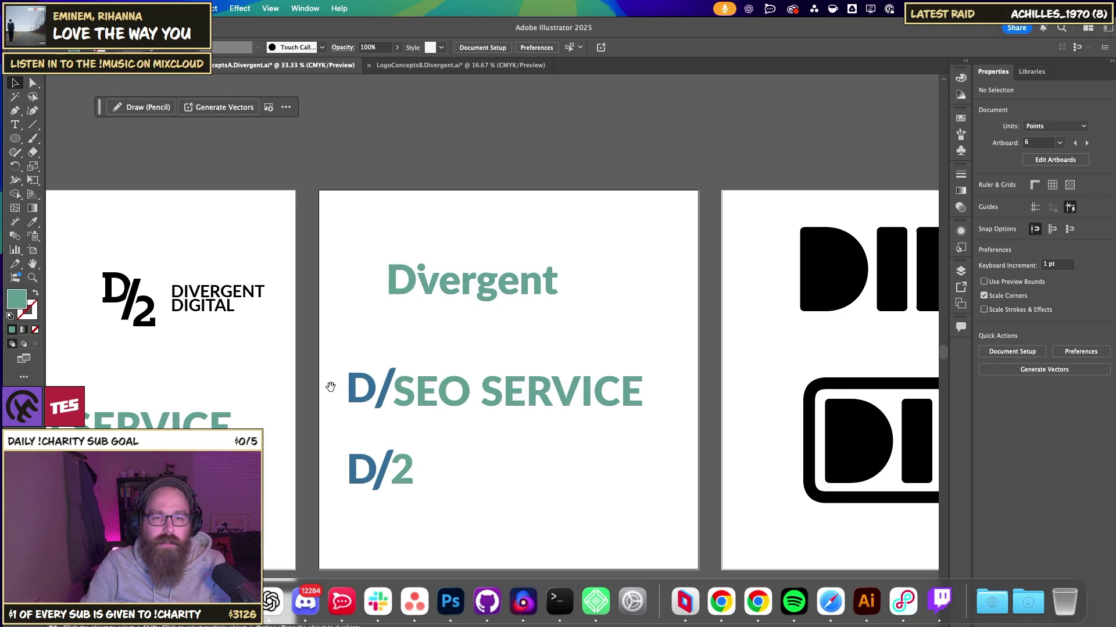
scroll(330, 387, left, 3)
scroll(290, 348, right, 10)
scroll(258, 317, left, 8)
scroll(258, 318, down, 2)
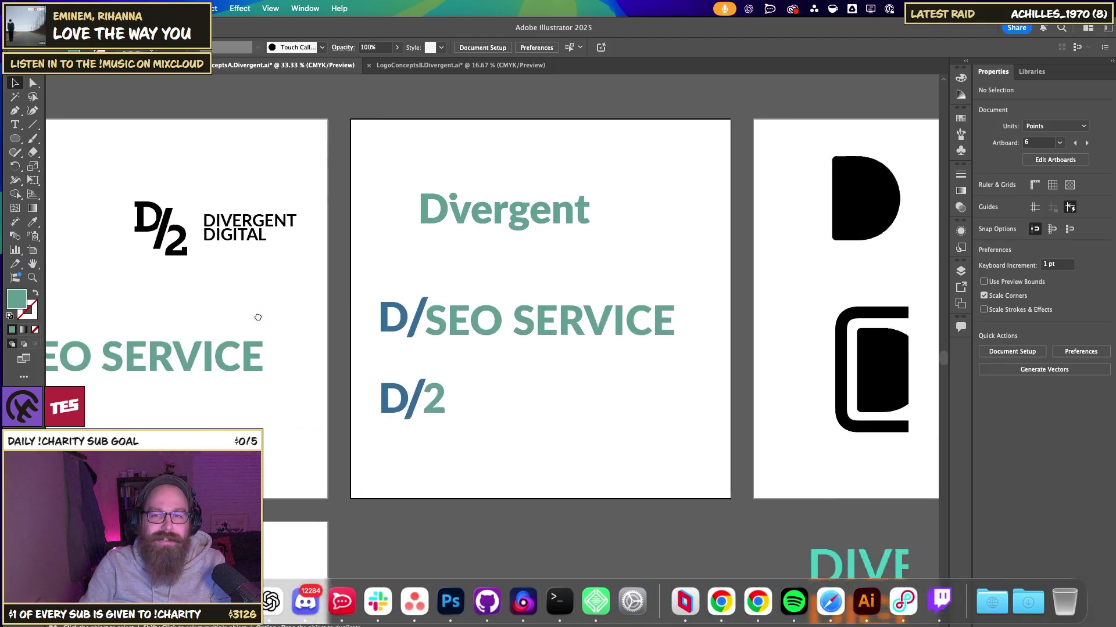
scroll(465, 349, right, 8)
scroll(378, 354, up, 3)
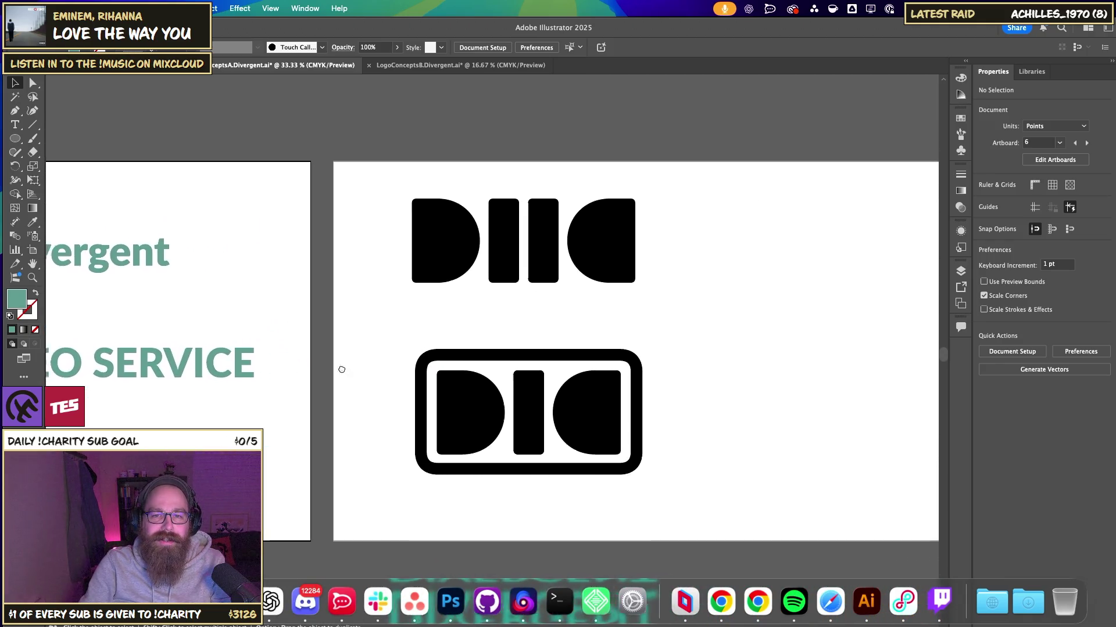
scroll(342, 370, down, 2)
scroll(341, 370, left, 3)
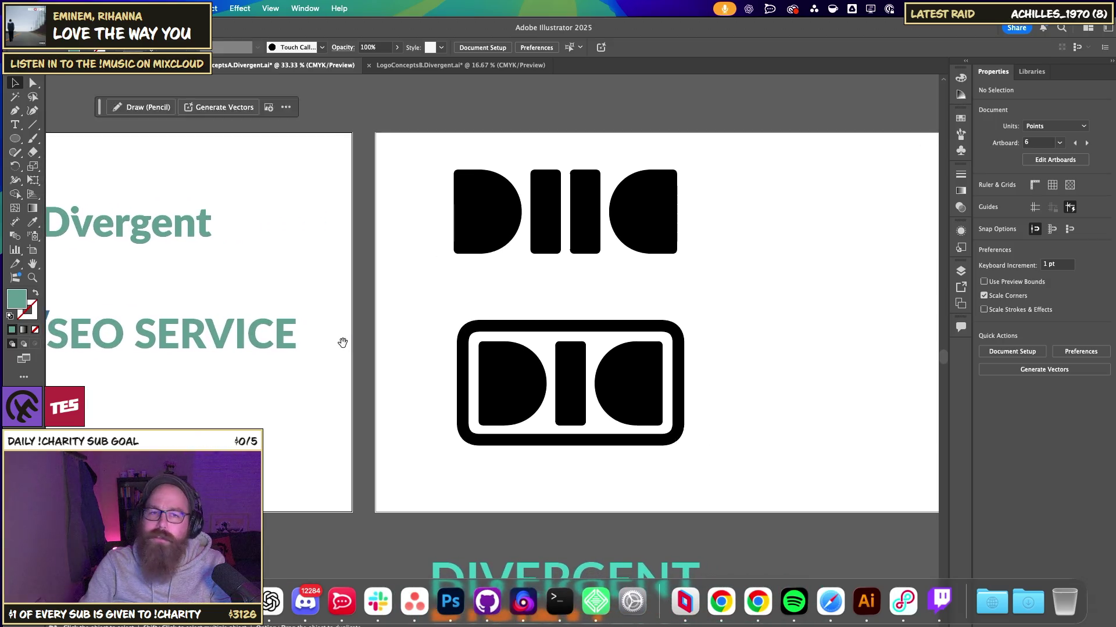
scroll(772, 366, left, 6)
scroll(453, 351, left, 2)
scroll(545, 351, left, 3)
scroll(246, 335, right, 3)
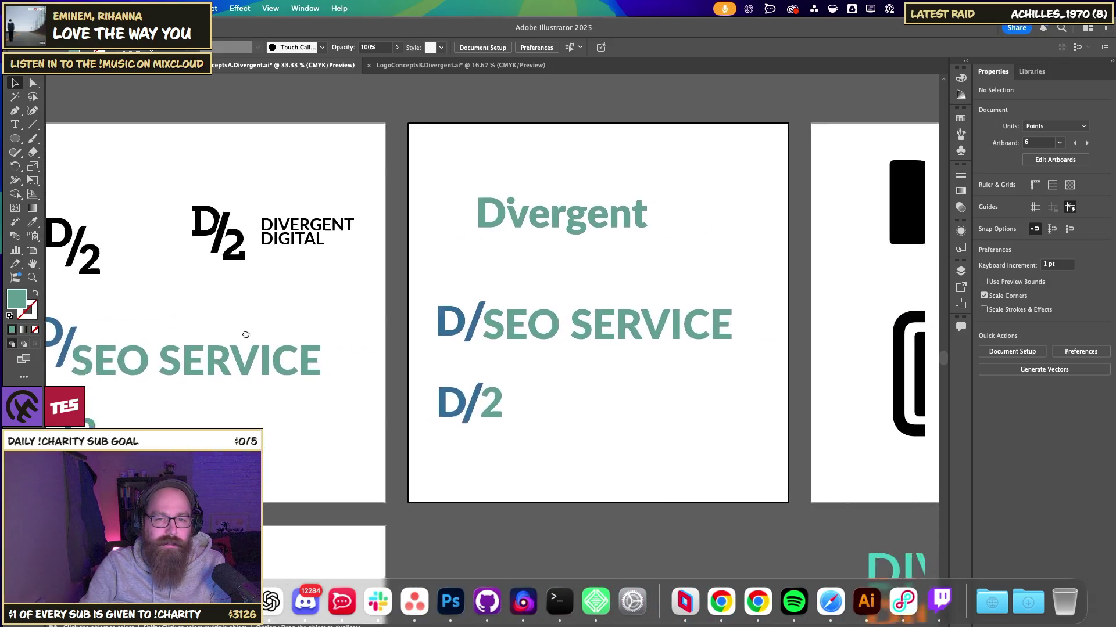
scroll(245, 335, right, 3)
scroll(620, 341, left, 10)
scroll(553, 335, left, 4)
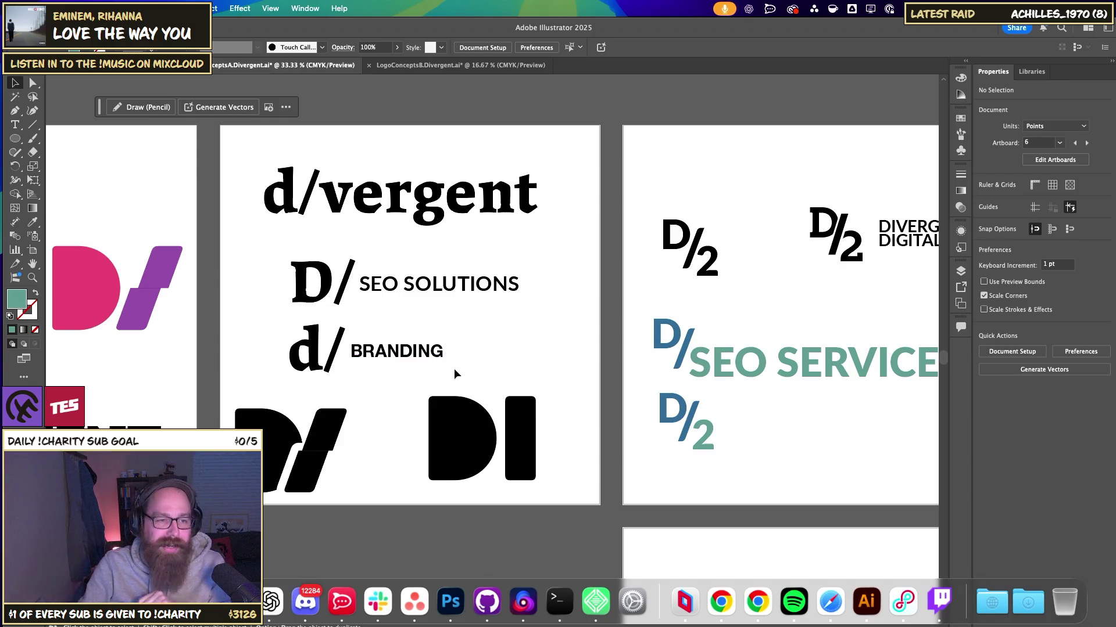
scroll(773, 360, right, 10)
scroll(333, 337, right, 7)
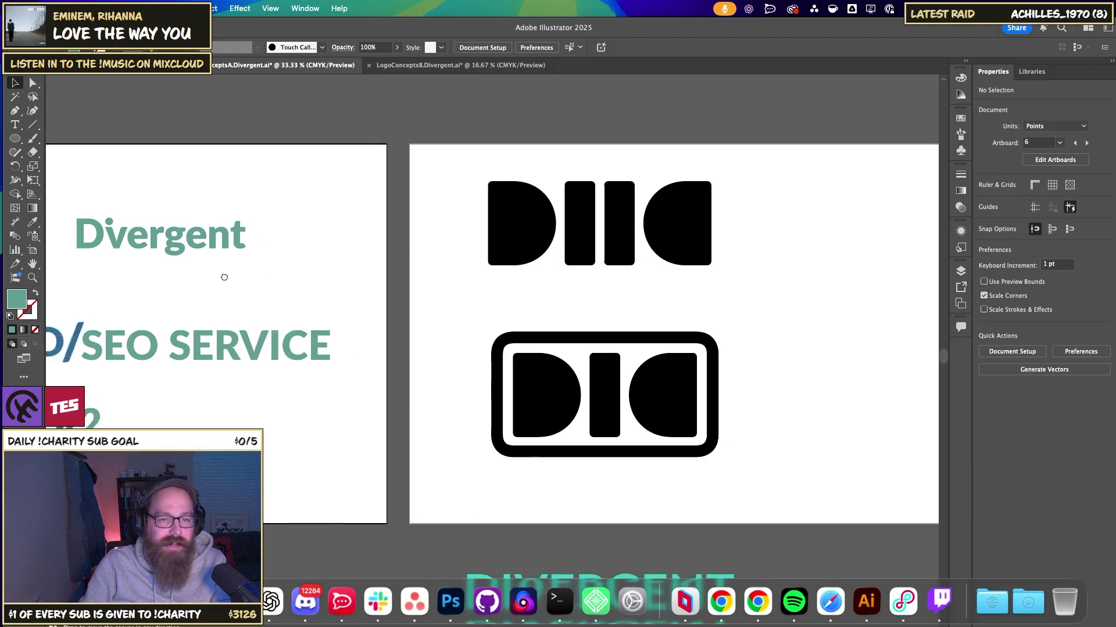
scroll(224, 279, left, 5)
scroll(403, 296, down, 2)
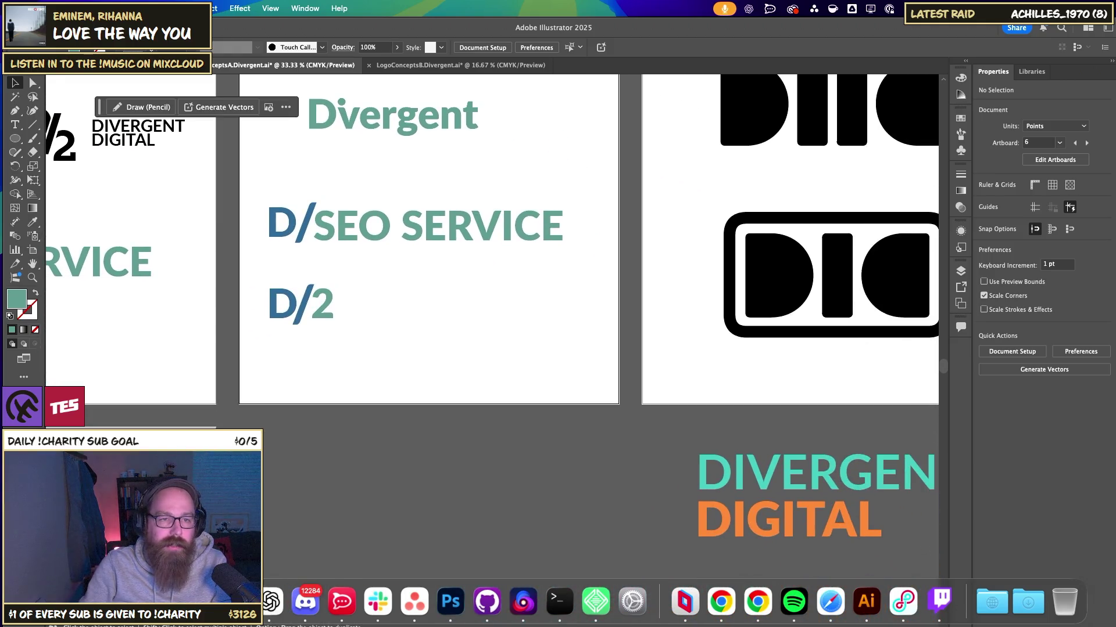
click(16, 124)
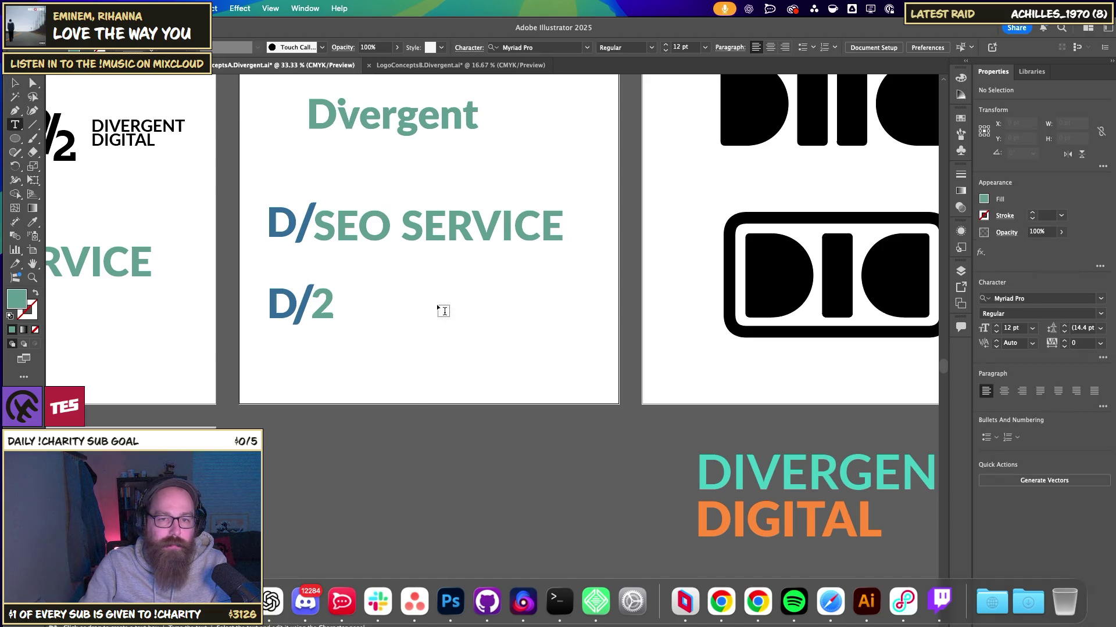
click(456, 344)
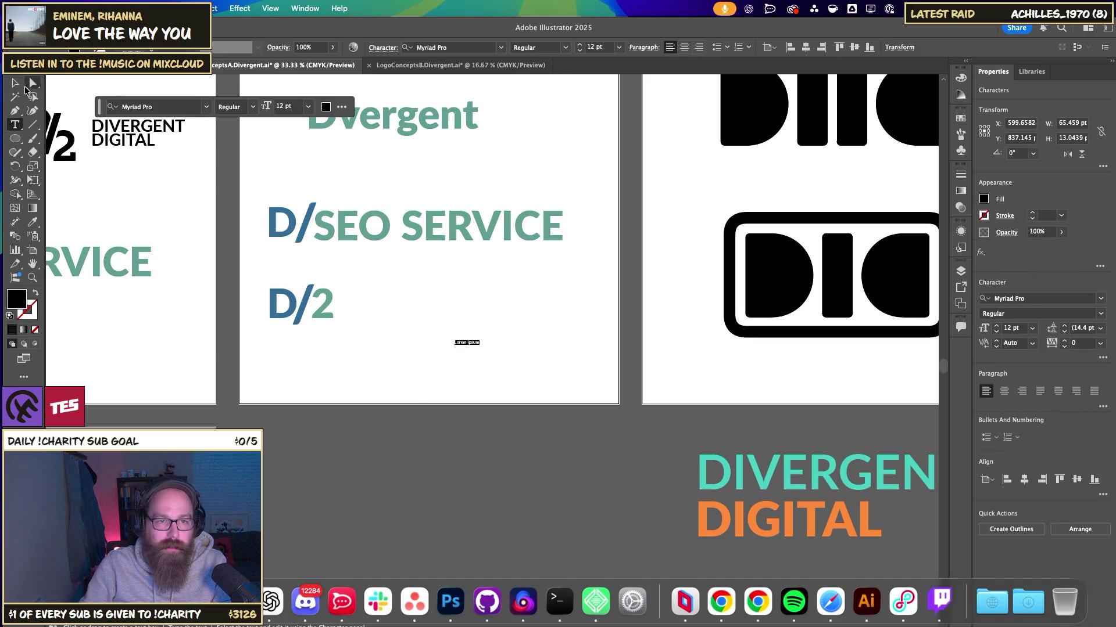
Scale the placeholder text up into large upright type.
click(22, 85)
key(super+t)
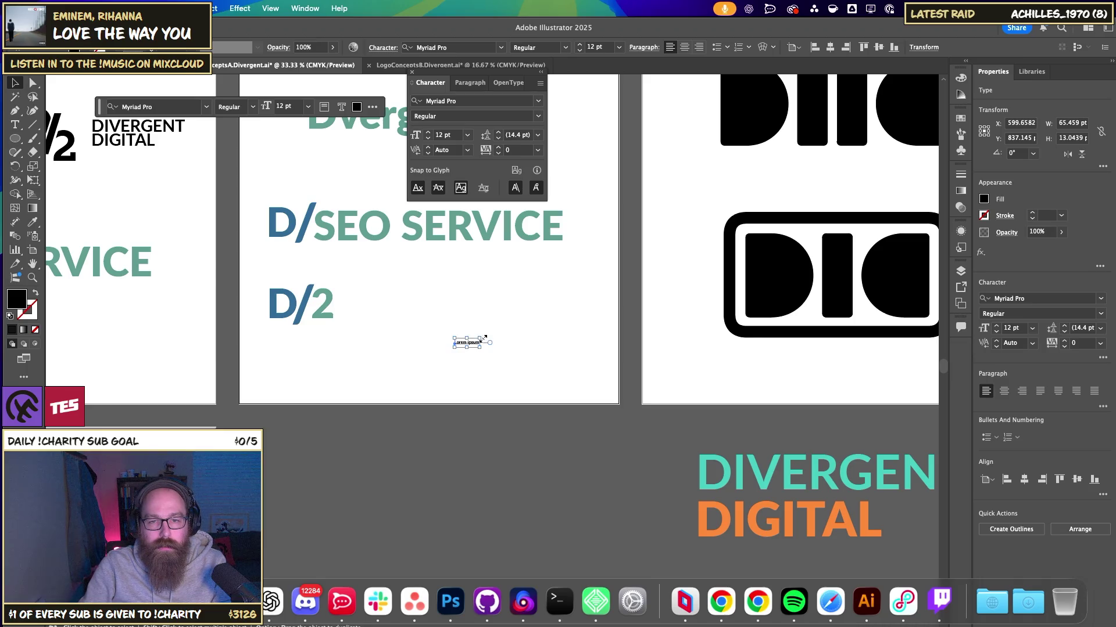
drag(480, 337, 581, 349)
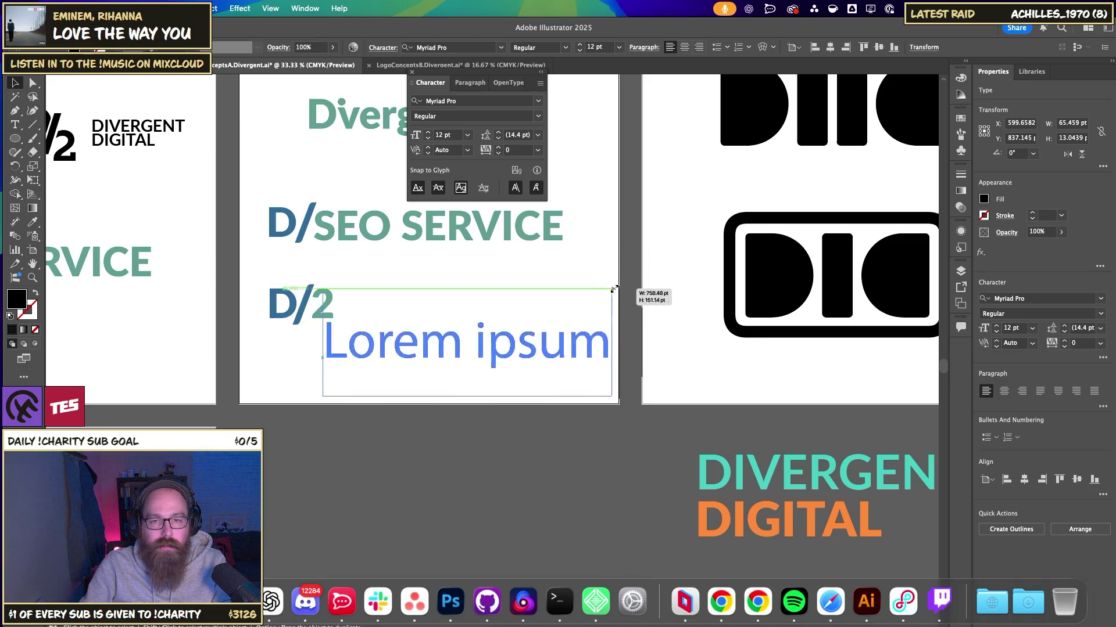
drag(582, 348, 669, 302)
Replace the placeholder text with 'Di2'.
double_click(490, 346)
key(super+a)
text(Di )
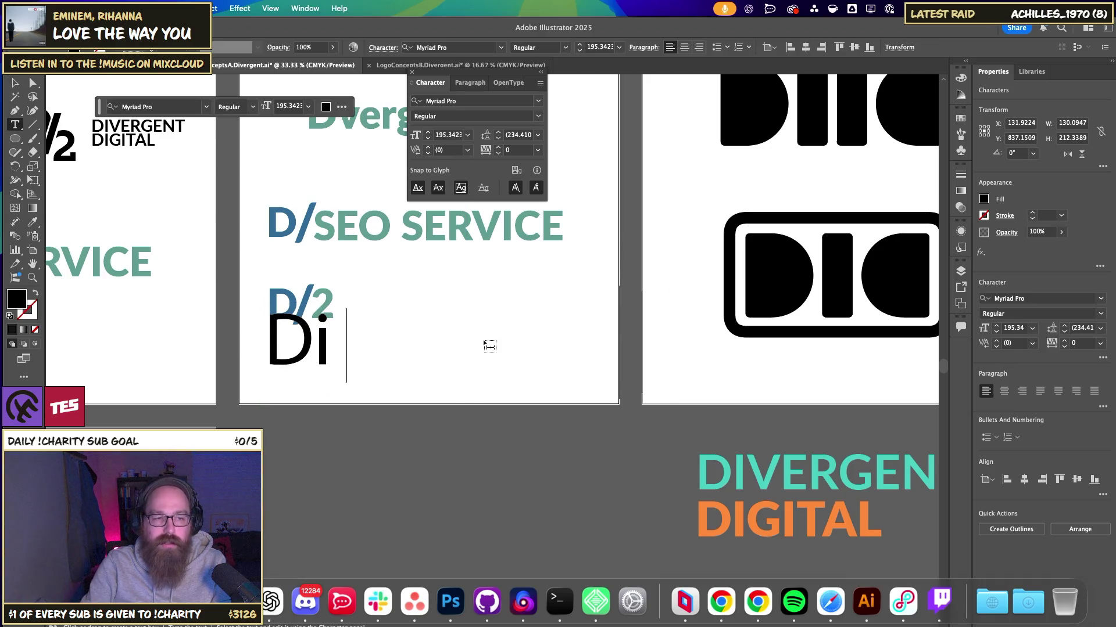
text(Di)
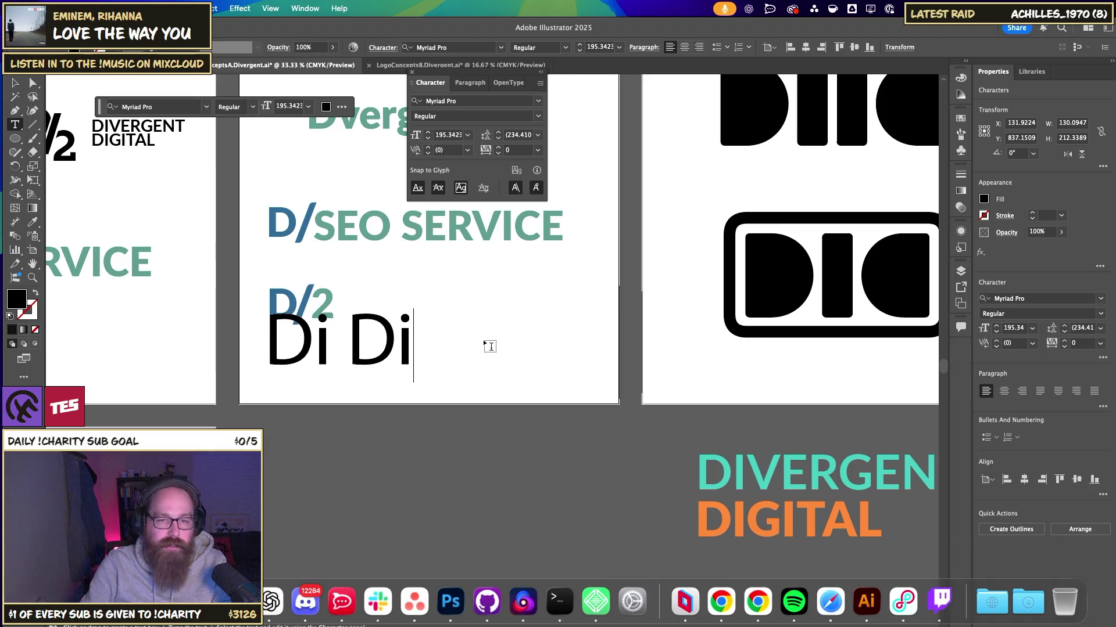
key(BackSpace)
key(BackSpace)
key(BackSpace)
text(2)
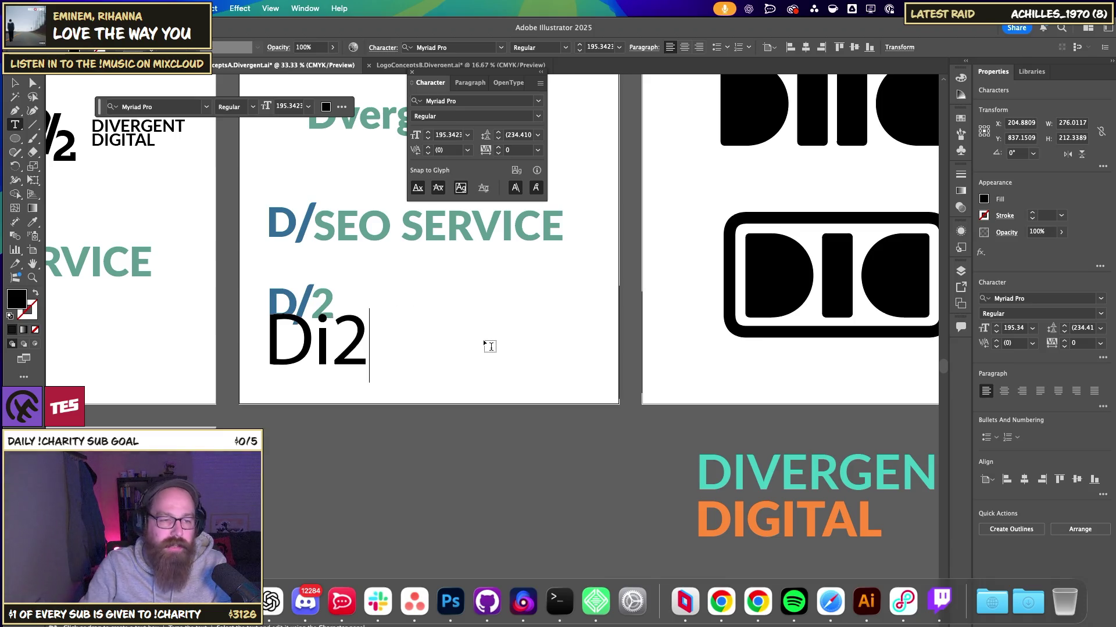
click(15, 83)
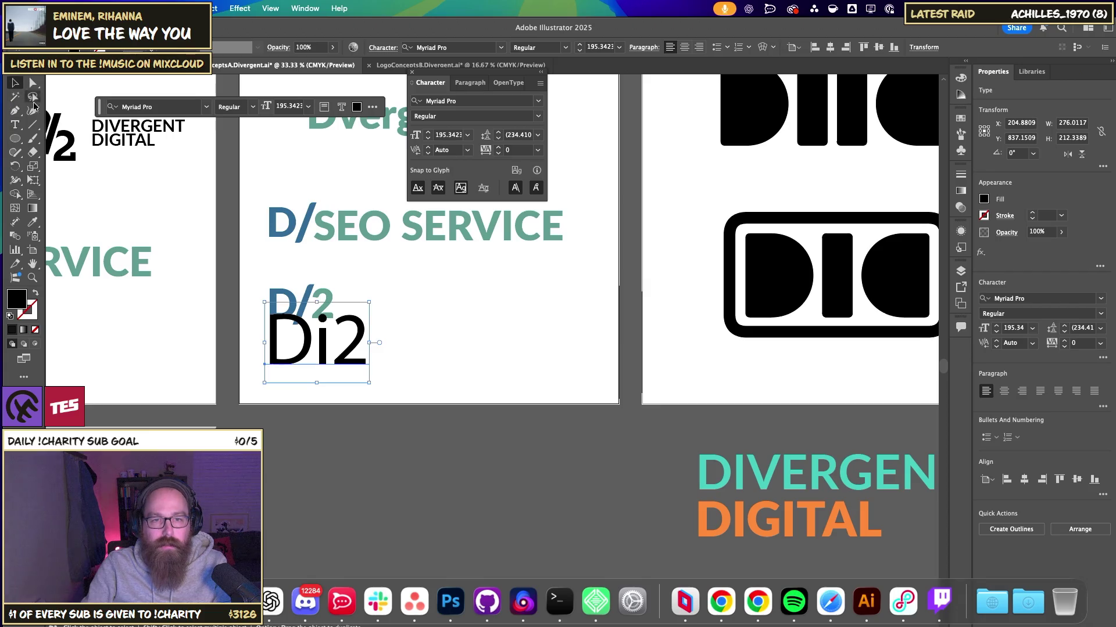
Move the Di2 text up and right beside the teal D/2 mark.
drag(314, 346, 501, 321)
click(482, 396)
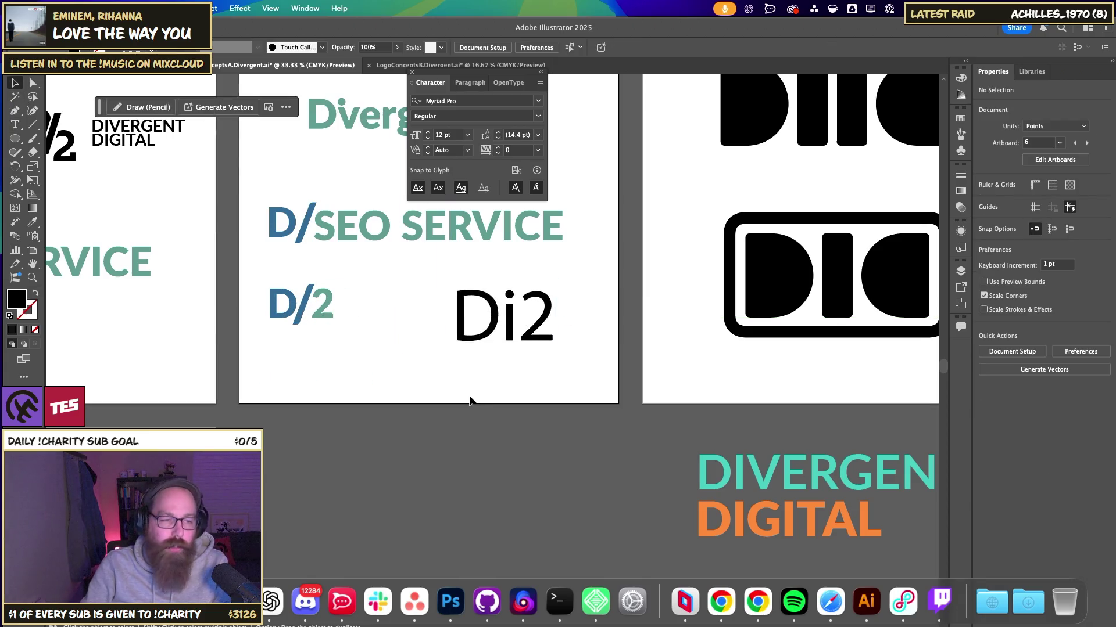
scroll(371, 313, left, 10)
scroll(360, 290, up, 5)
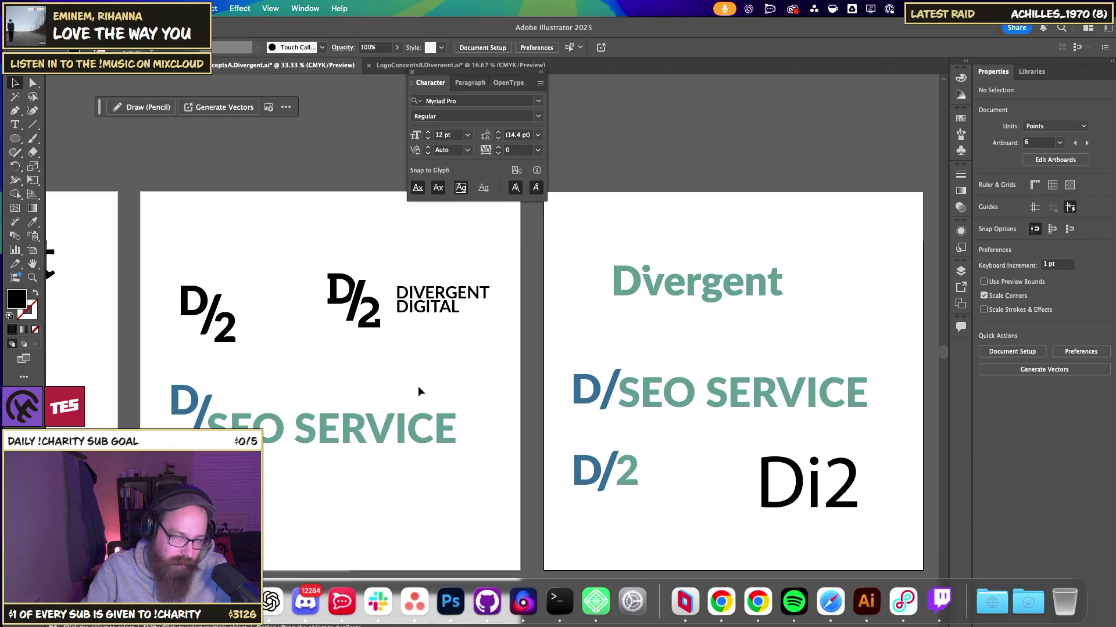
scroll(415, 384, right, 5)
scroll(349, 378, right, 4)
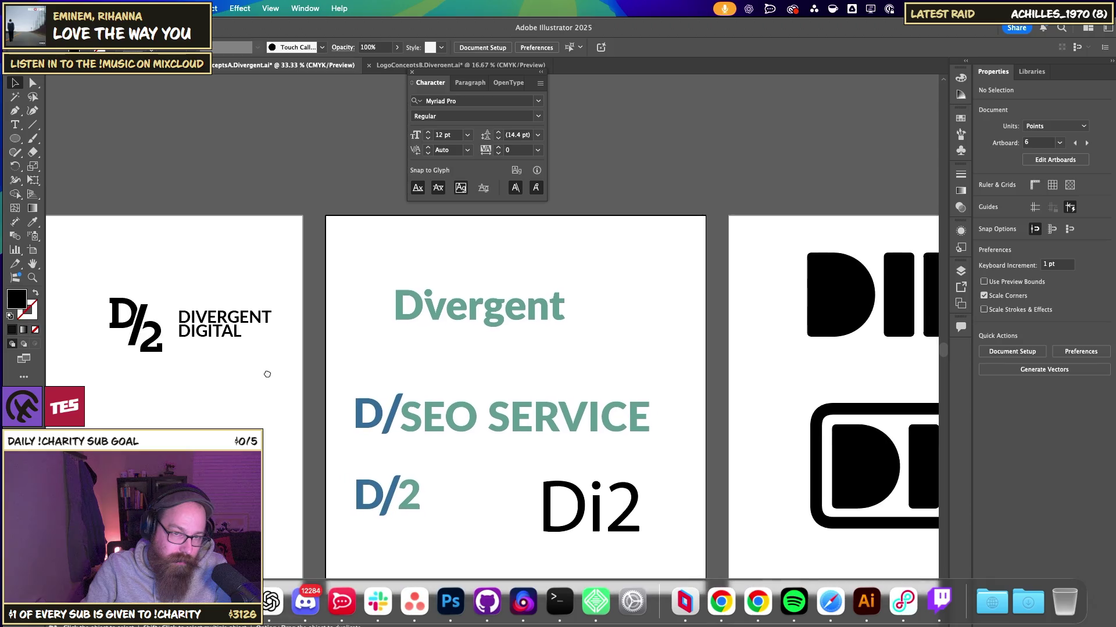
scroll(174, 381, right, 3)
scroll(349, 418, right, 3)
scroll(349, 419, down, 2)
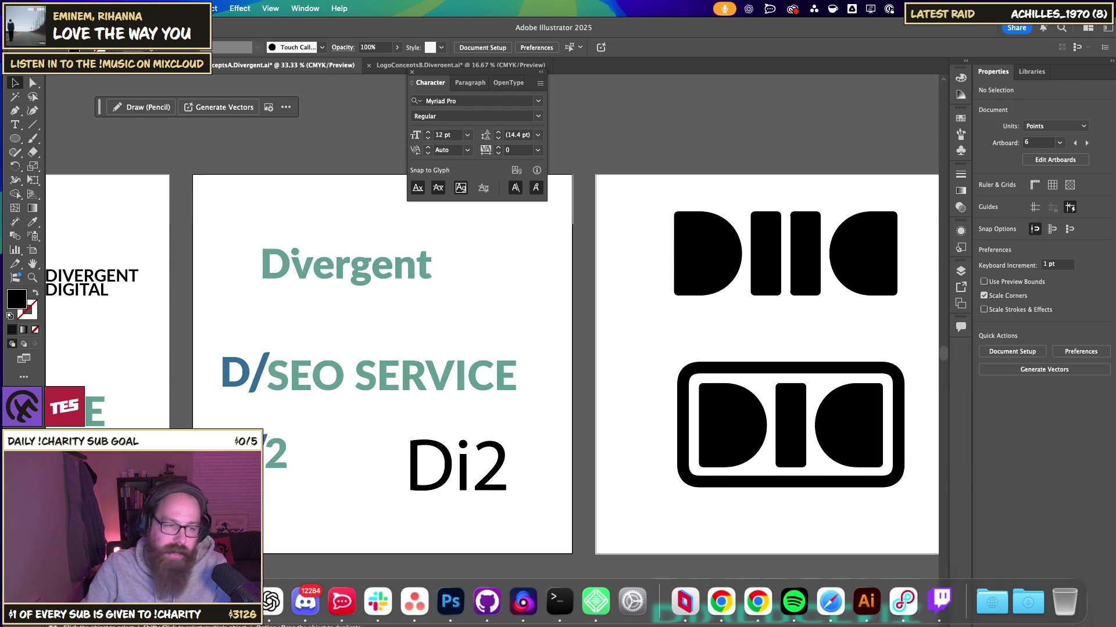
scroll(356, 401, up, 3)
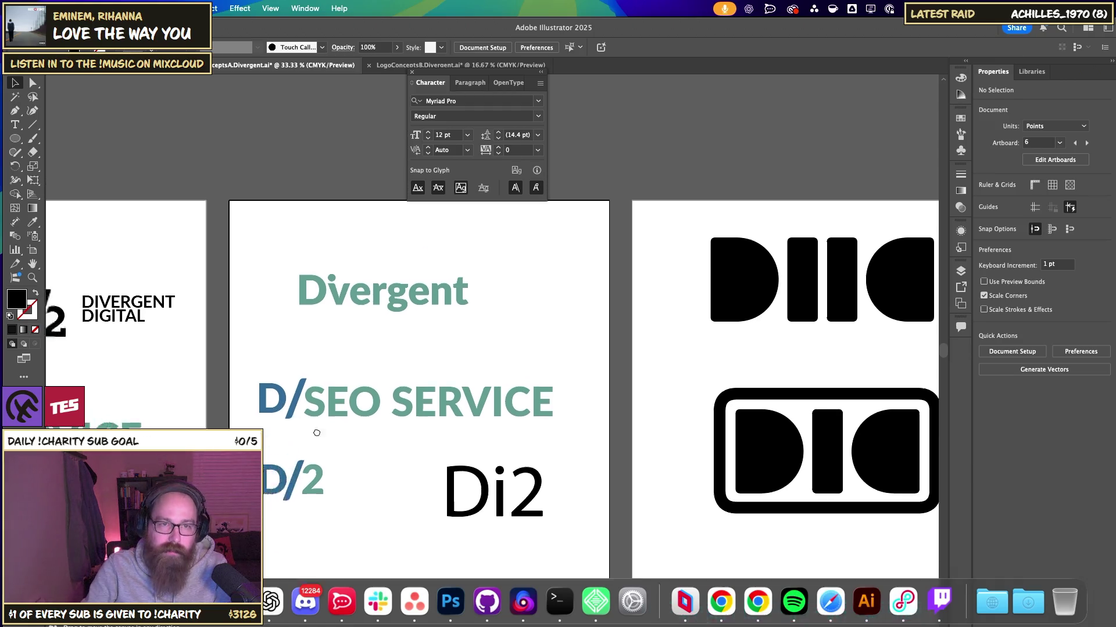
scroll(356, 401, left, 3)
Switch to LogoConceptsB.Divergent.ai and pan to the Tiempos Divergent Digital wordmark artboards.
key(ctrl+Tab)
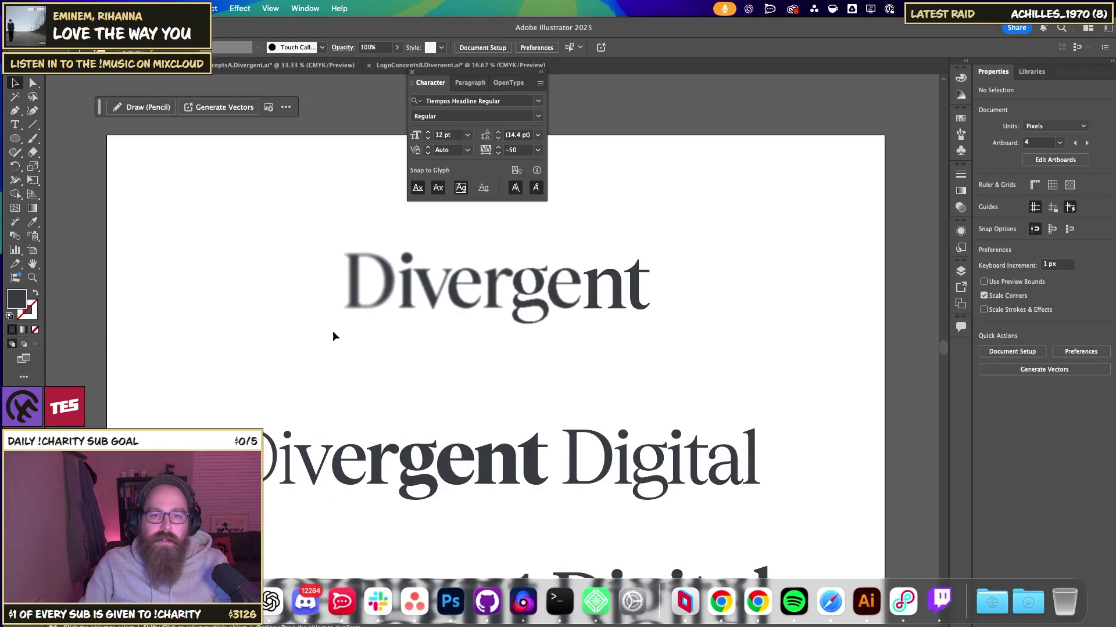
scroll(334, 331, down, 5)
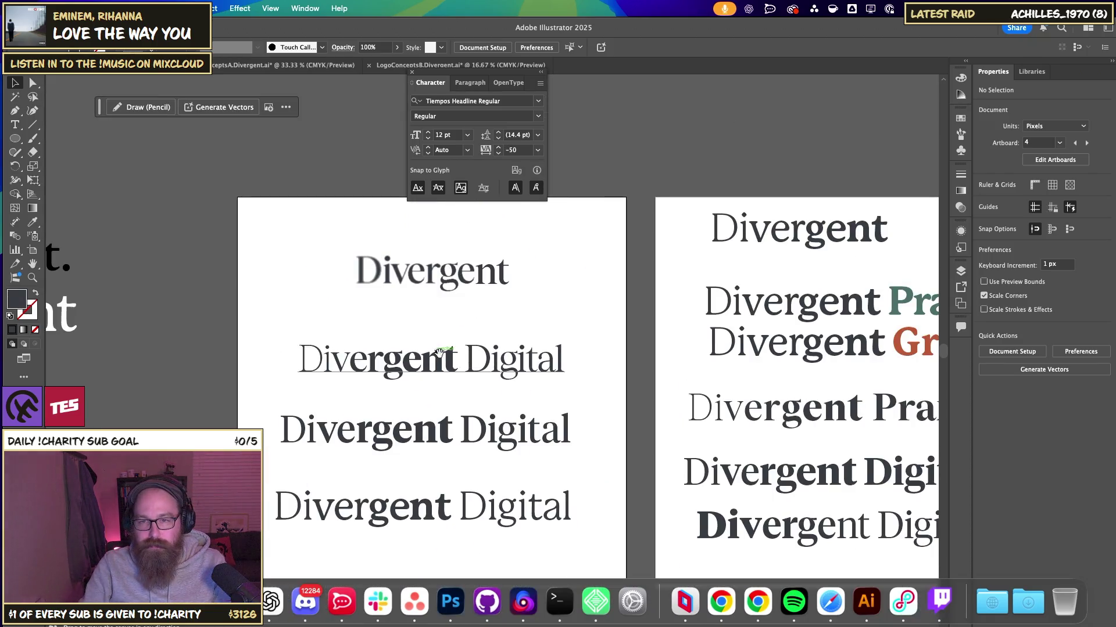
scroll(428, 348, right, 2)
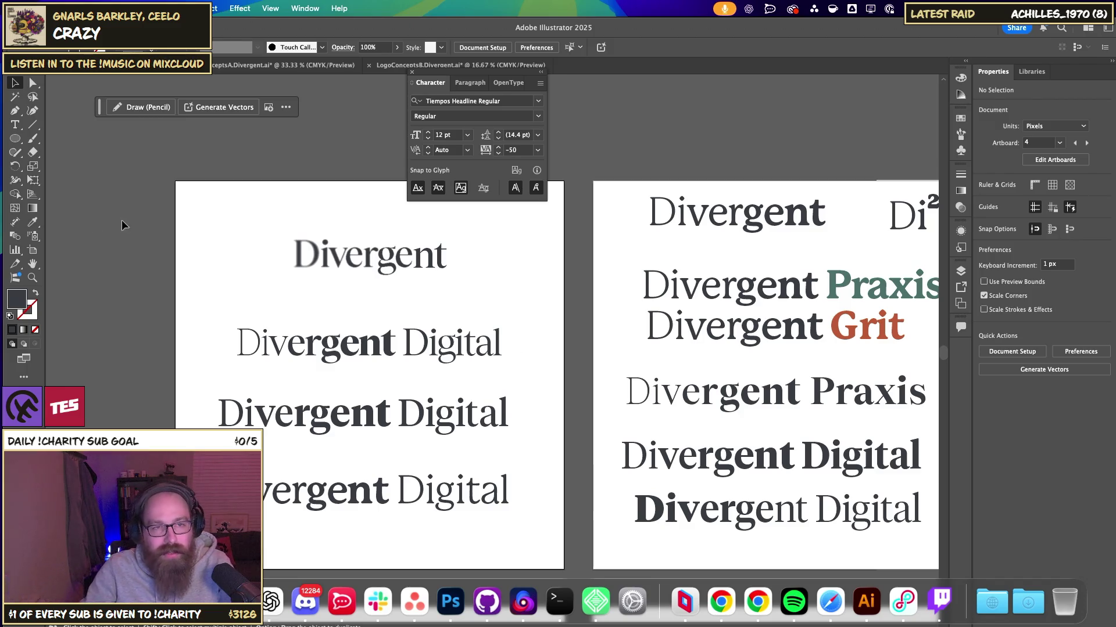
click(15, 140)
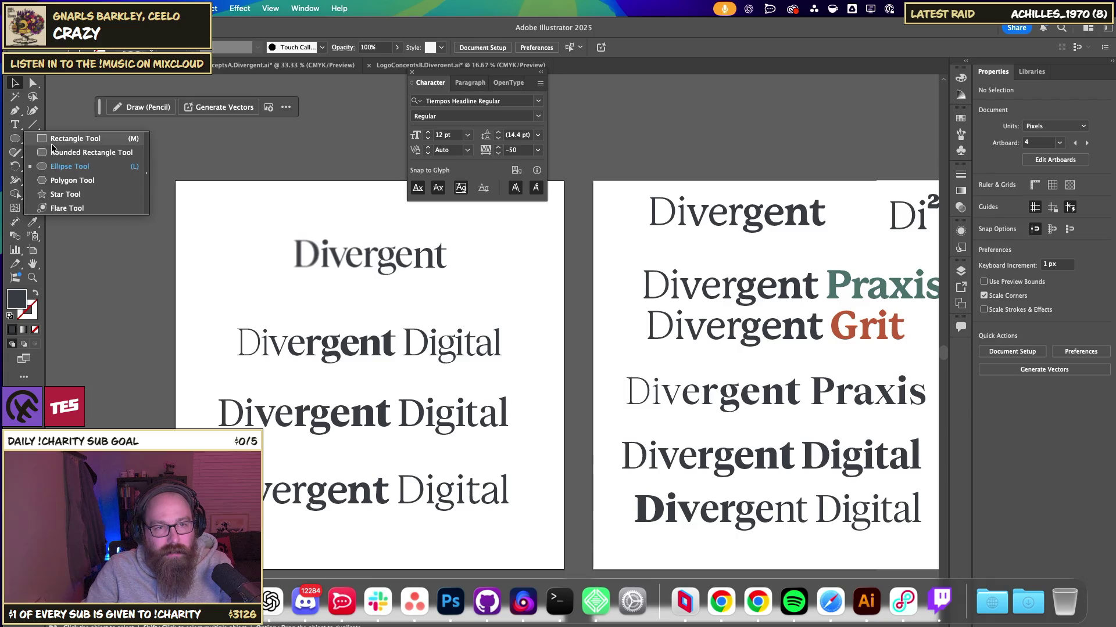
Choose the Rectangle Tool and pan through the lower rows of mixed-weight wordmark variants.
click(70, 138)
scroll(597, 180, left, 10)
scroll(642, 139, down, 5)
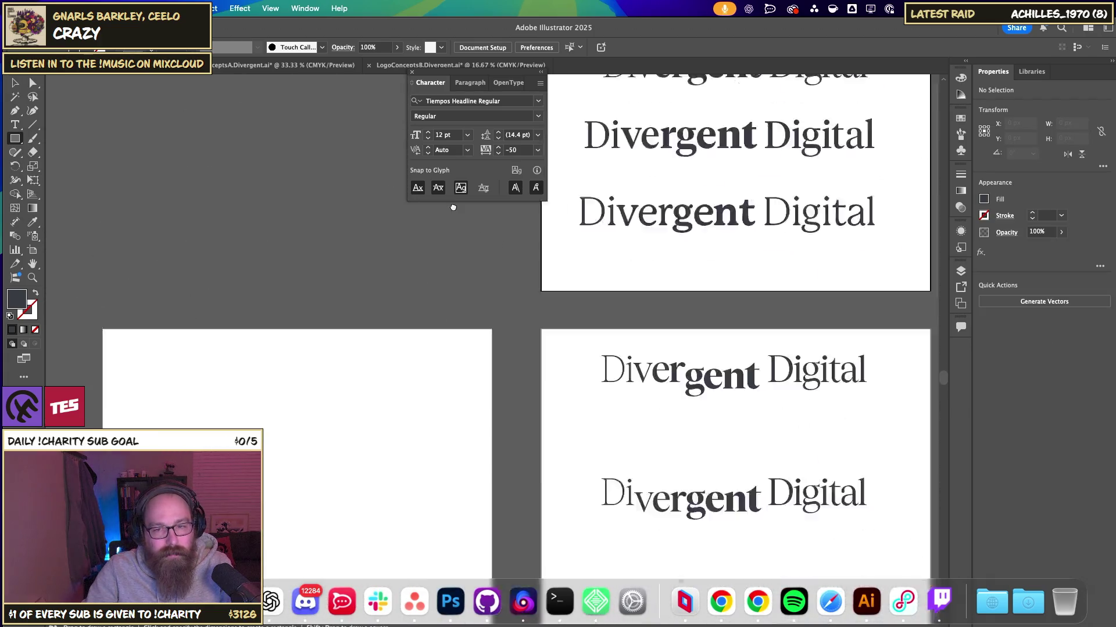
scroll(453, 208, down, 10)
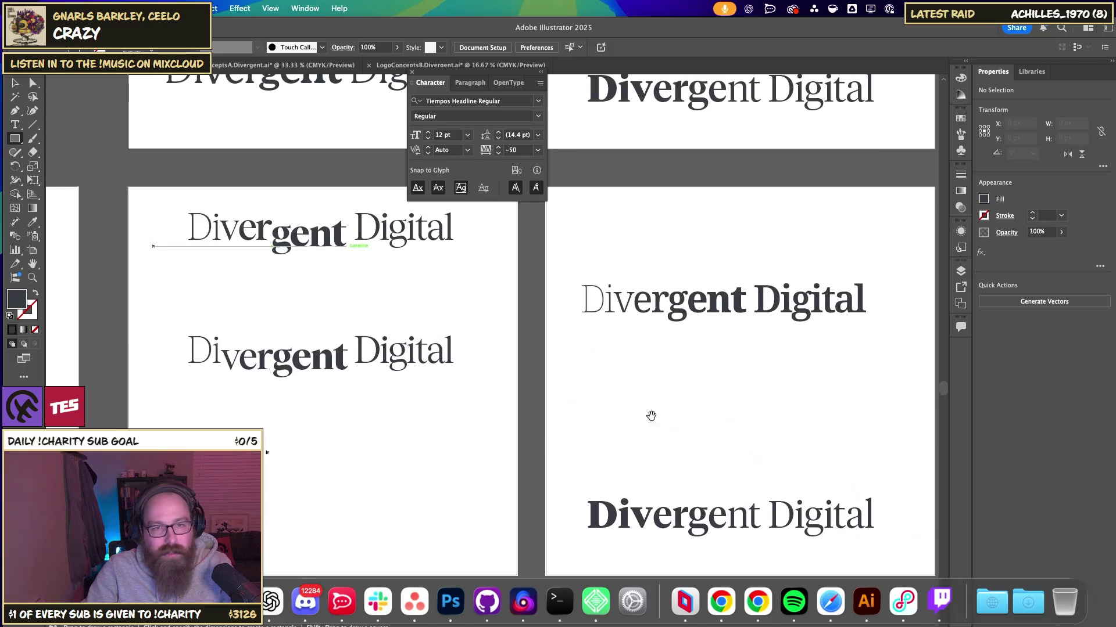
scroll(238, 353, up, 5)
scroll(238, 353, left, 3)
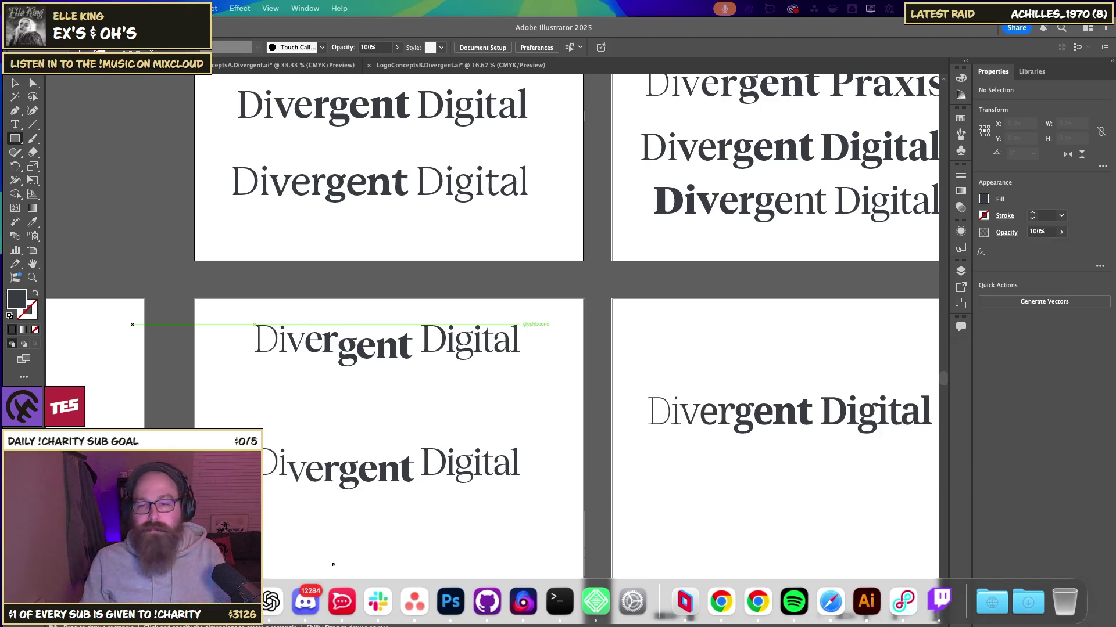
Show the Character panel, then shrink Illustrator and bring the Photoshop mockup forward.
key(super+t)
scroll(411, 402, left, 5)
scroll(411, 402, up, 3)
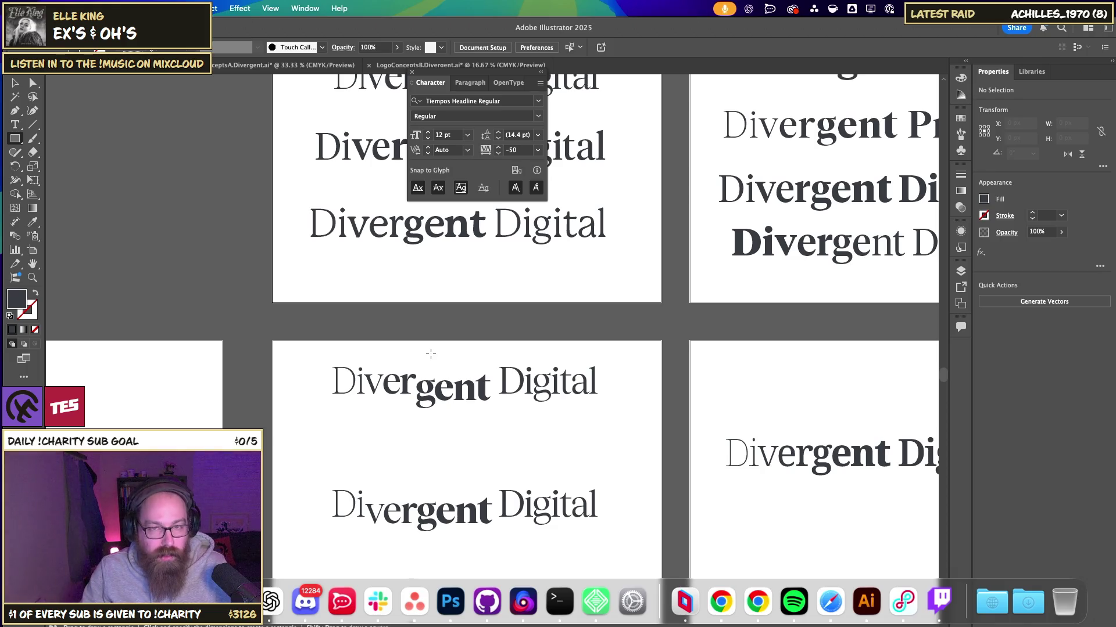
drag(130, 57, 393, 293)
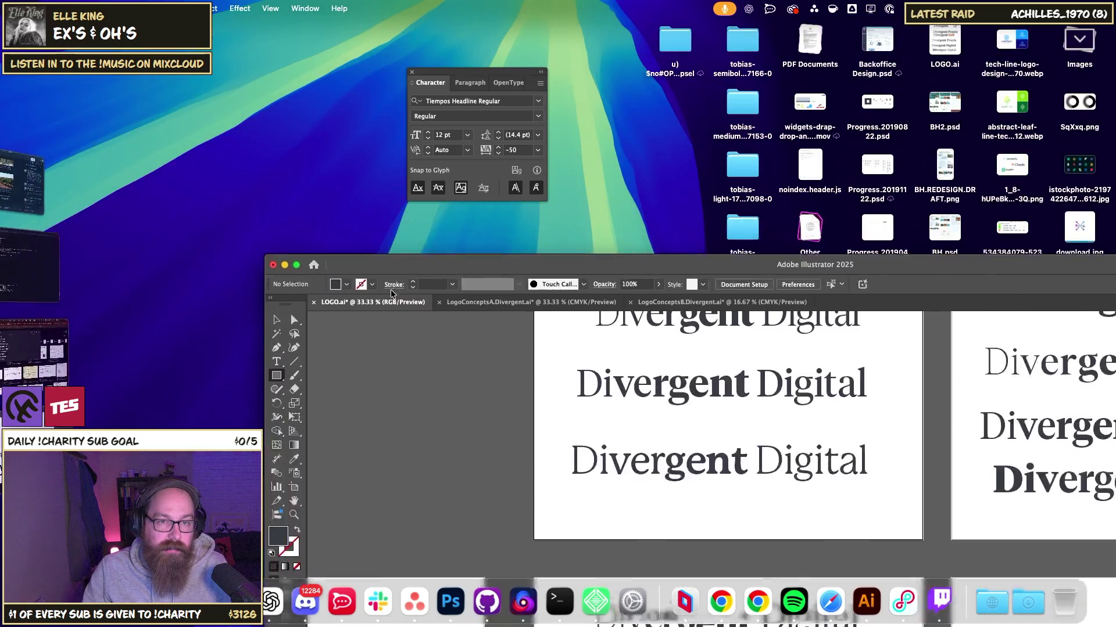
click(52, 355)
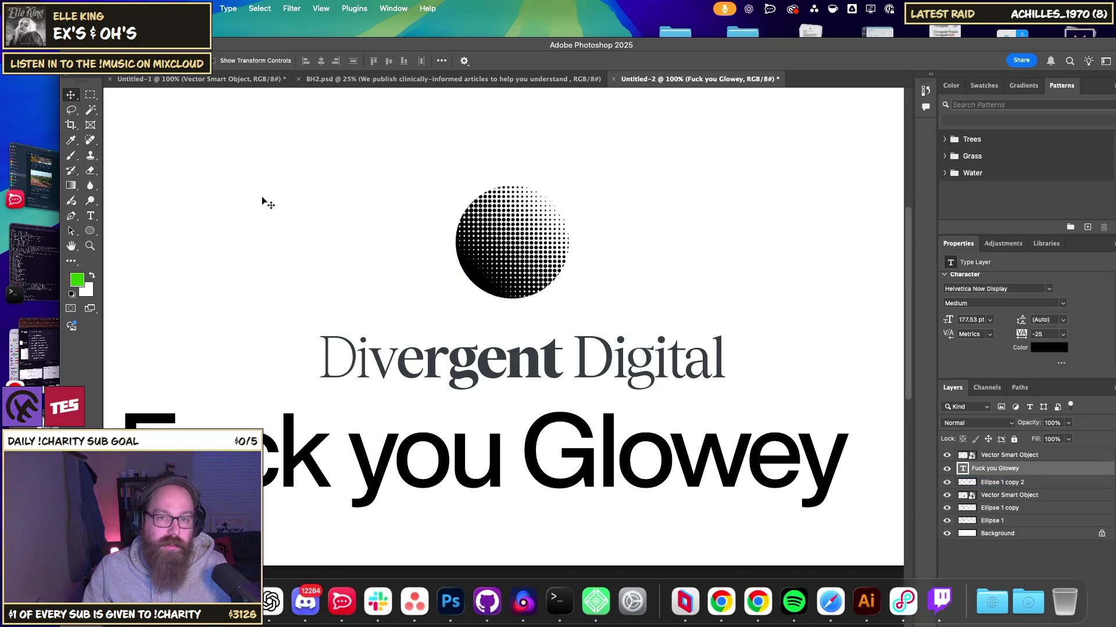
Pan the mockup to inspect the split halftone circle, then switch to the Google search window.
key(space)
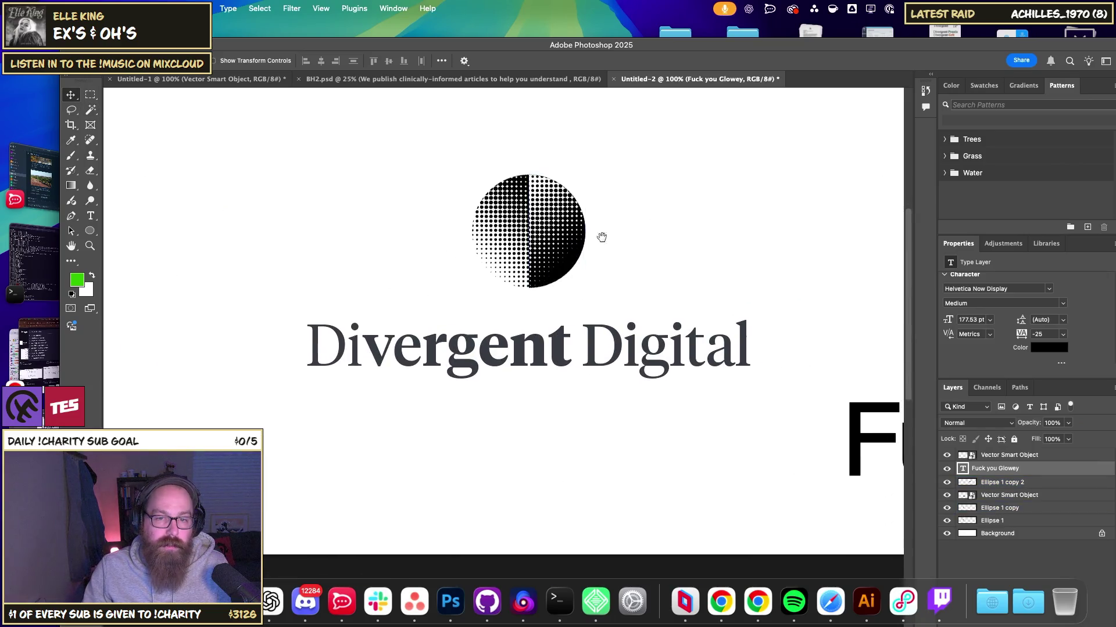
drag(601, 237, 481, 321)
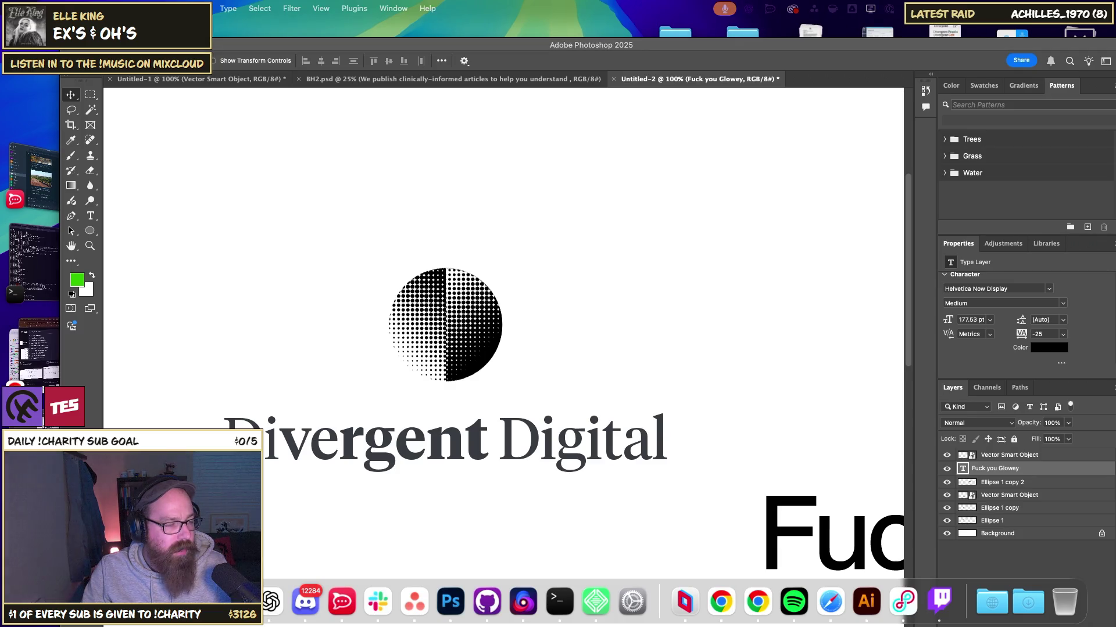
key(super+Tab)
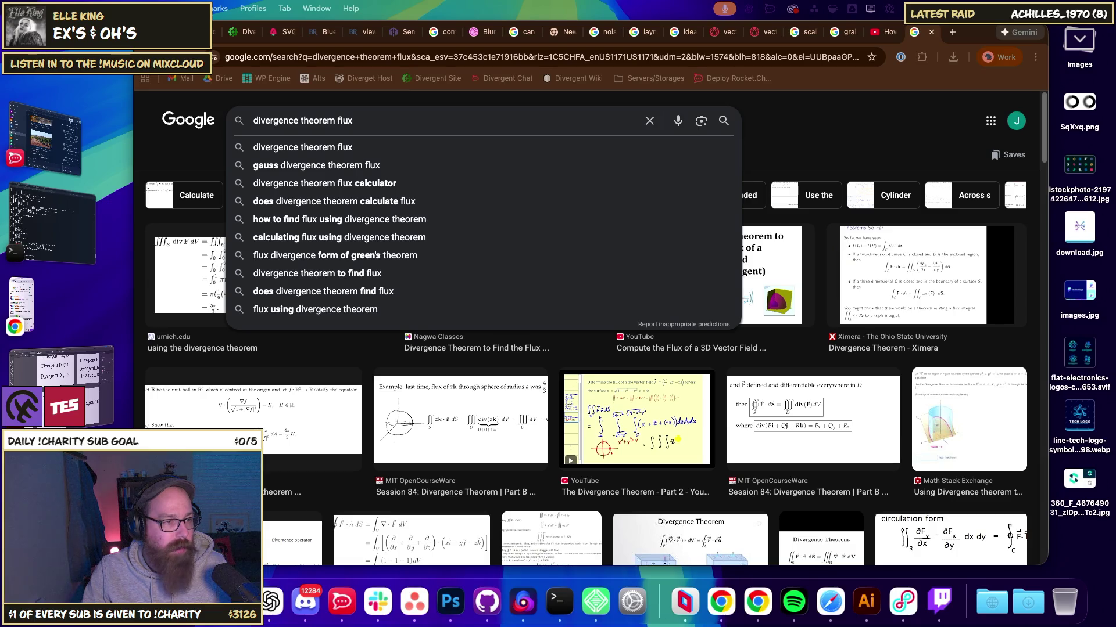
Open the Branding & Guidlines wiki page and read the Clients, Deliverable and Concept paragraphs.
key(super+m)
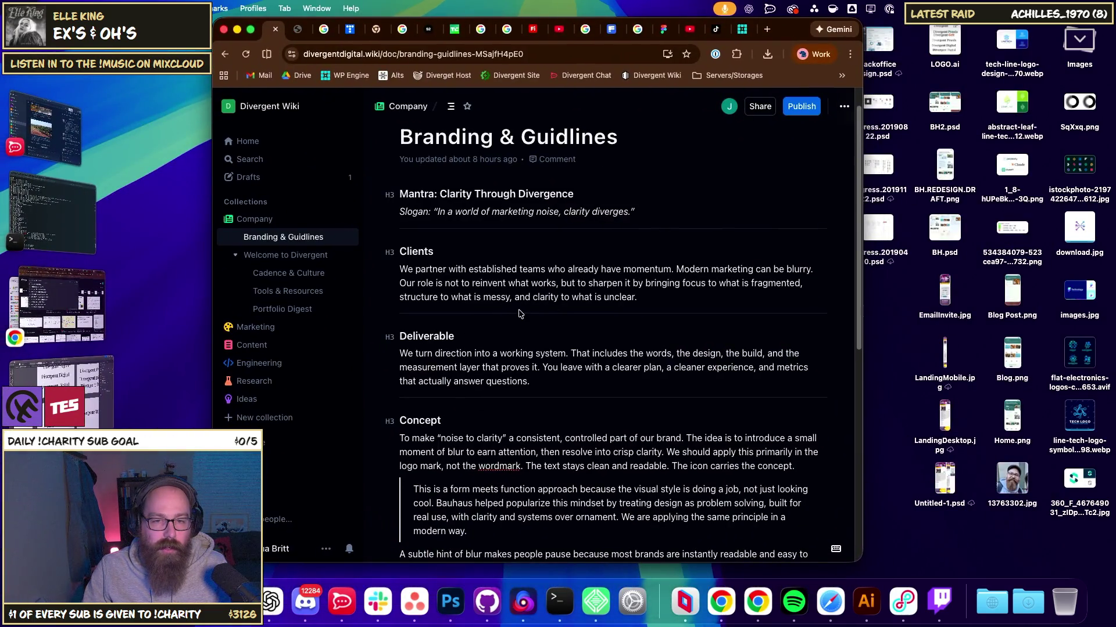
scroll(519, 313, down, 1)
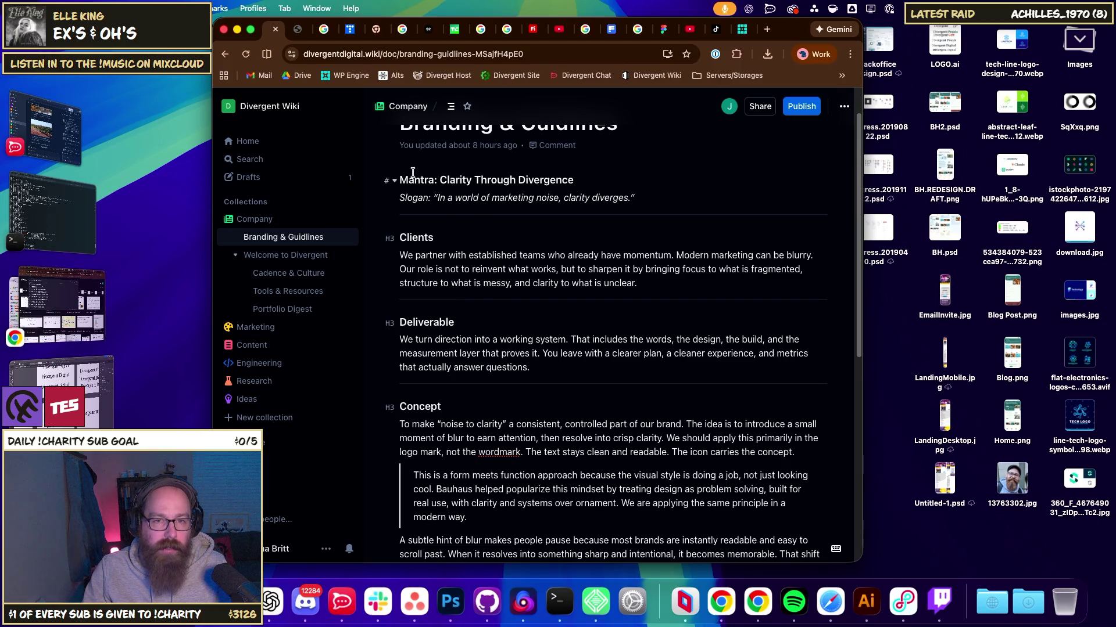
drag(414, 256, 543, 283)
click(544, 285)
mouse_move(416, 340)
mouse_down()
mouse_move(511, 344)
mouse_move(497, 375)
mouse_up()
drag(413, 424, 581, 442)
click(604, 448)
scroll(504, 429, down, 2)
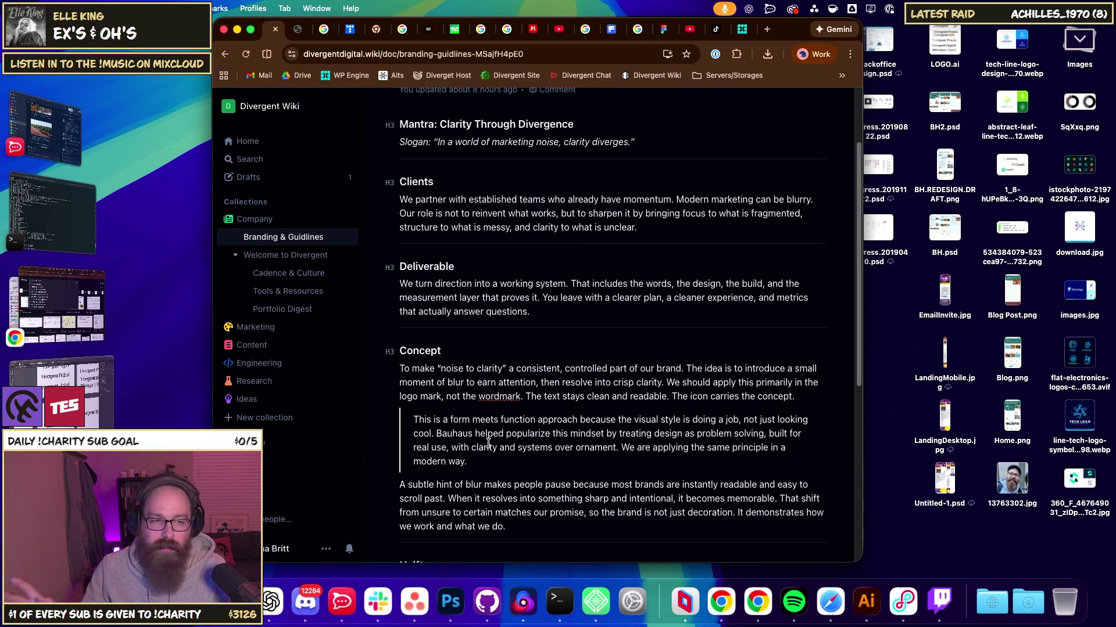
scroll(617, 390, down, 5)
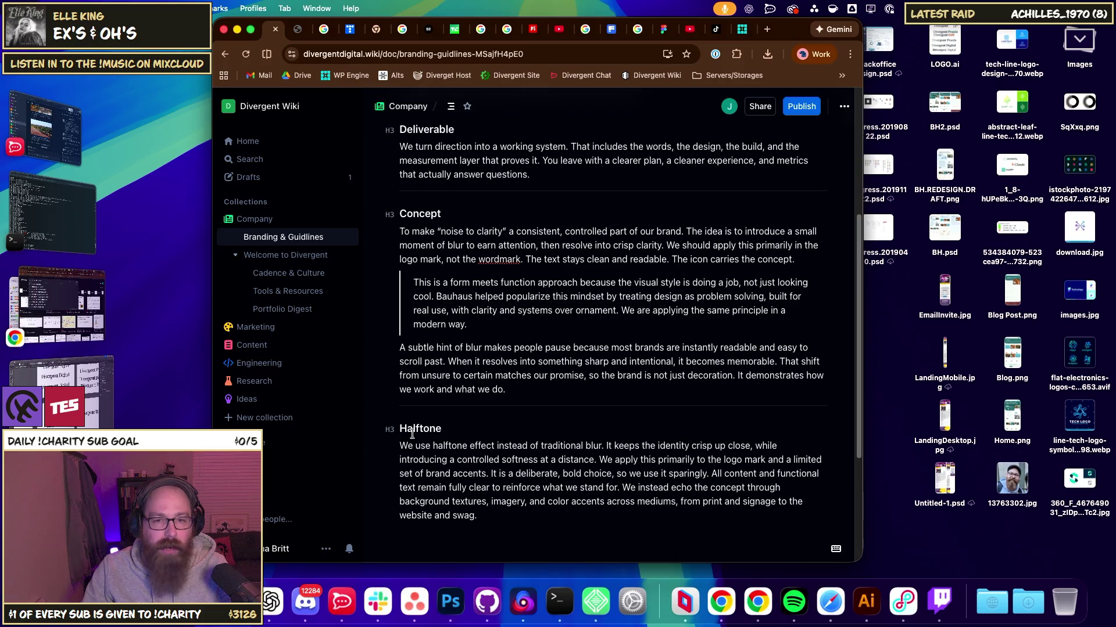
Read the Halftone paragraph on replacing blur, then bring the Google search window forward.
mouse_move(413, 446)
mouse_down()
mouse_move(540, 451)
mouse_move(467, 447)
mouse_up()
click(517, 447)
drag(568, 446, 611, 446)
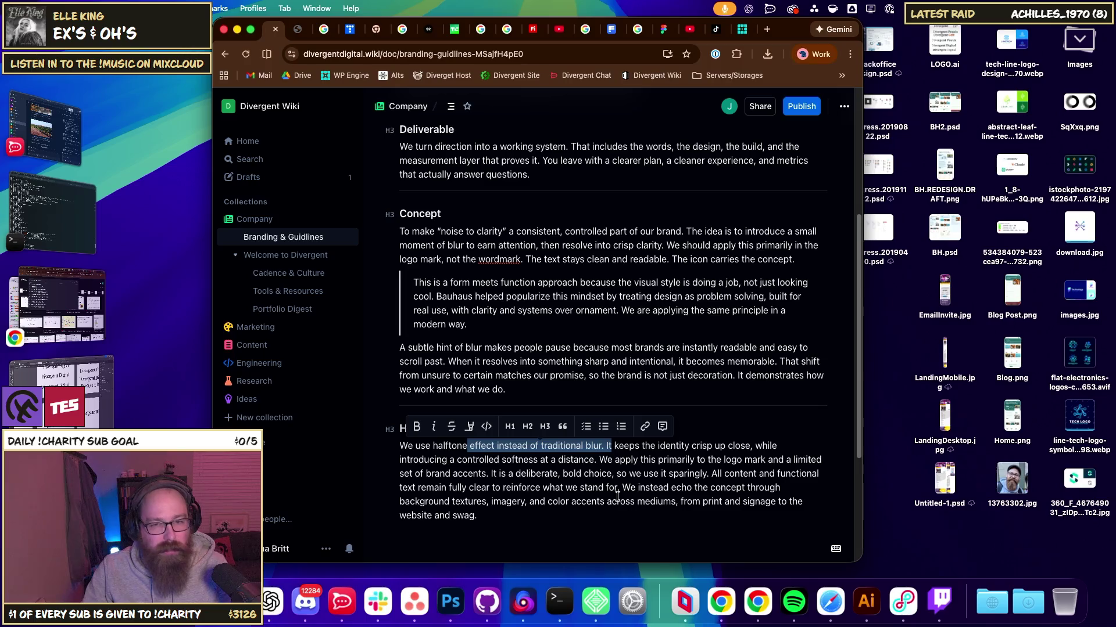
click(618, 488)
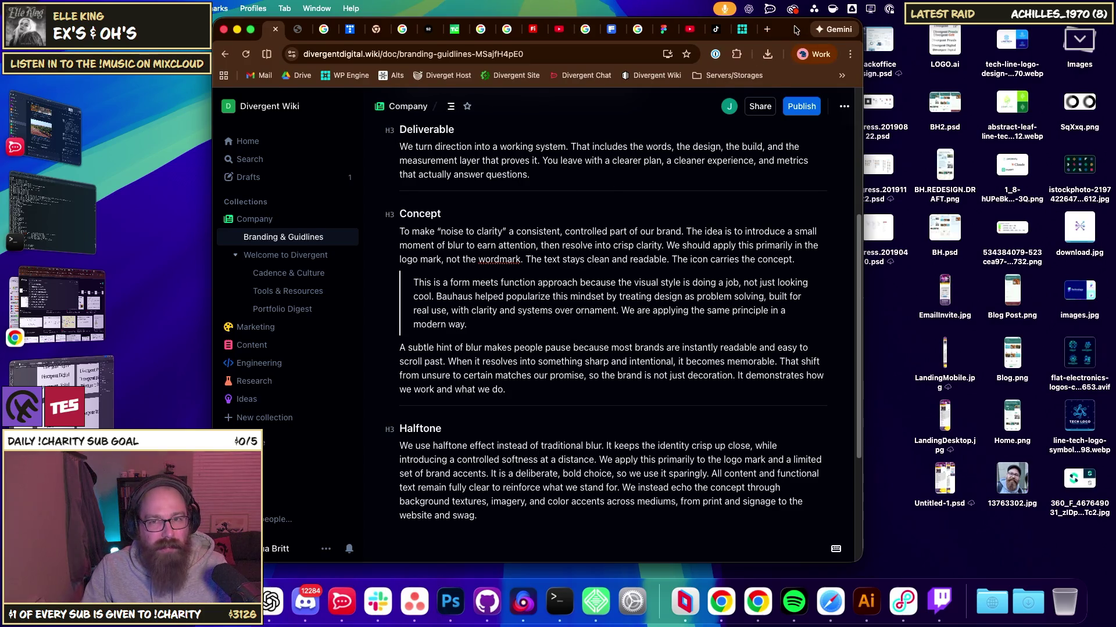
drag(783, 34, 737, 59)
click(68, 298)
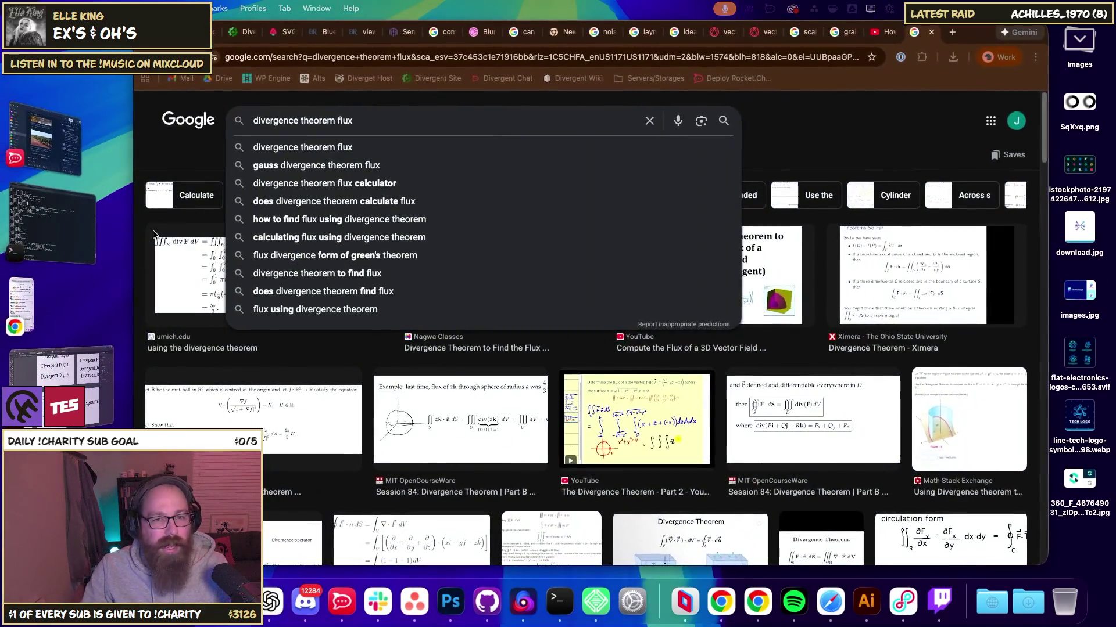
Return to Photoshop and select the circle's right half and the Divergent Digital wordmark layers.
click(61, 371)
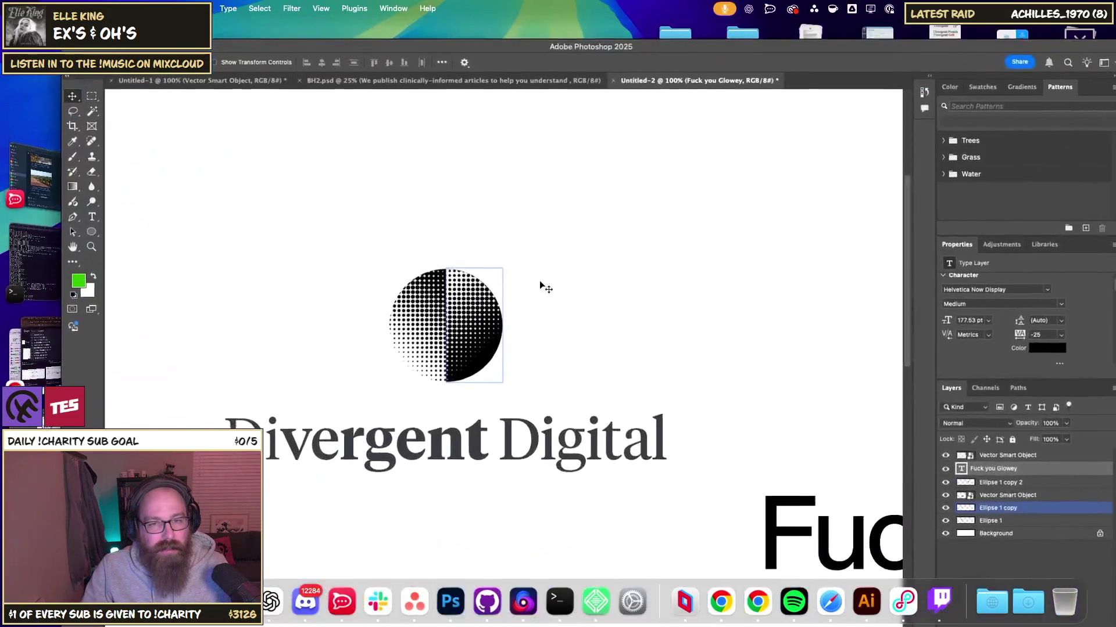
click(456, 311)
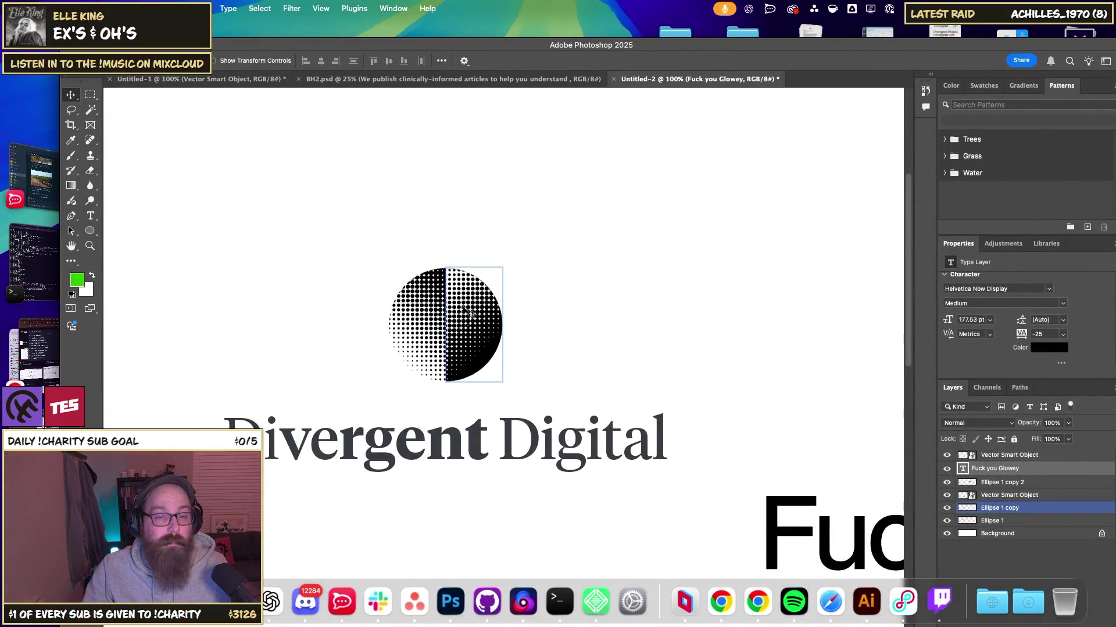
click(488, 401)
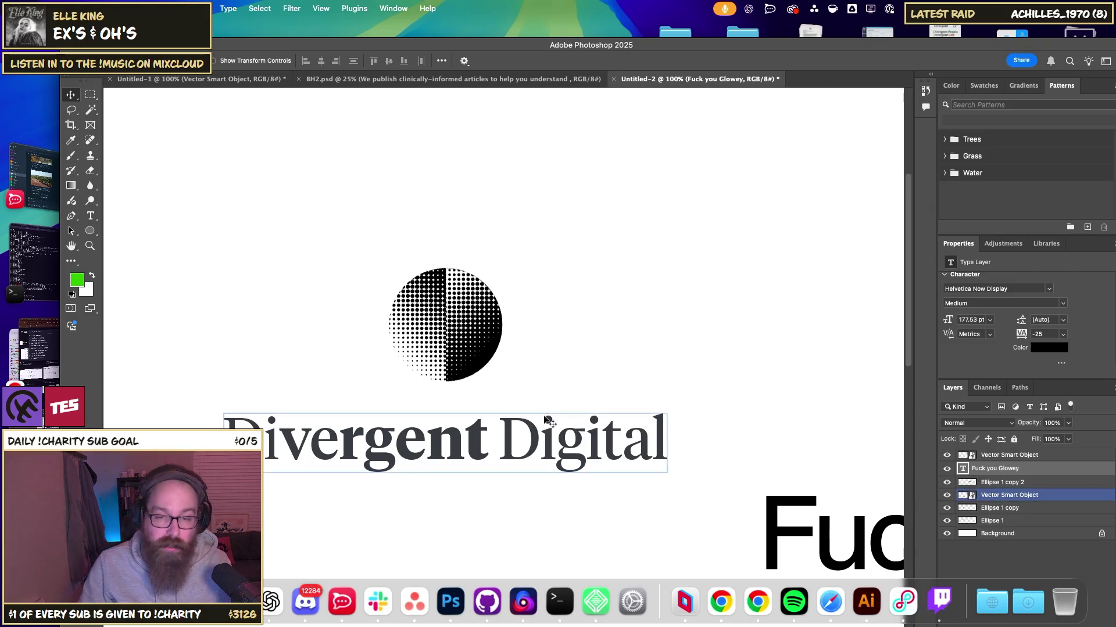
click(541, 460)
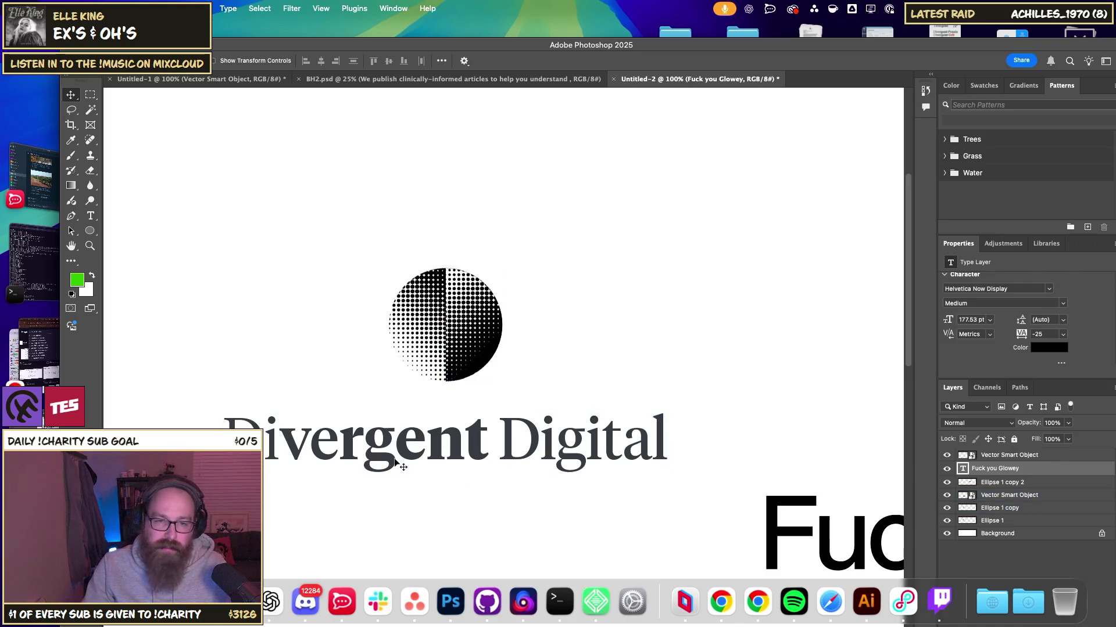
key(alt+bracketleft)
click(372, 302)
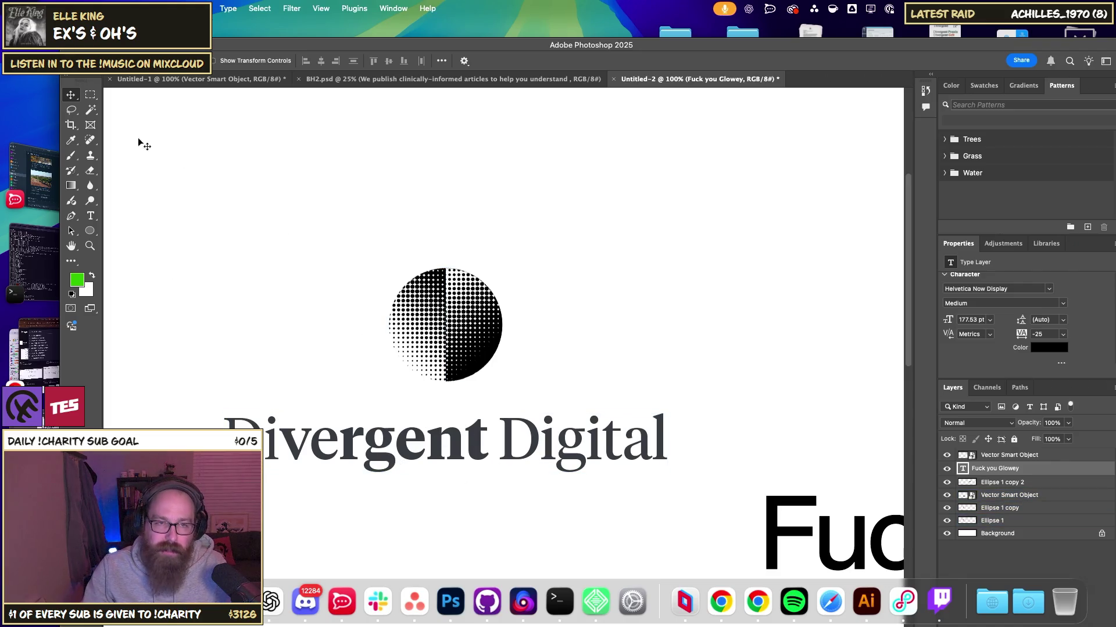
click(472, 328)
click(505, 380)
click(477, 356)
click(642, 379)
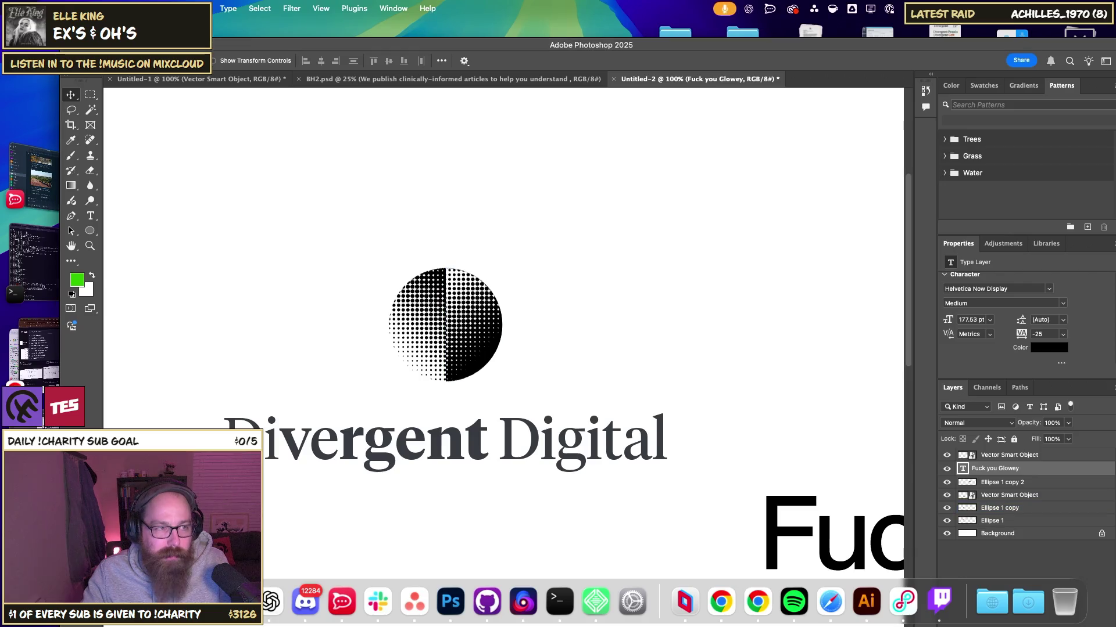
Switch to the Chrome window and focus its address bar.
click(35, 348)
click(347, 58)
Load google.com, then replace the address with facebook.ca to reach the Facebook login.
text(google.)
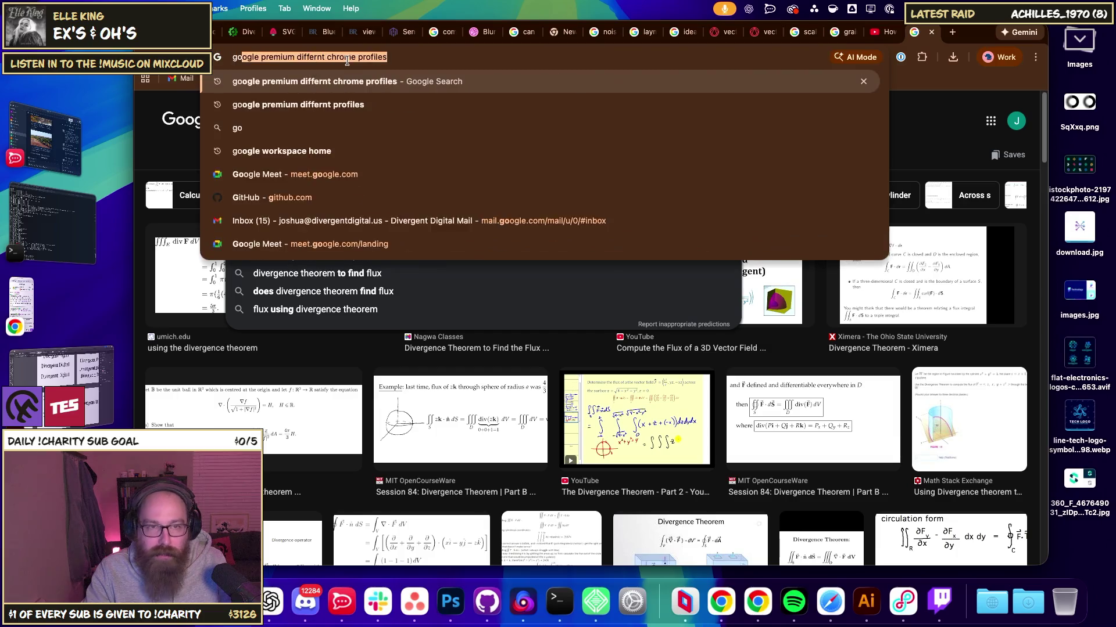
text(com)
key(Return)
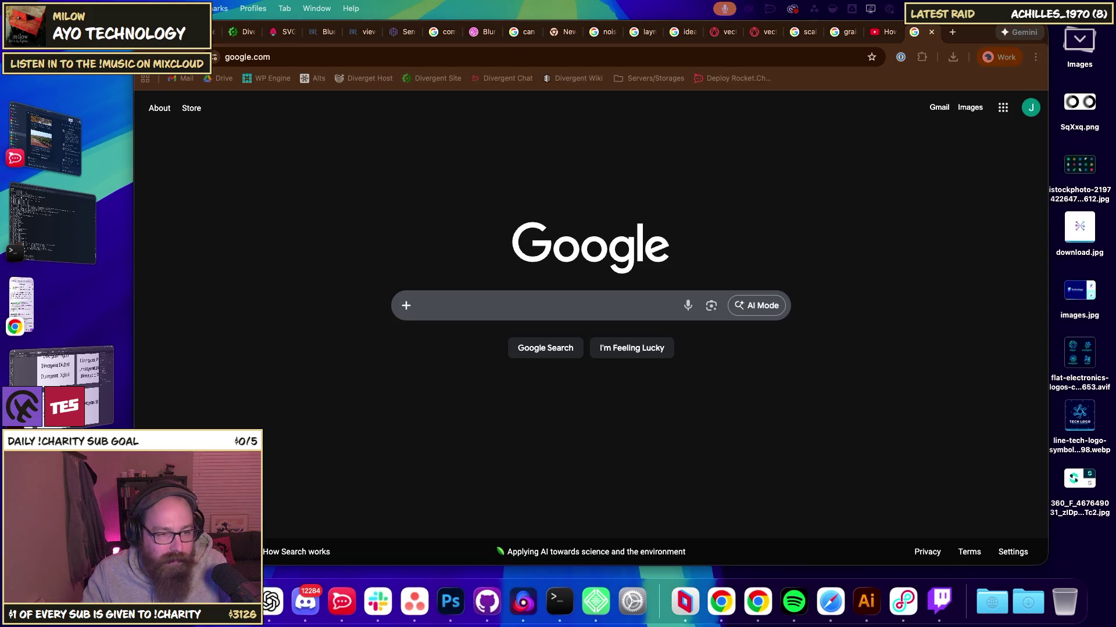
click(325, 58)
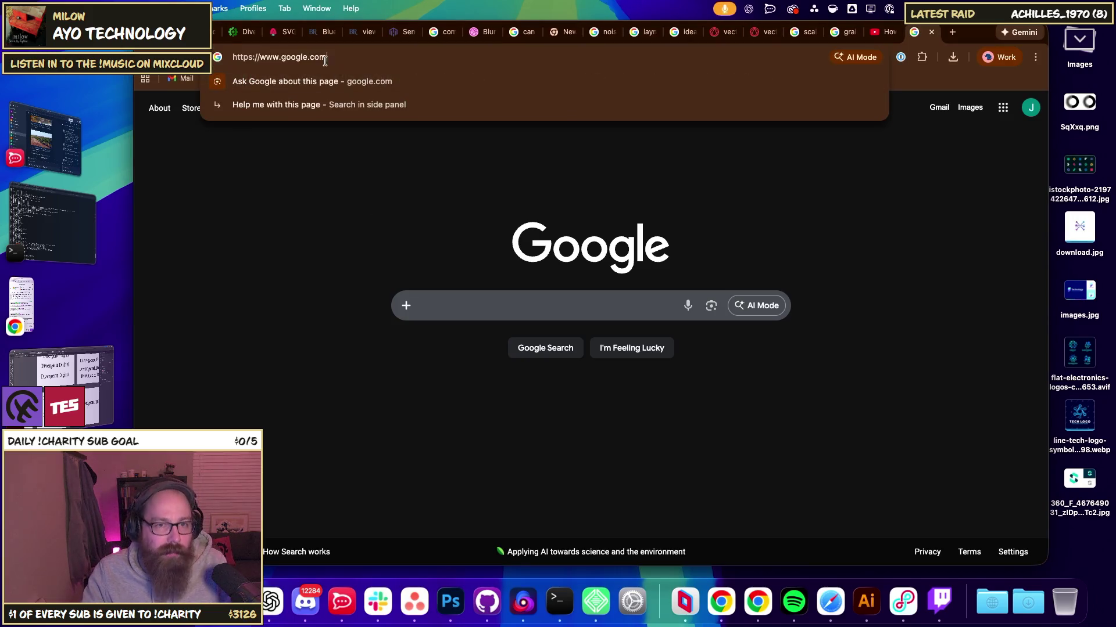
triple_click(292, 58)
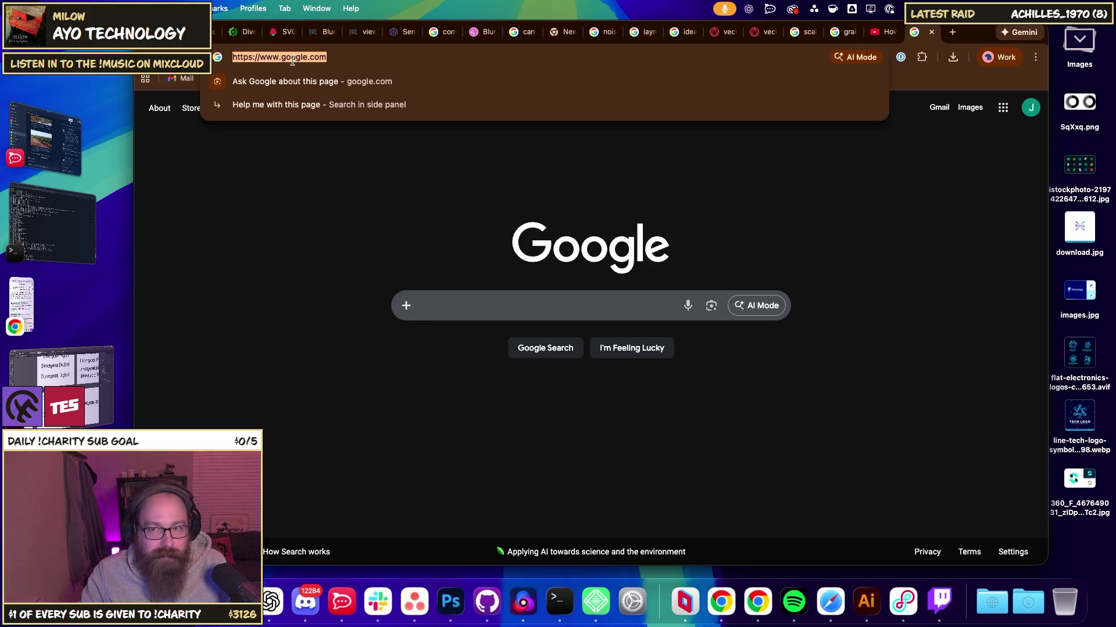
text(facebook.ca)
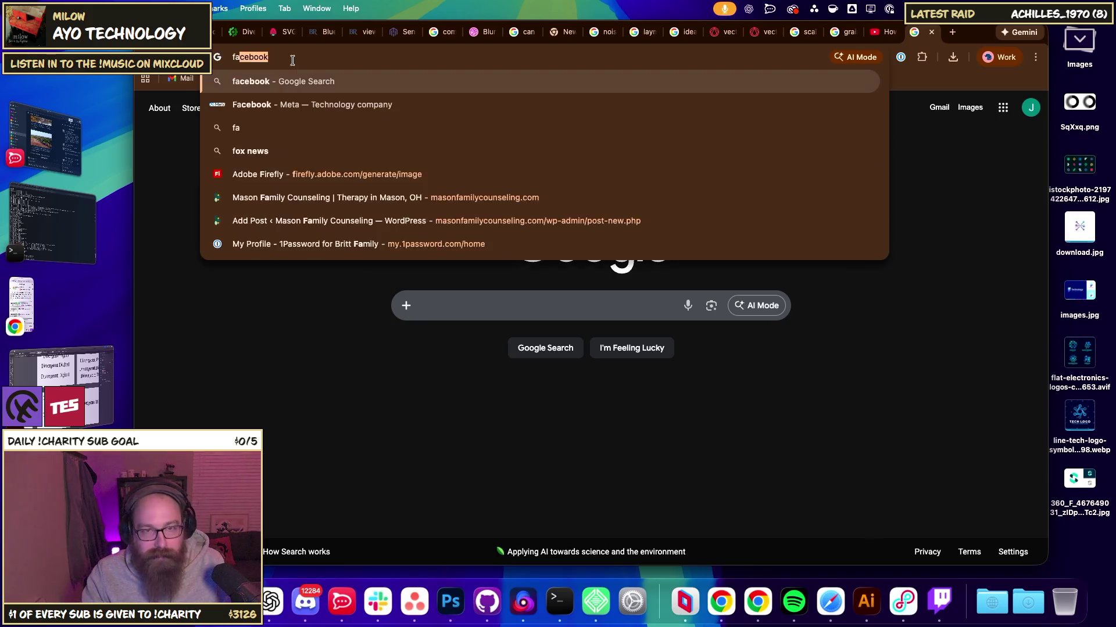
key(Return)
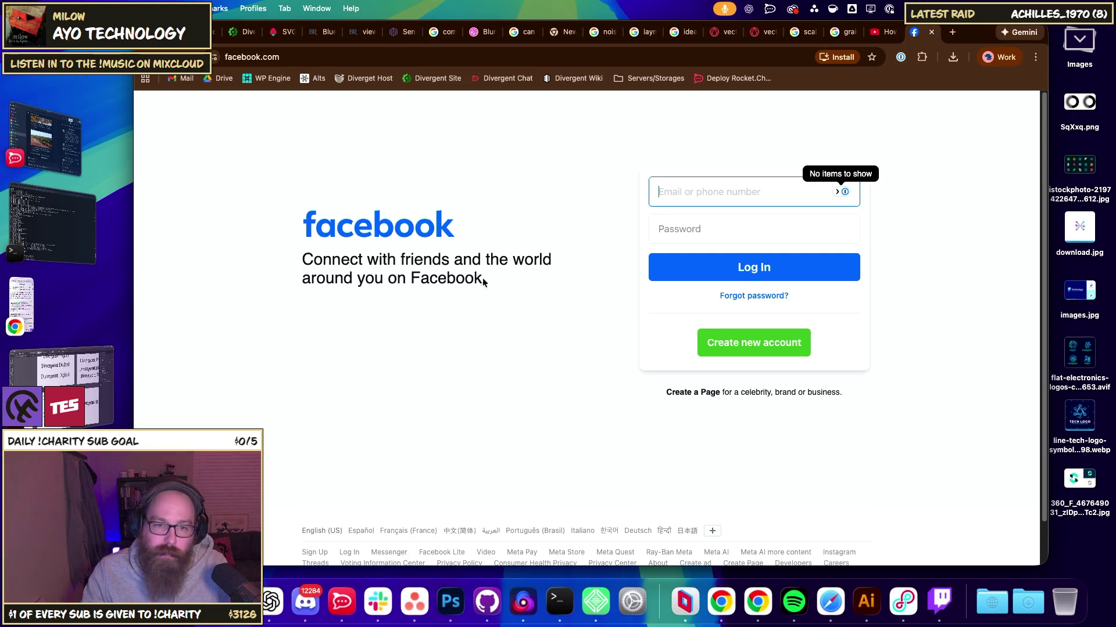
scroll(483, 282, down, 2)
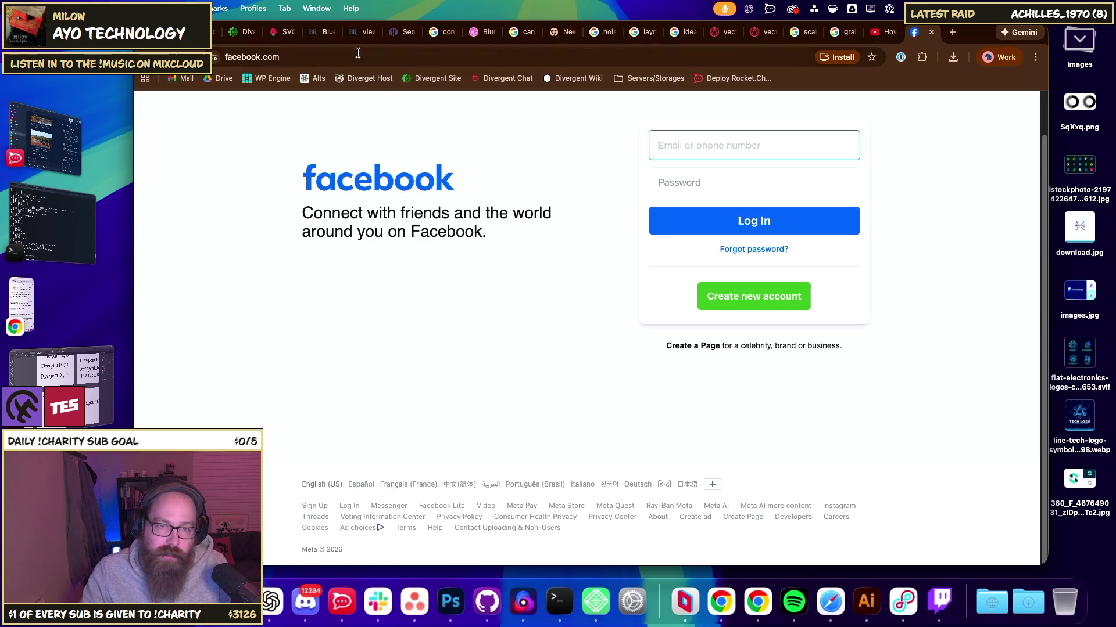
click(339, 57)
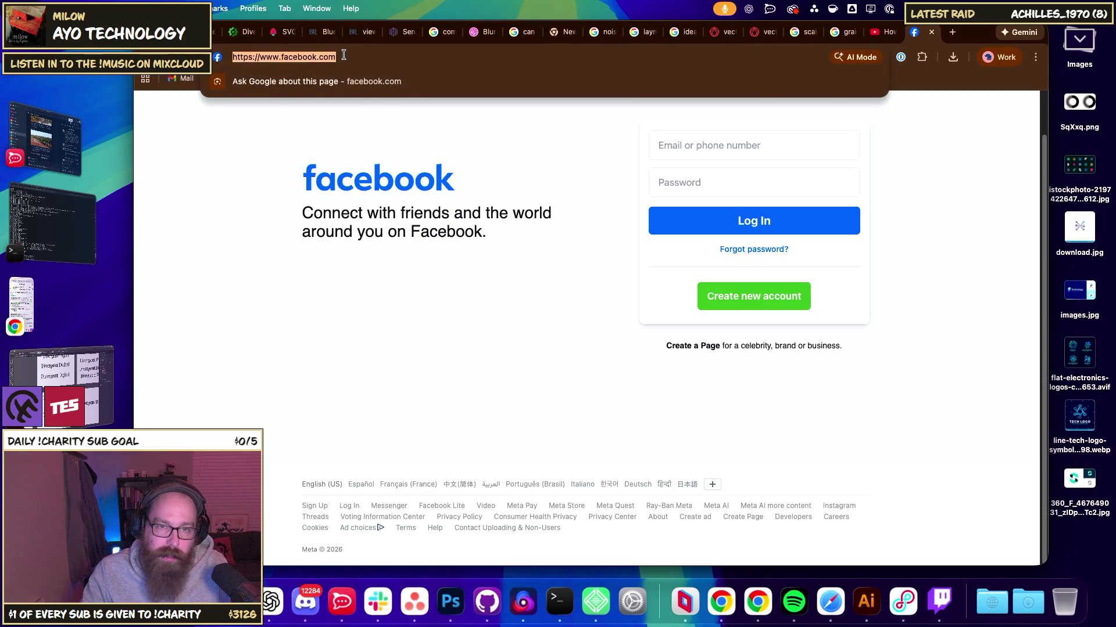
double_click(328, 57)
text(br)
key(Return)
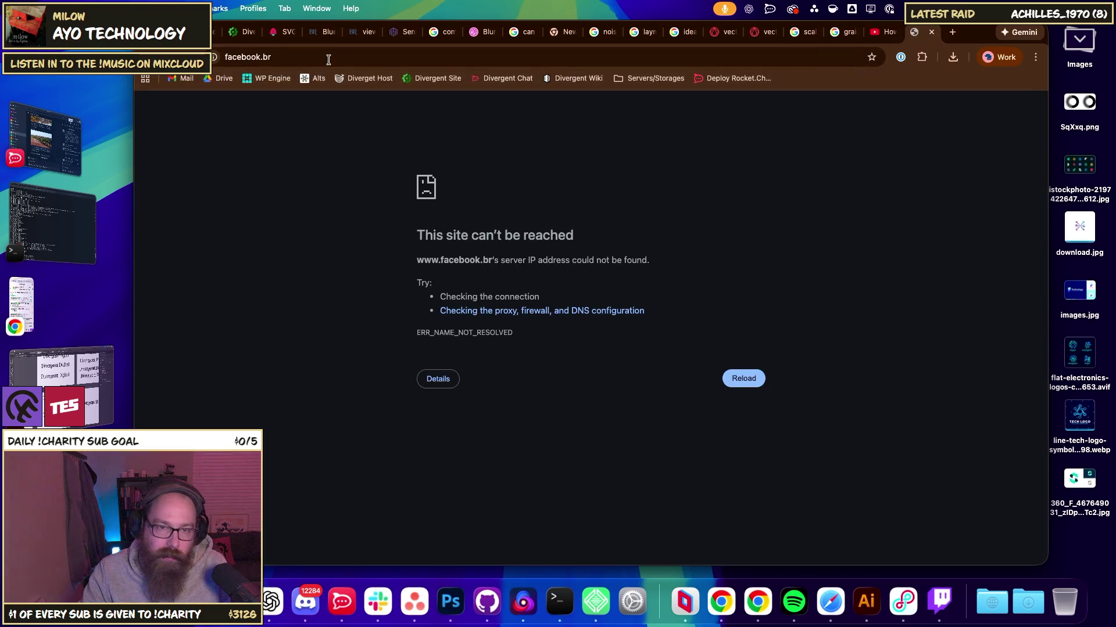
click(329, 58)
key(Escape)
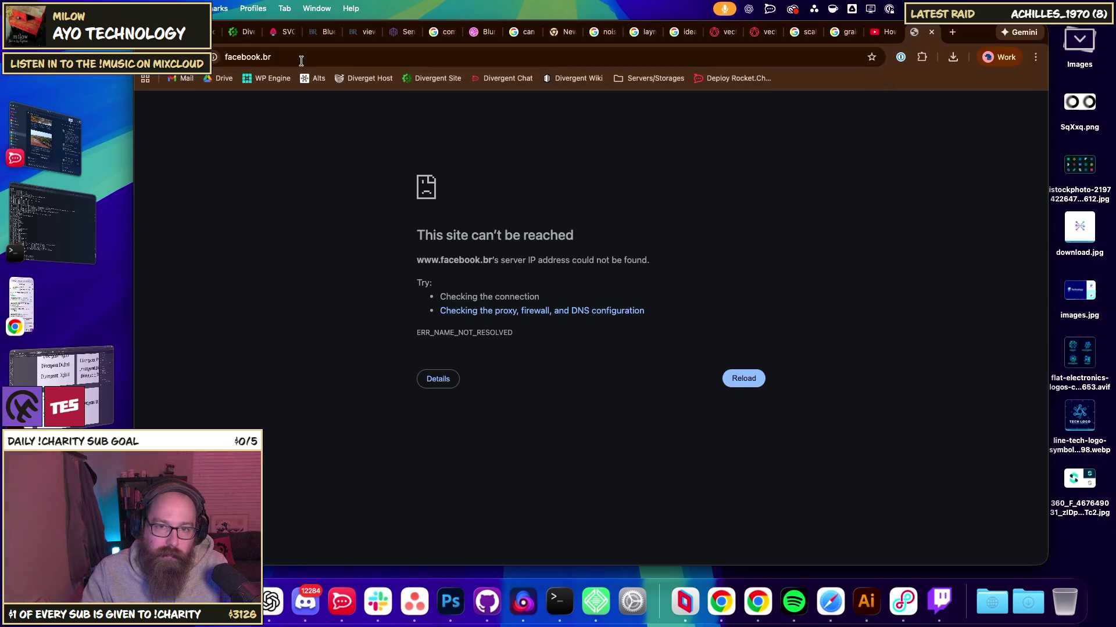
click(301, 59)
key(BackSpace)
key(BackSpace)
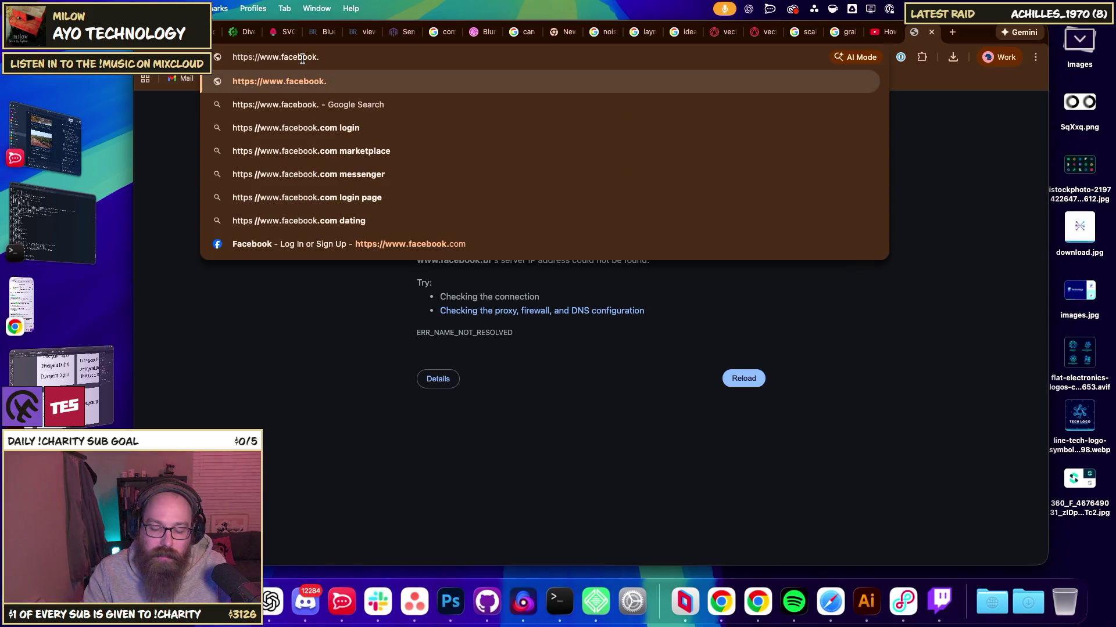
text(jp)
key(Return)
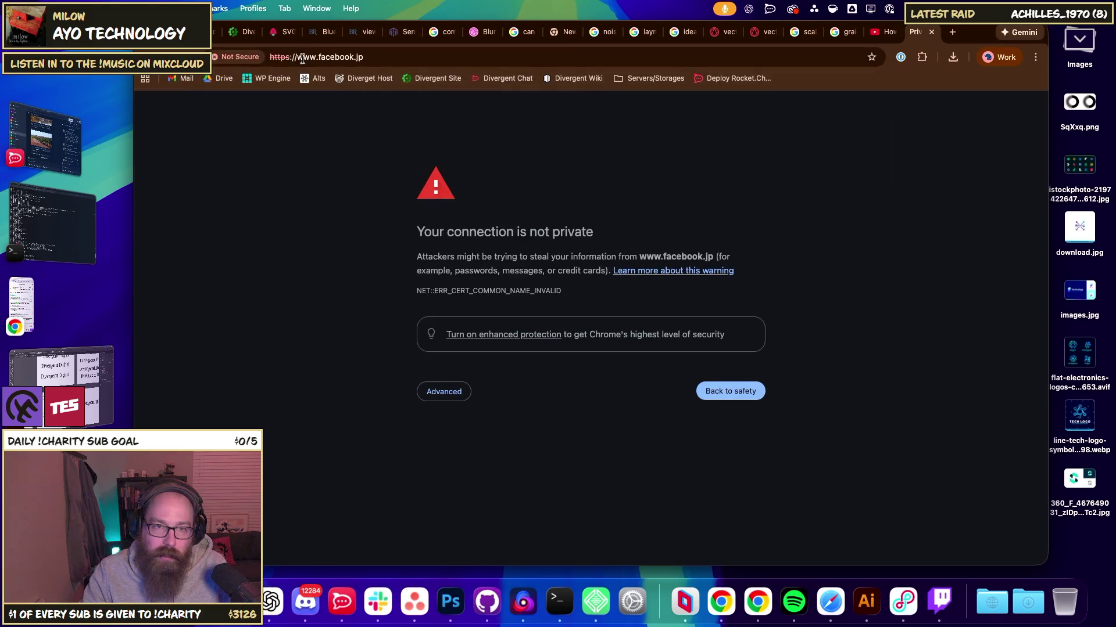
click(444, 392)
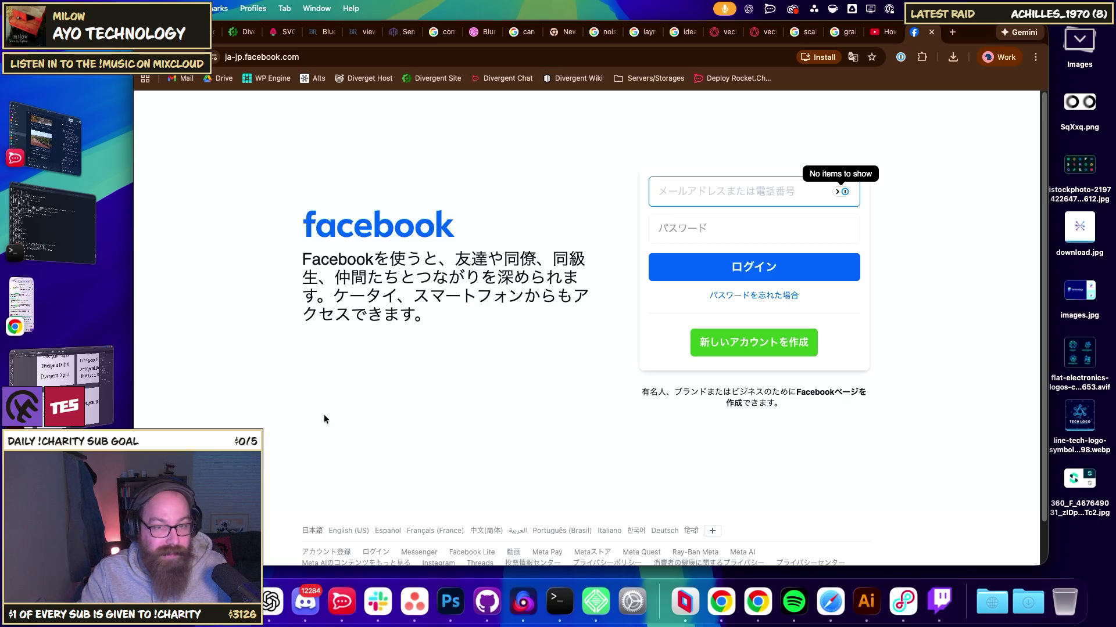
click(311, 59)
drag(286, 57, 372, 54)
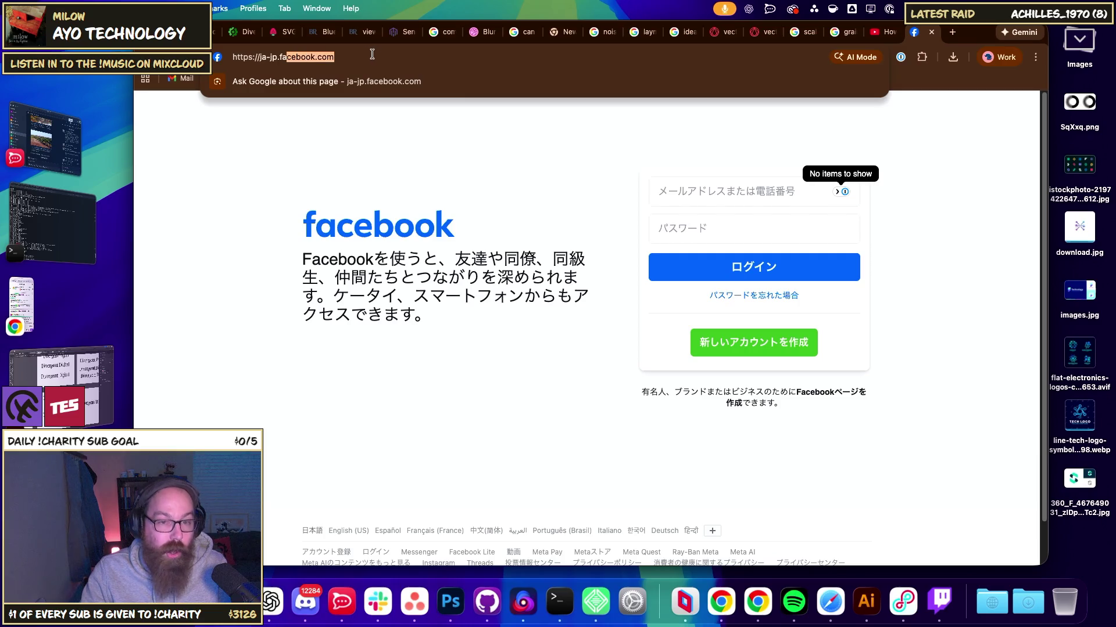
drag(316, 211, 441, 326)
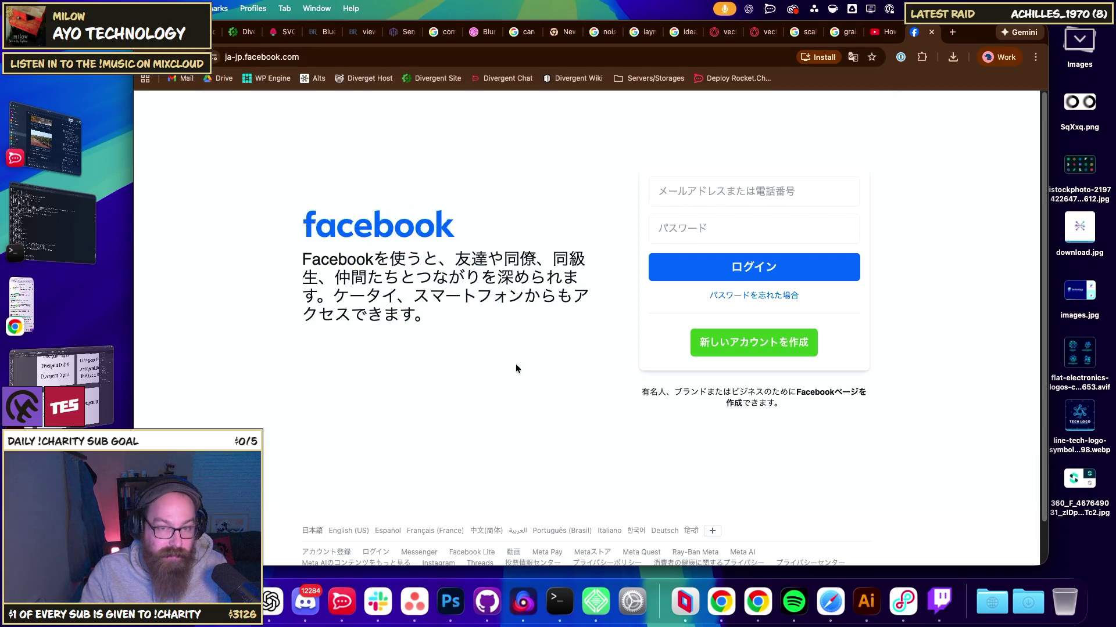
drag(515, 368, 371, 260)
click(447, 357)
drag(461, 346, 307, 224)
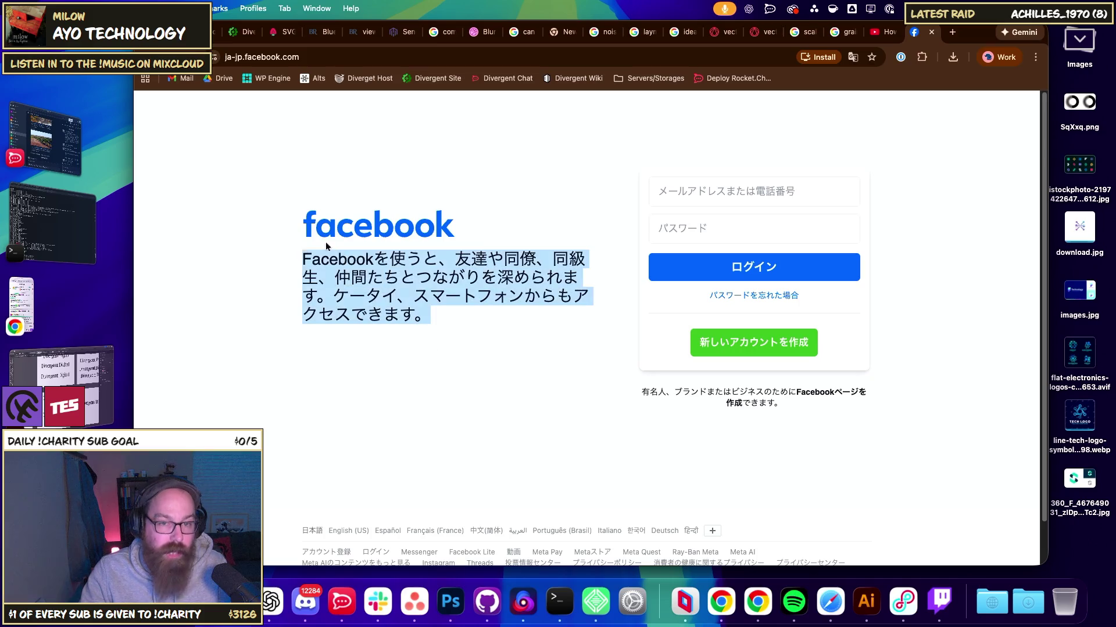
click(422, 339)
drag(487, 342, 303, 255)
click(461, 369)
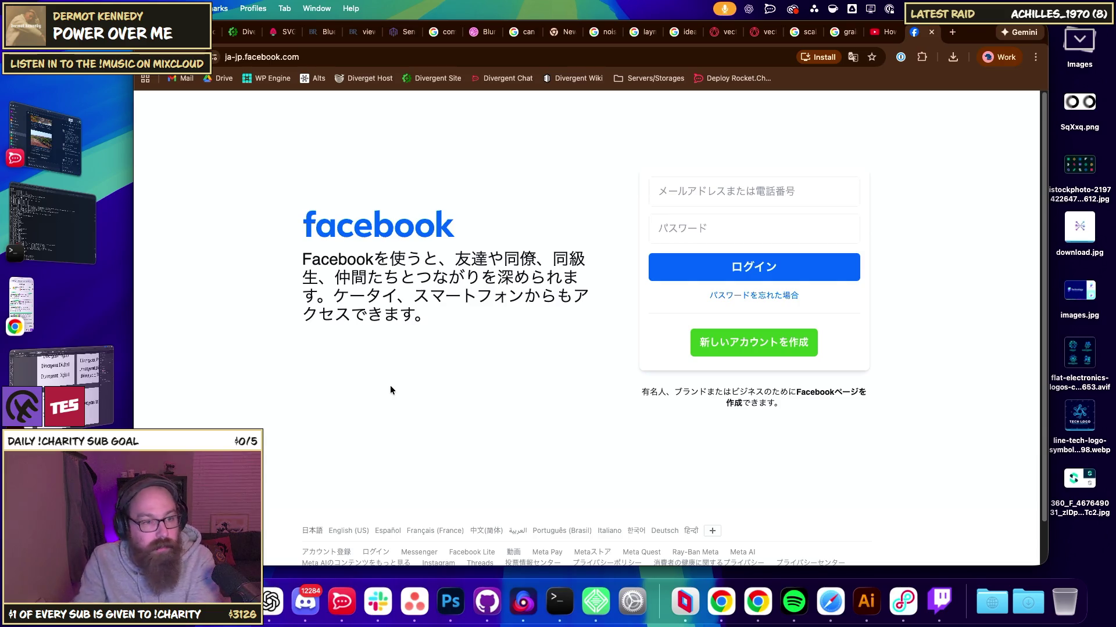
click(293, 59)
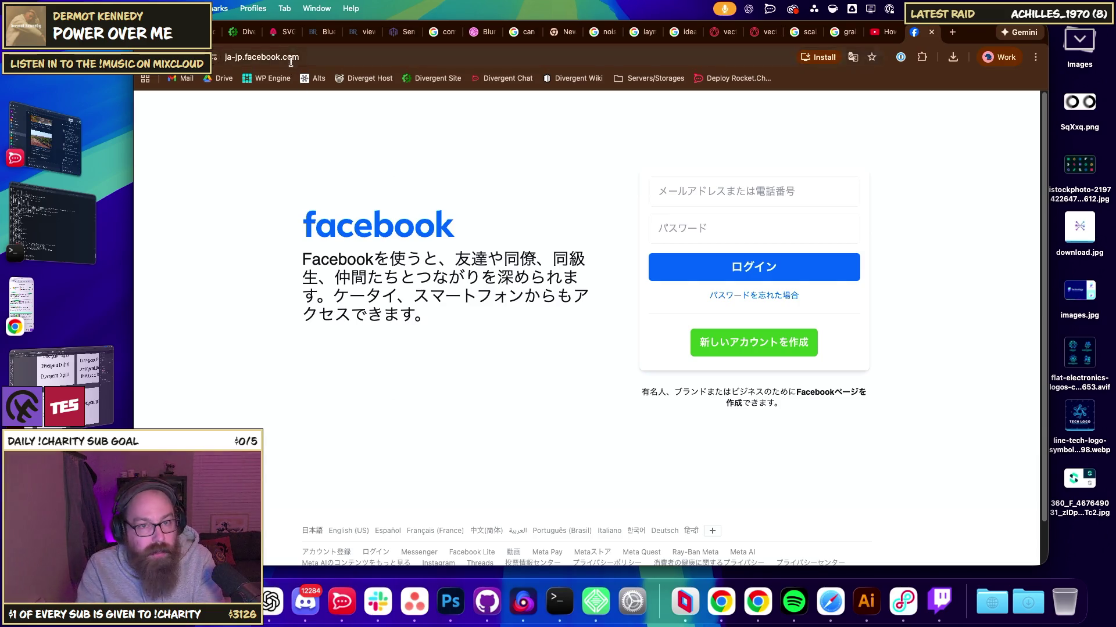
key(super+a)
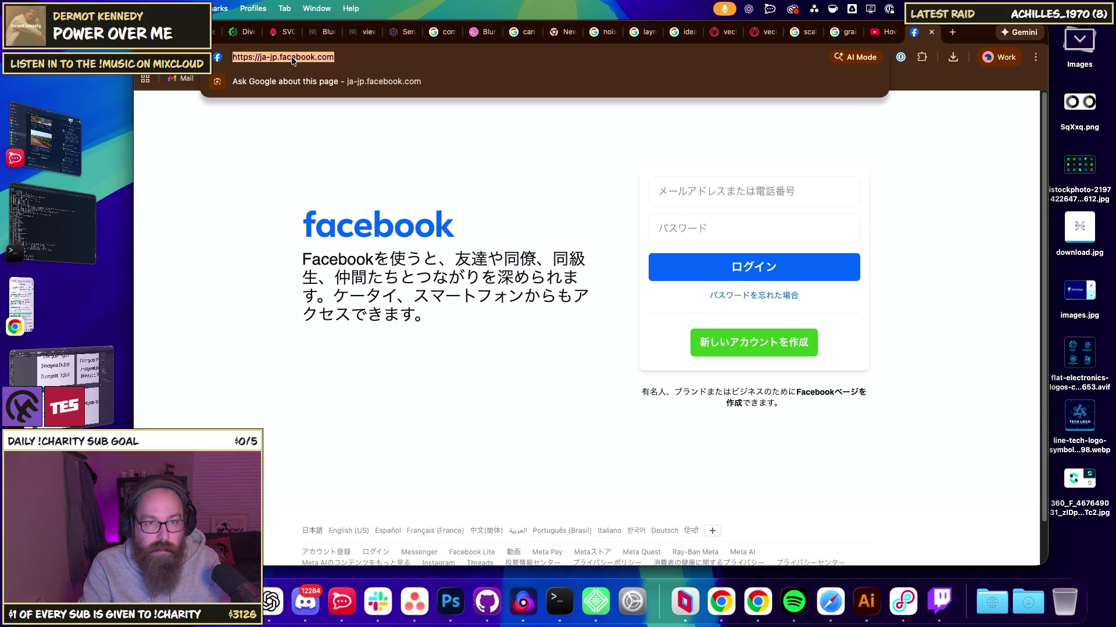
text(facebook.jp)
key(Return)
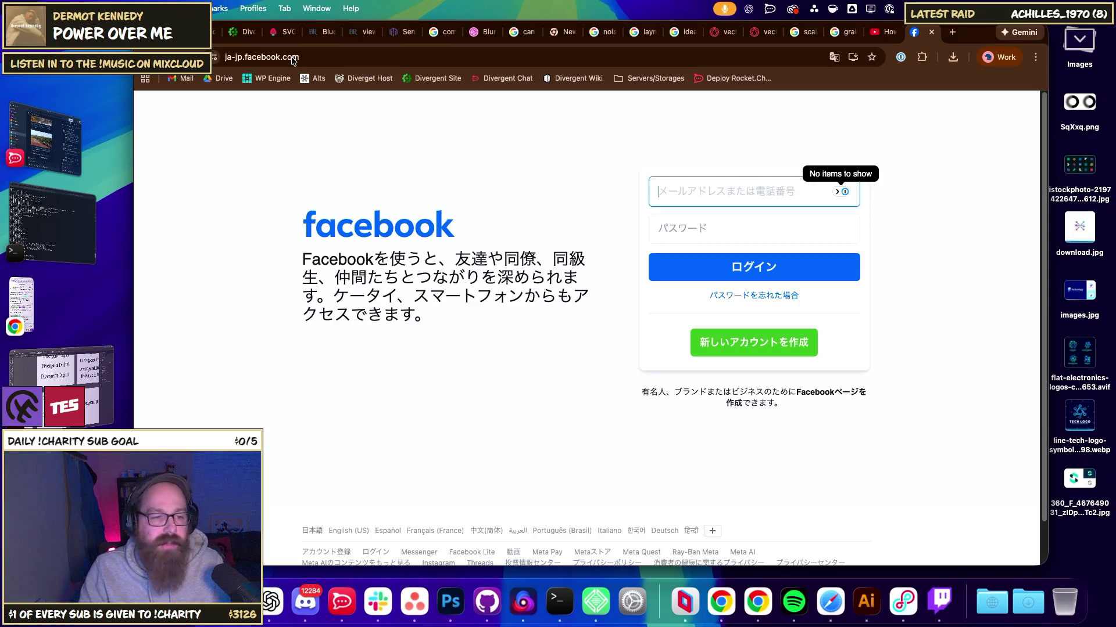
click(342, 62)
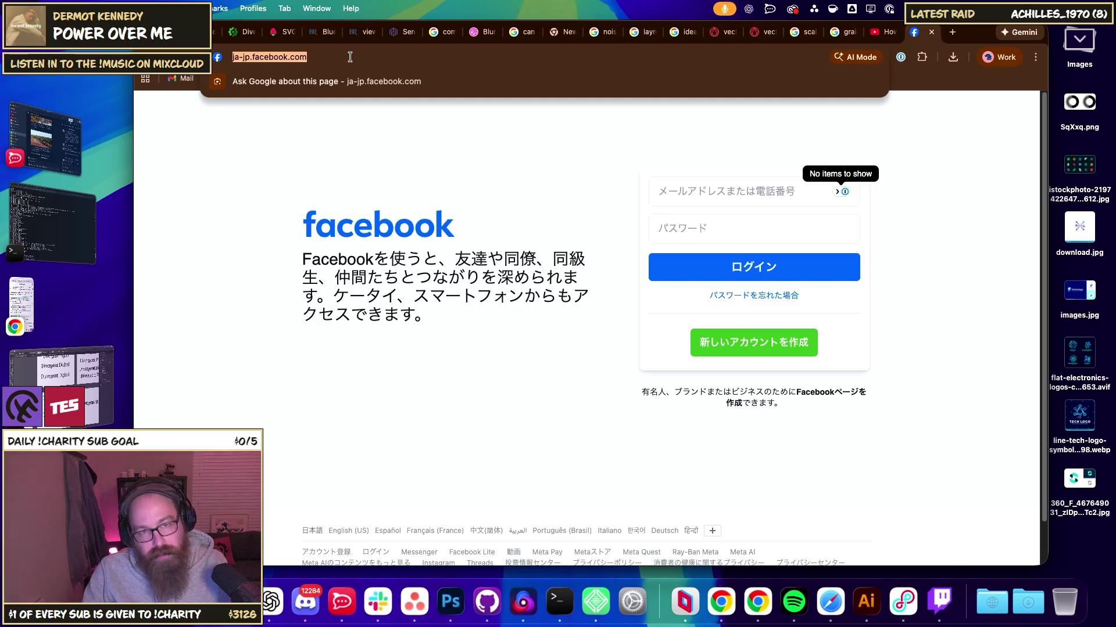
click(290, 57)
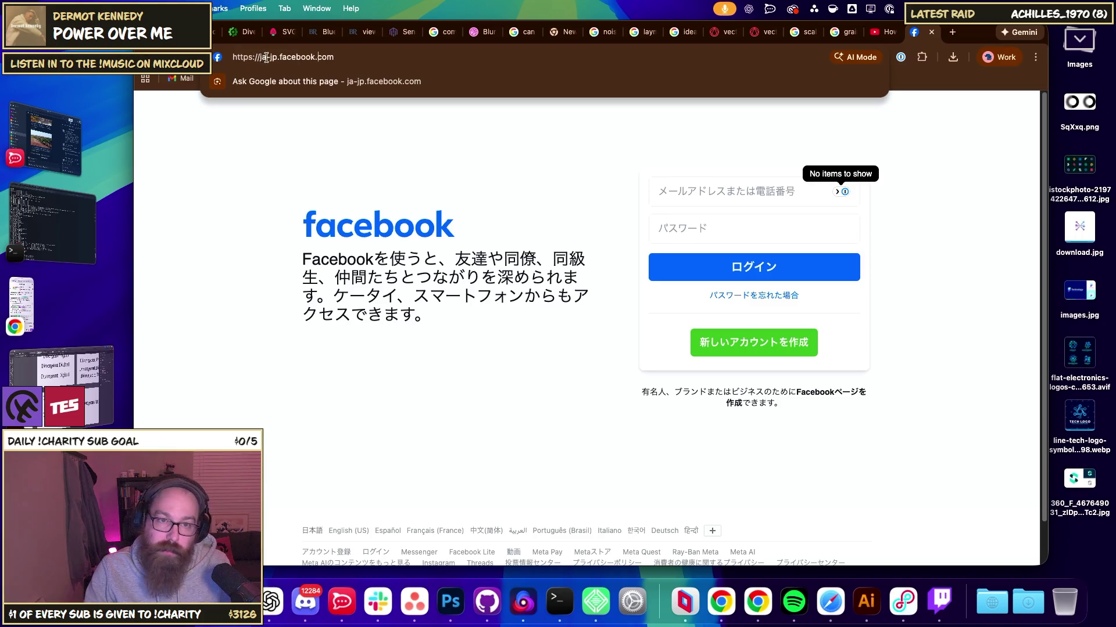
drag(277, 56, 260, 57)
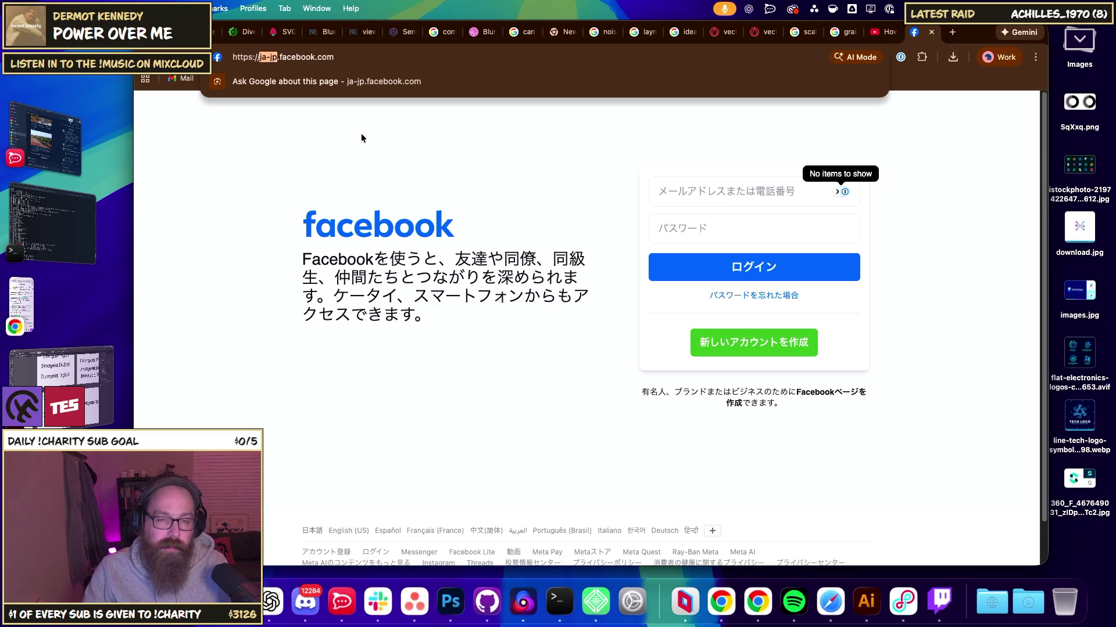
click(280, 57)
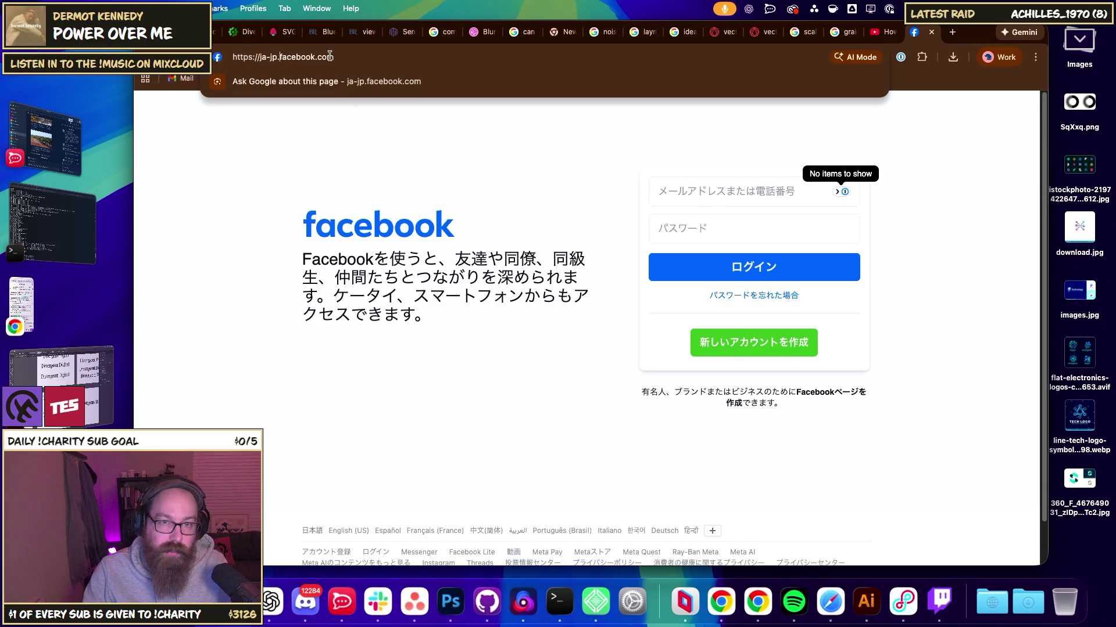
double_click(329, 57)
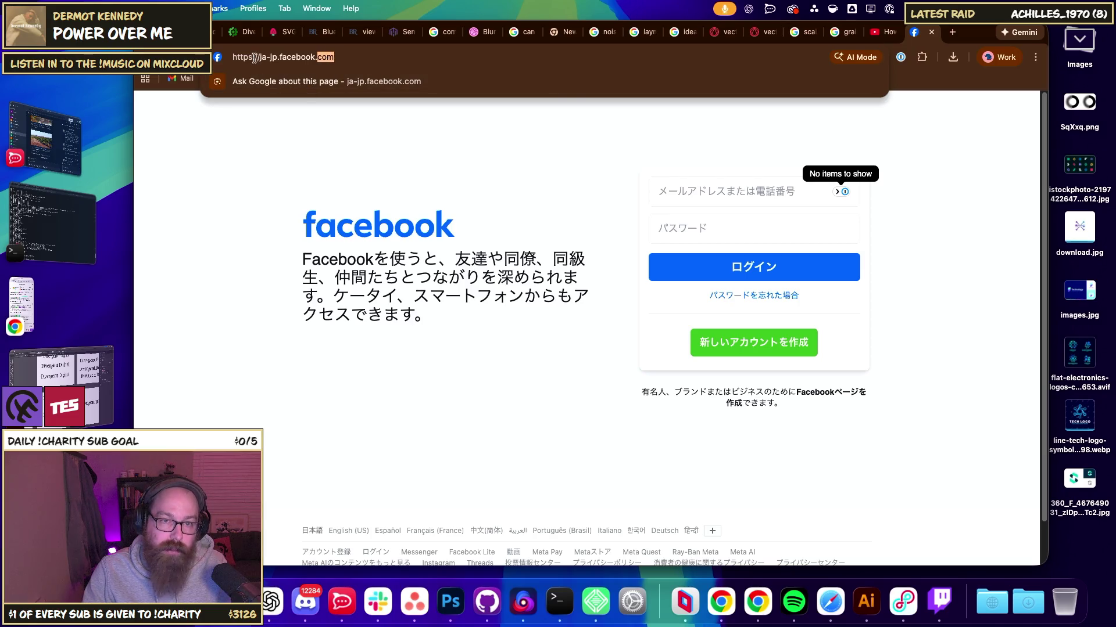
drag(259, 56, 279, 57)
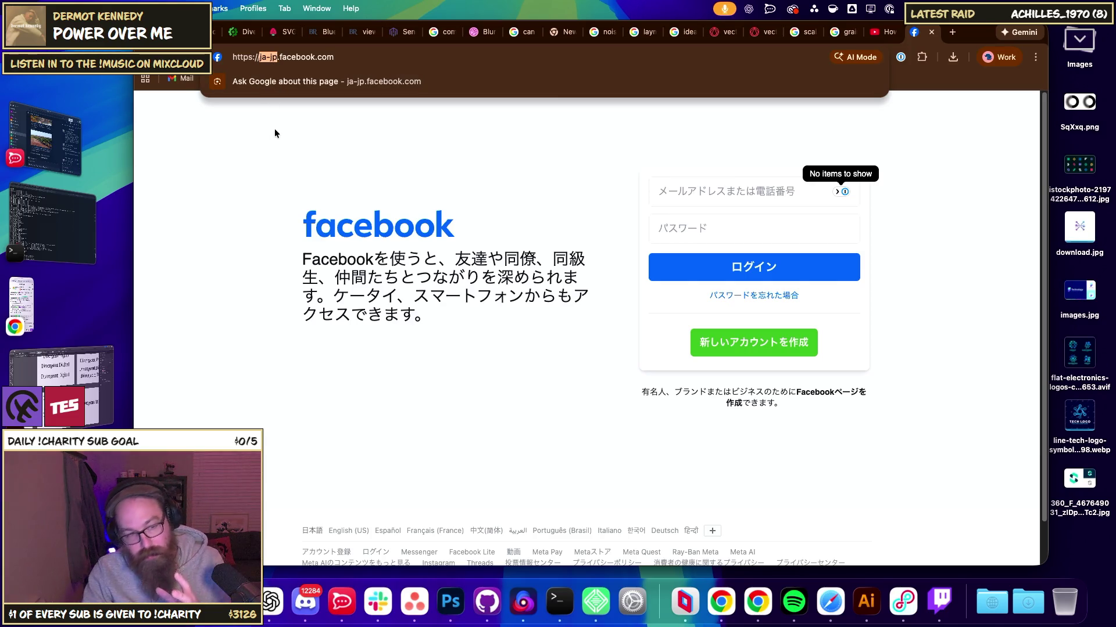
Highlight 'facebook' in the address bar, then switch back to the Photoshop mockup.
double_click(308, 57)
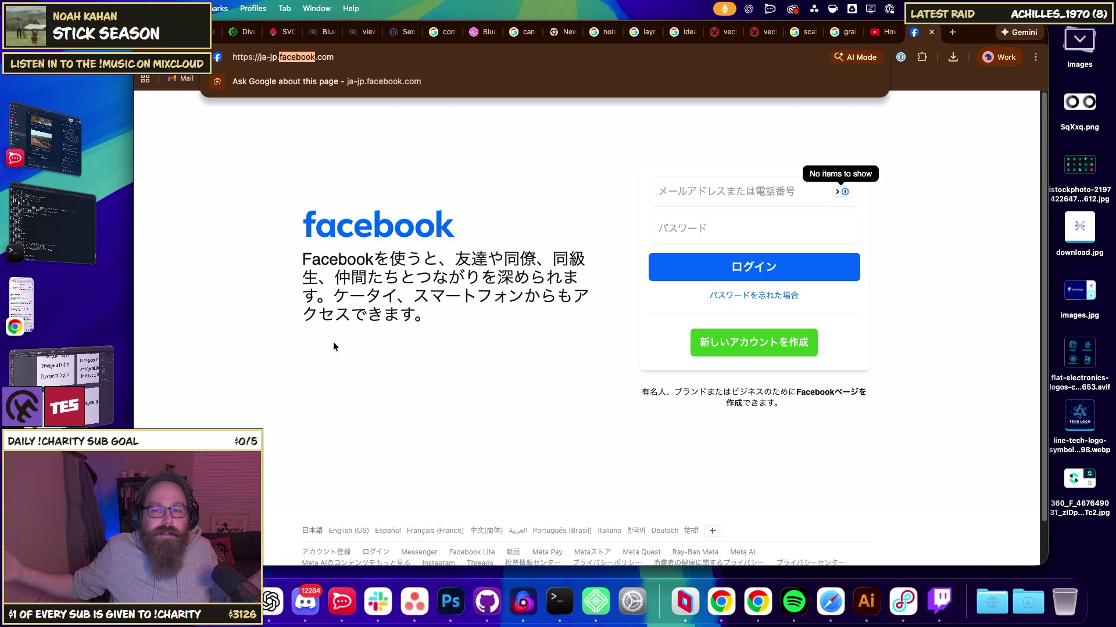
key(super+Tab)
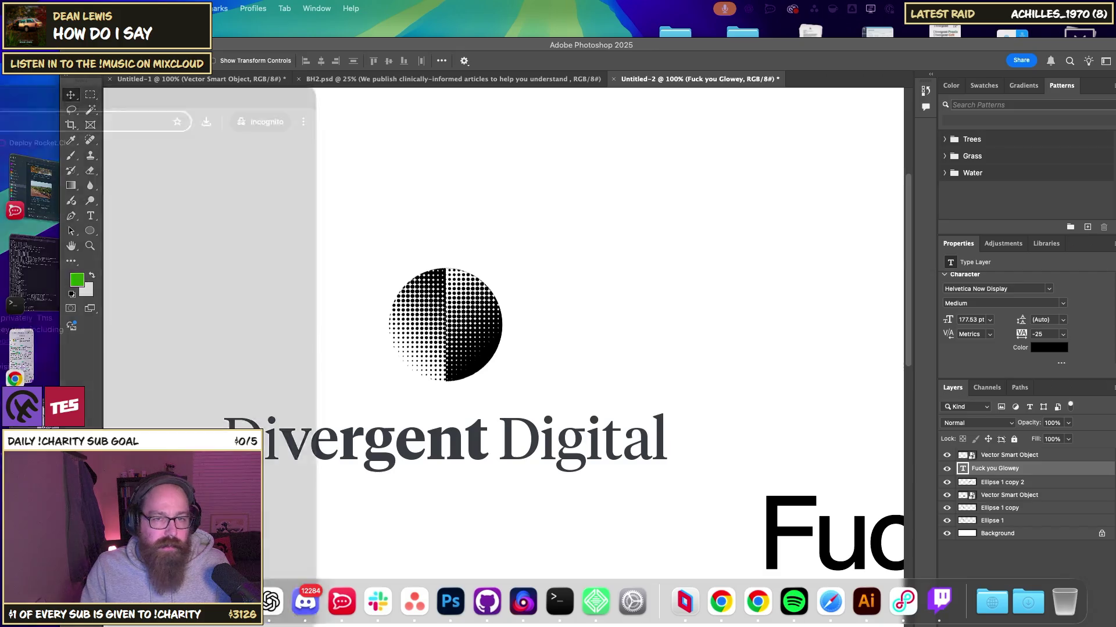
Open an Incognito window, search Google for hetzner and open hetzner.com.
key(super+Tab)
key(super+shift+n)
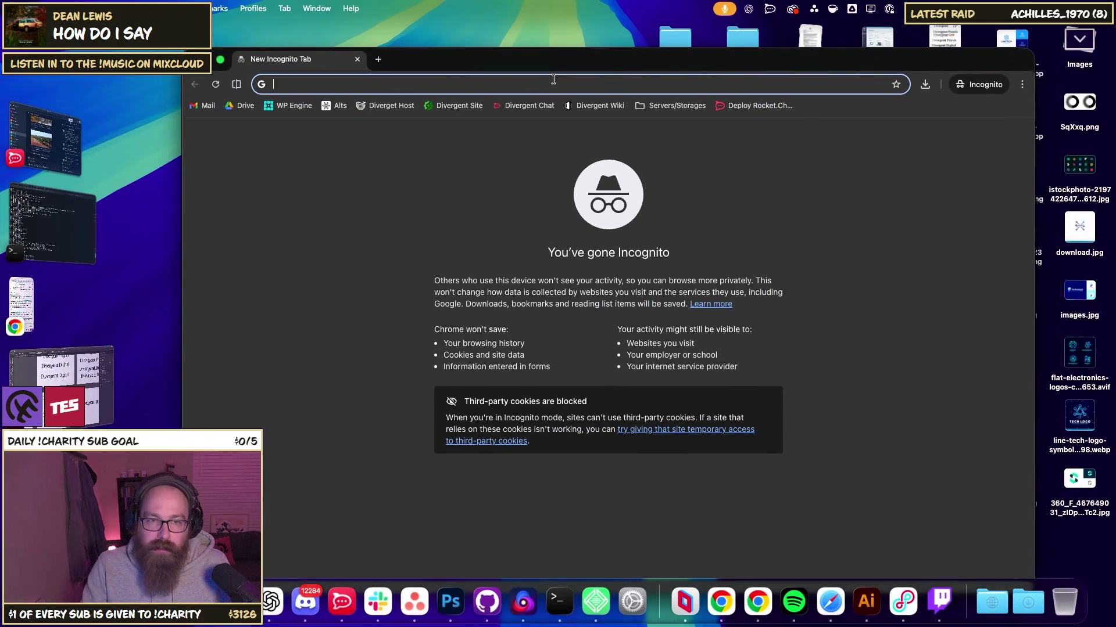
click(309, 85)
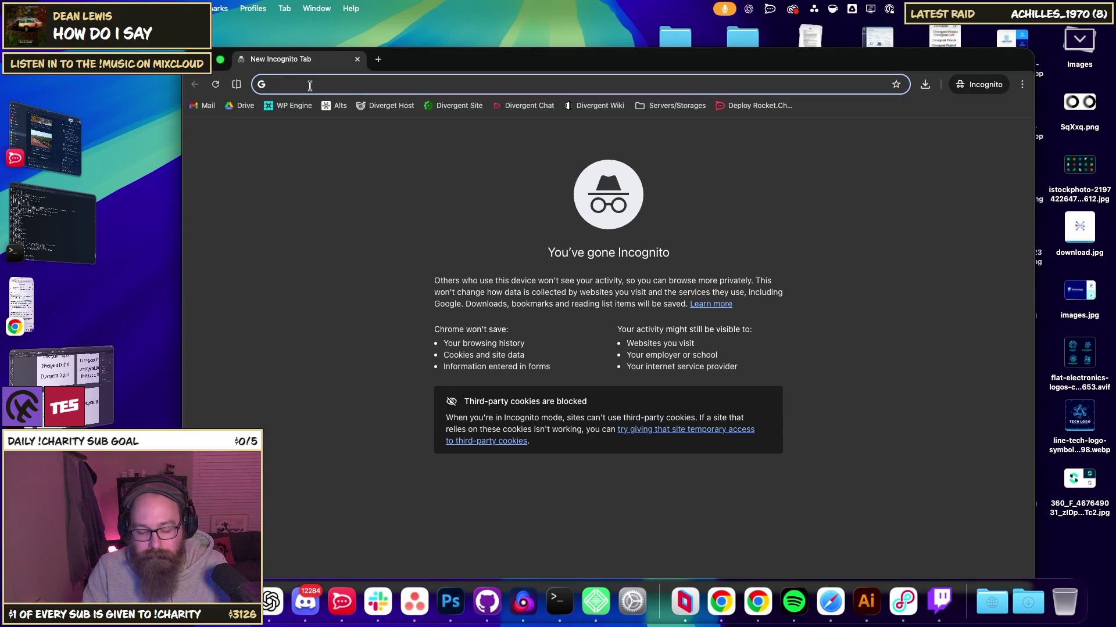
text(hetzner)
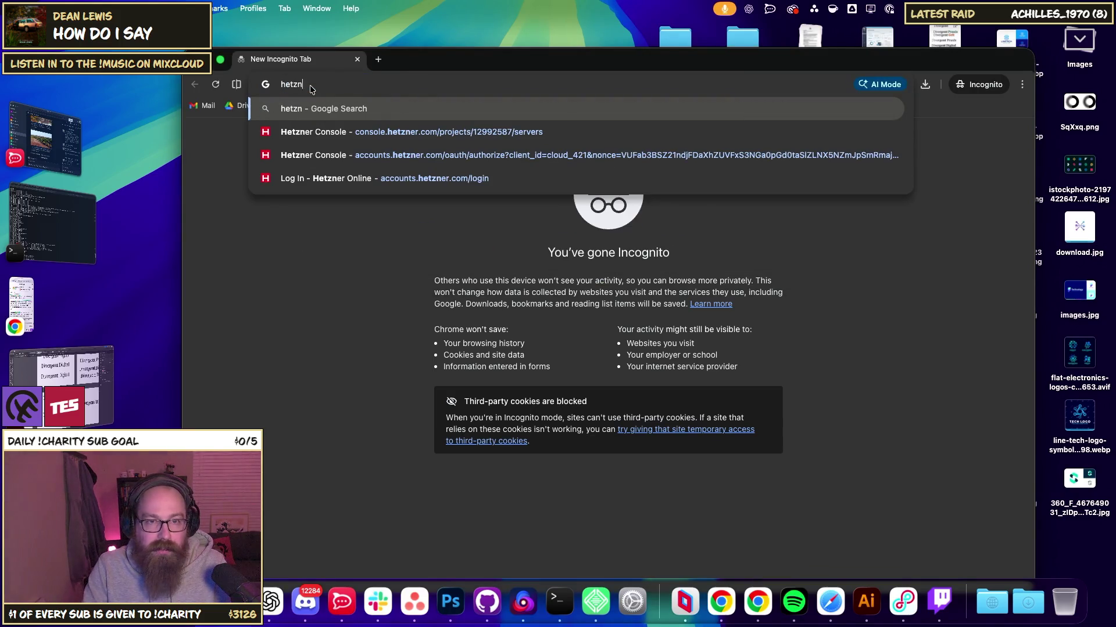
key(Return)
click(321, 248)
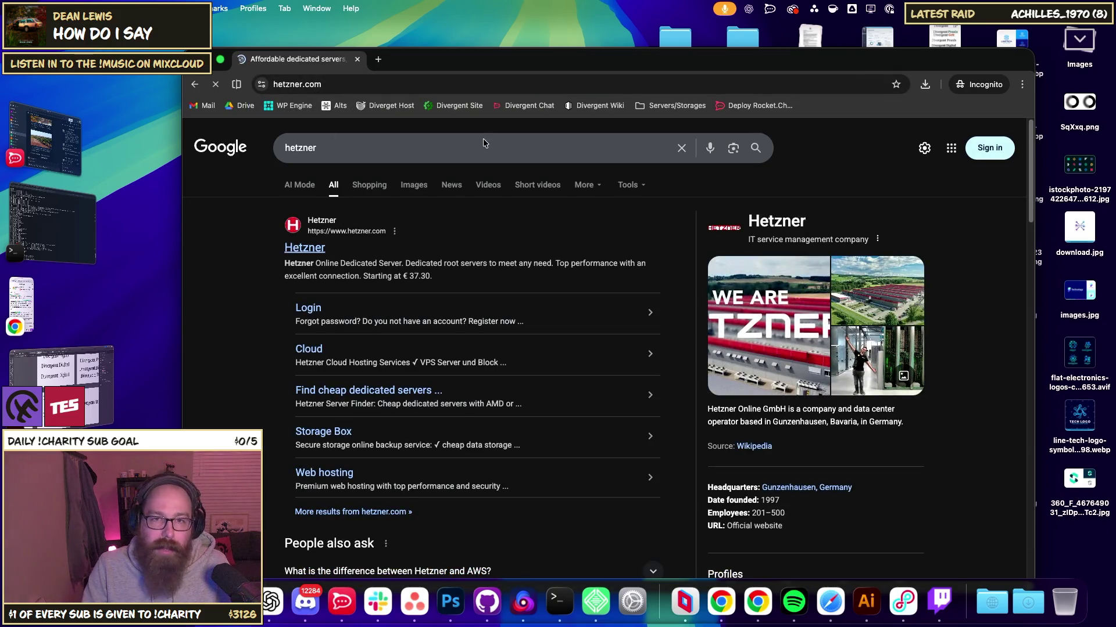
drag(505, 62, 466, 37)
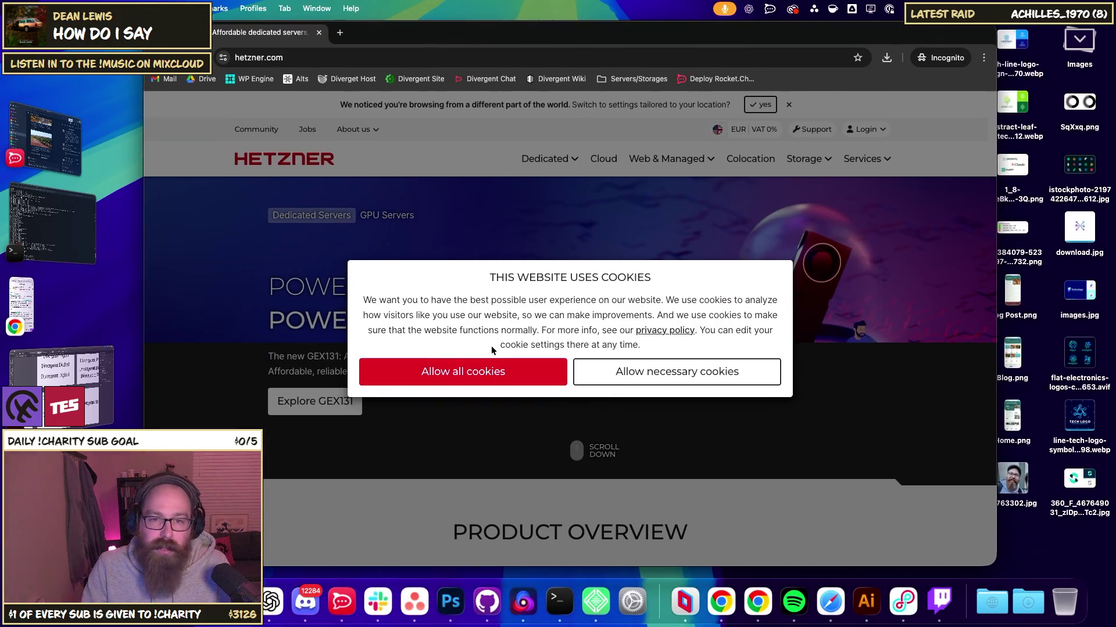
Accept Hetzner's cookies, view the Managed Server page, then go to the Cloud page.
click(460, 372)
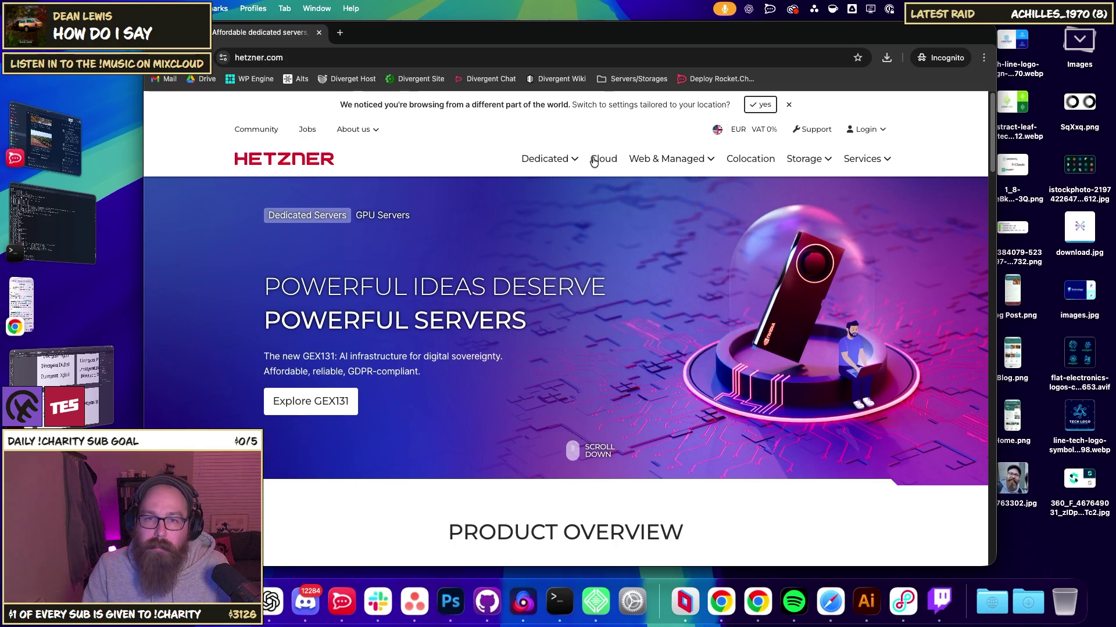
mouse_move(649, 161)
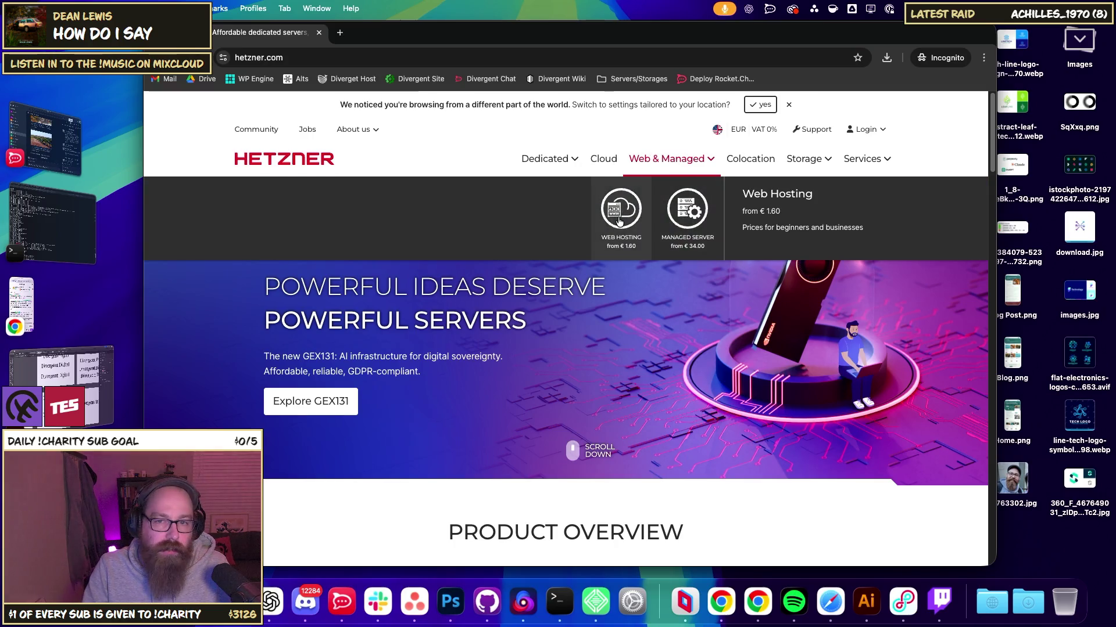
click(690, 215)
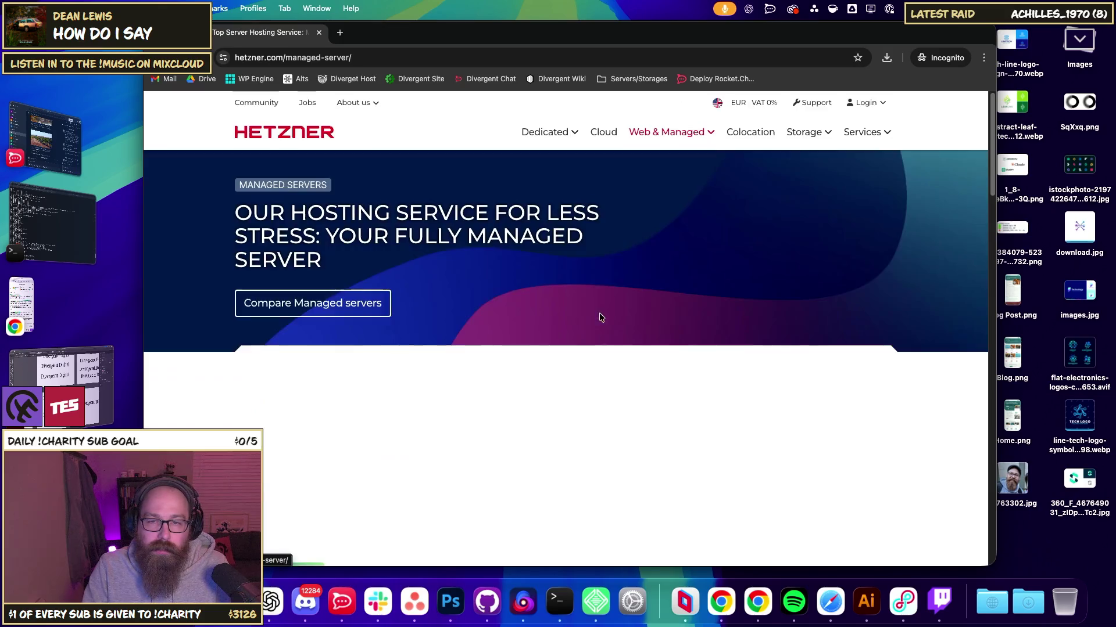
scroll(523, 291, down, 3)
scroll(640, 233, up, 3)
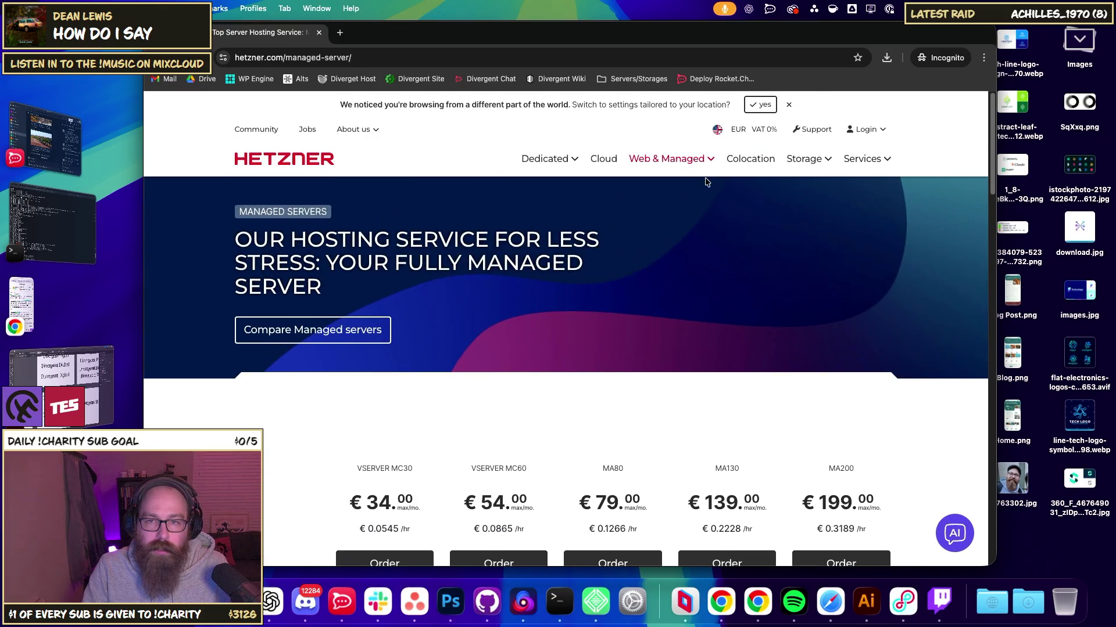
mouse_move(543, 159)
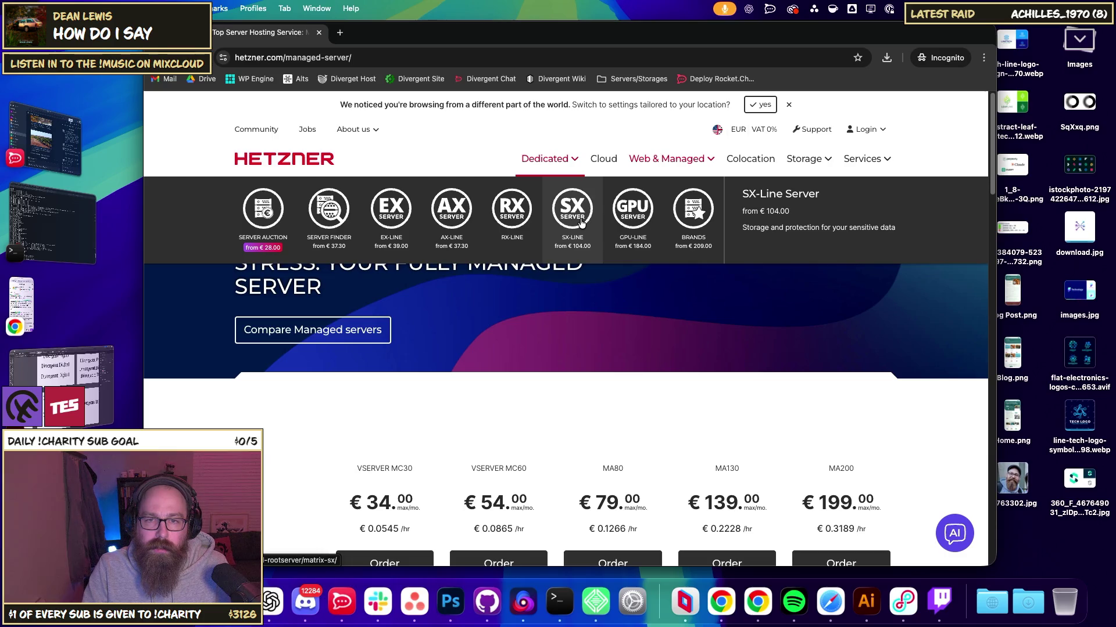
click(604, 159)
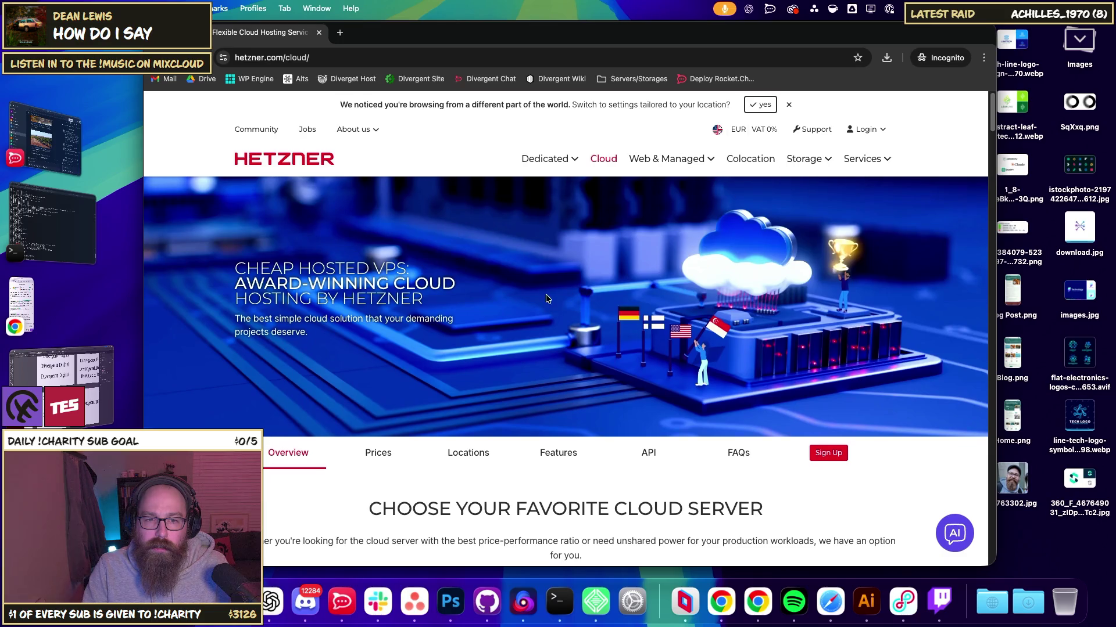
Jump to the cloud server prices and check the Location list, keeping Germany.
scroll(501, 296, down, 4)
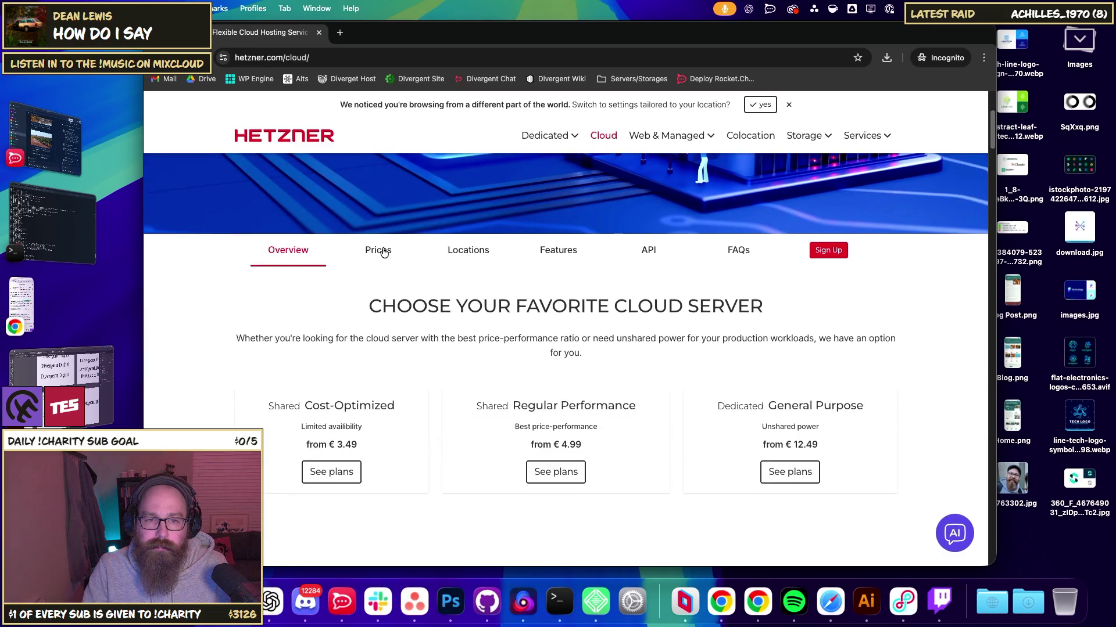
click(383, 252)
scroll(348, 342, down, 3)
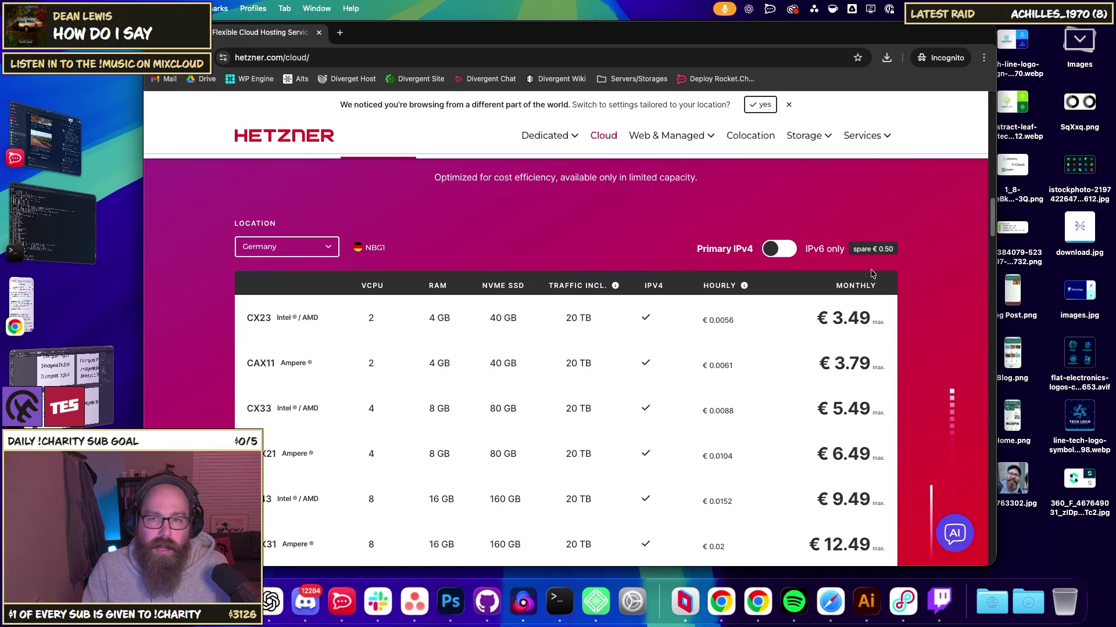
click(295, 250)
click(340, 251)
click(296, 247)
click(297, 248)
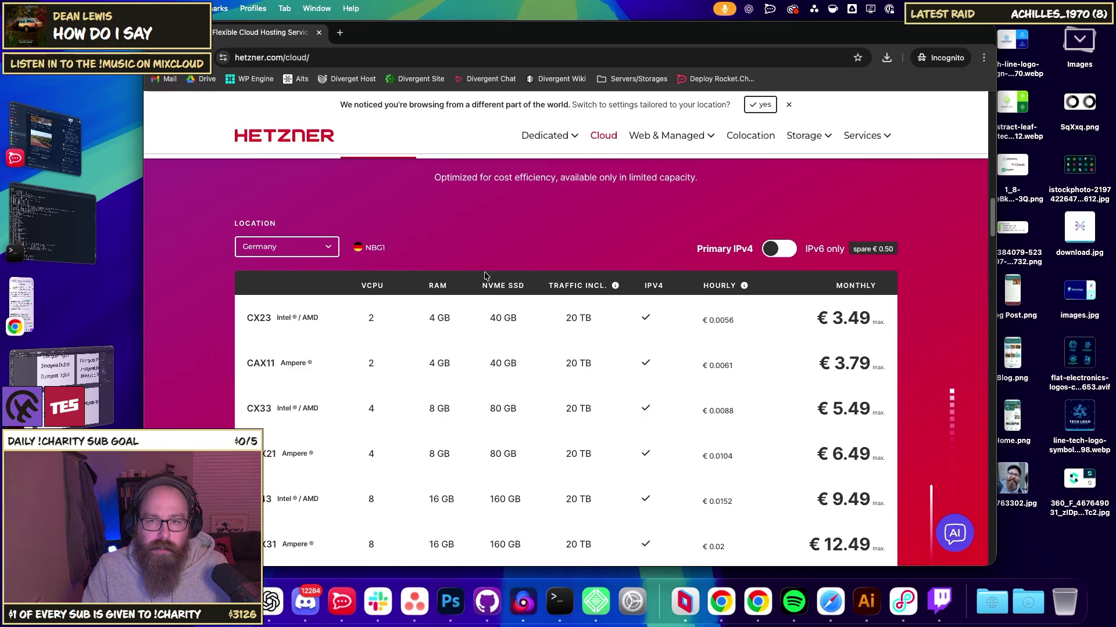
click(297, 252)
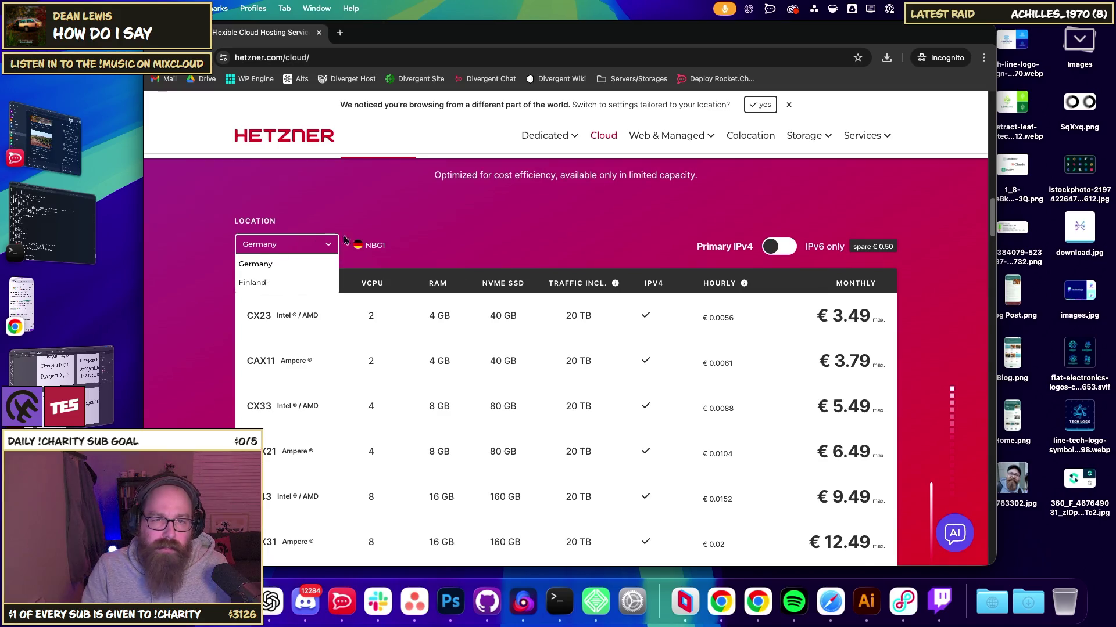
click(436, 272)
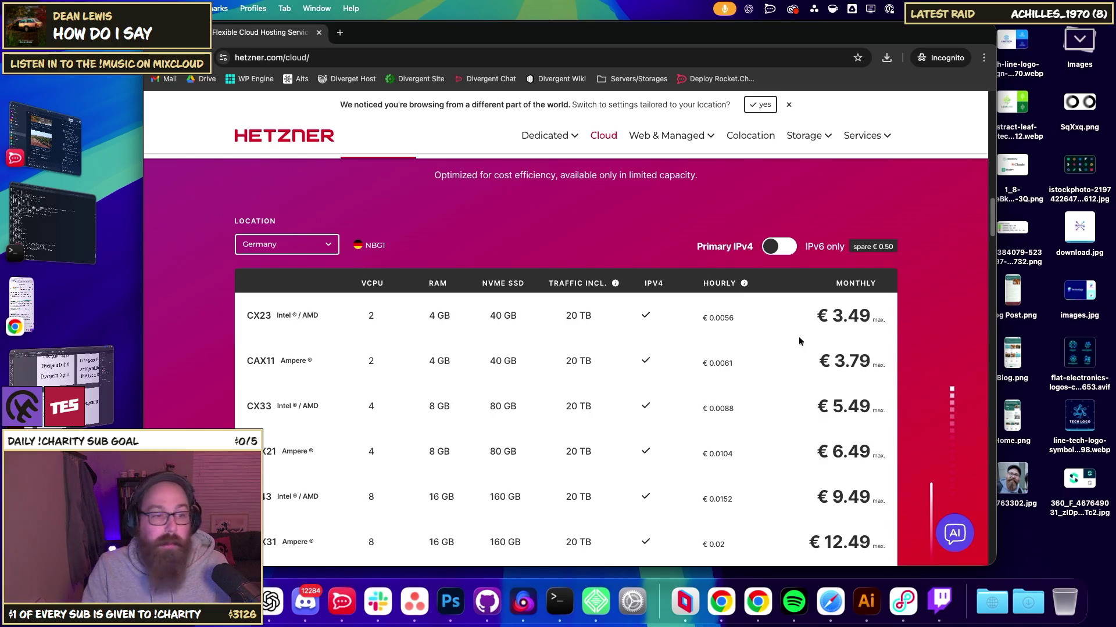
Select the plan names CAX11, CX33 and CAX21 in the price table.
double_click(260, 361)
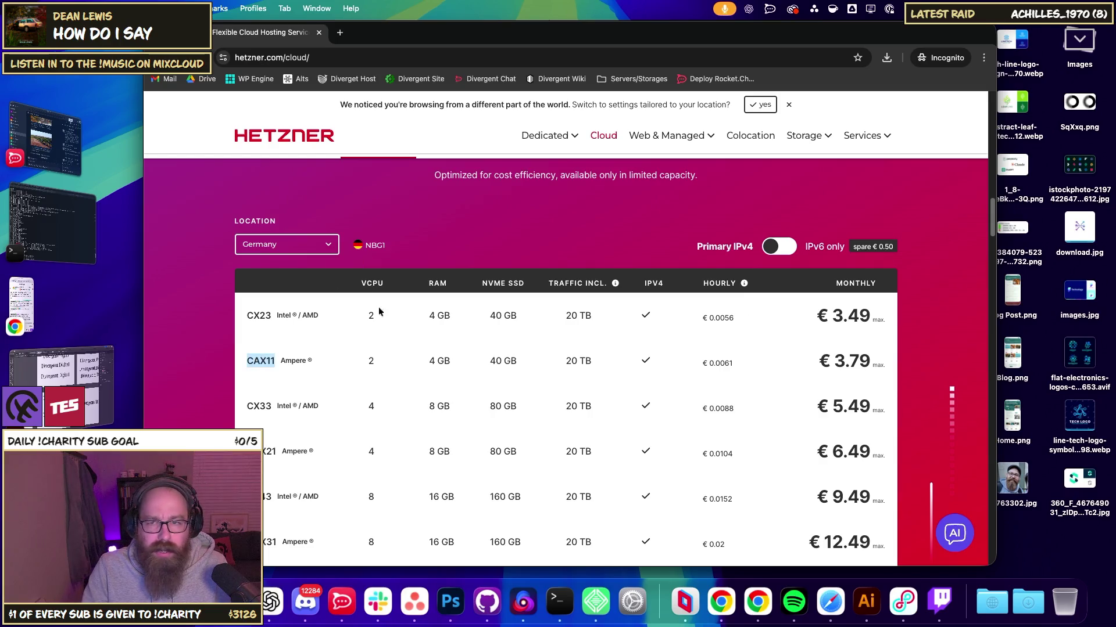
double_click(257, 407)
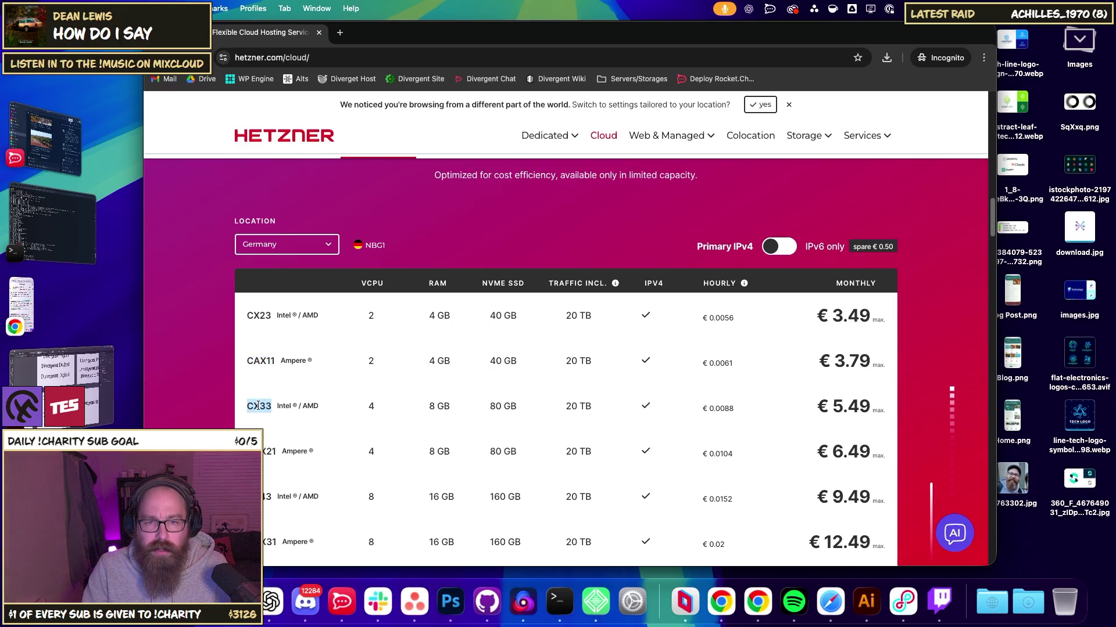
double_click(259, 451)
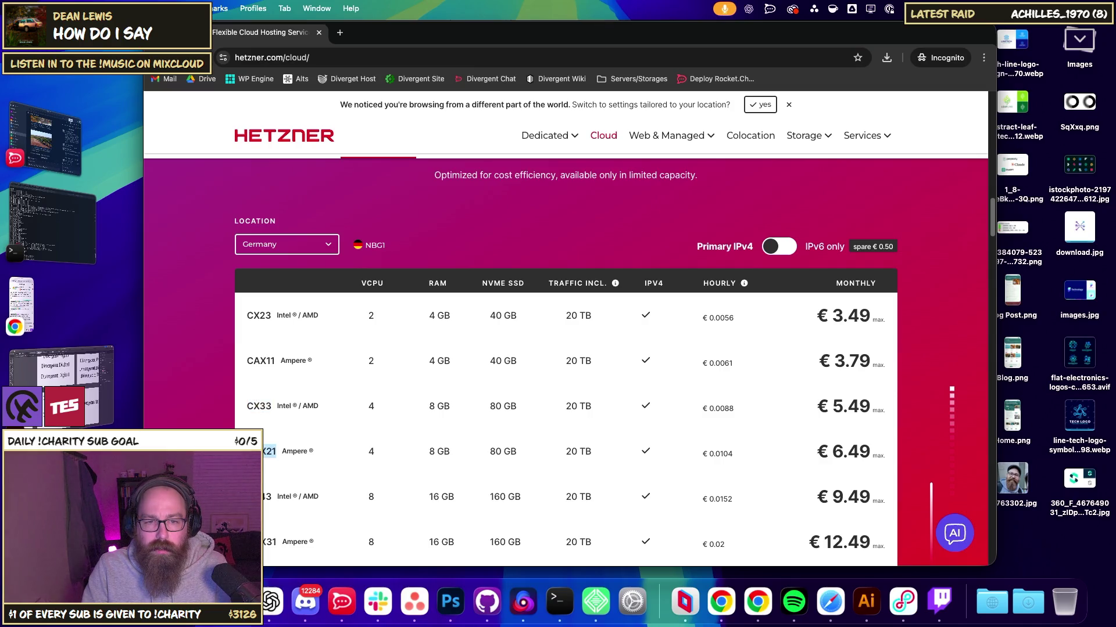
scroll(209, 411, down, 3)
scroll(209, 410, down, 2)
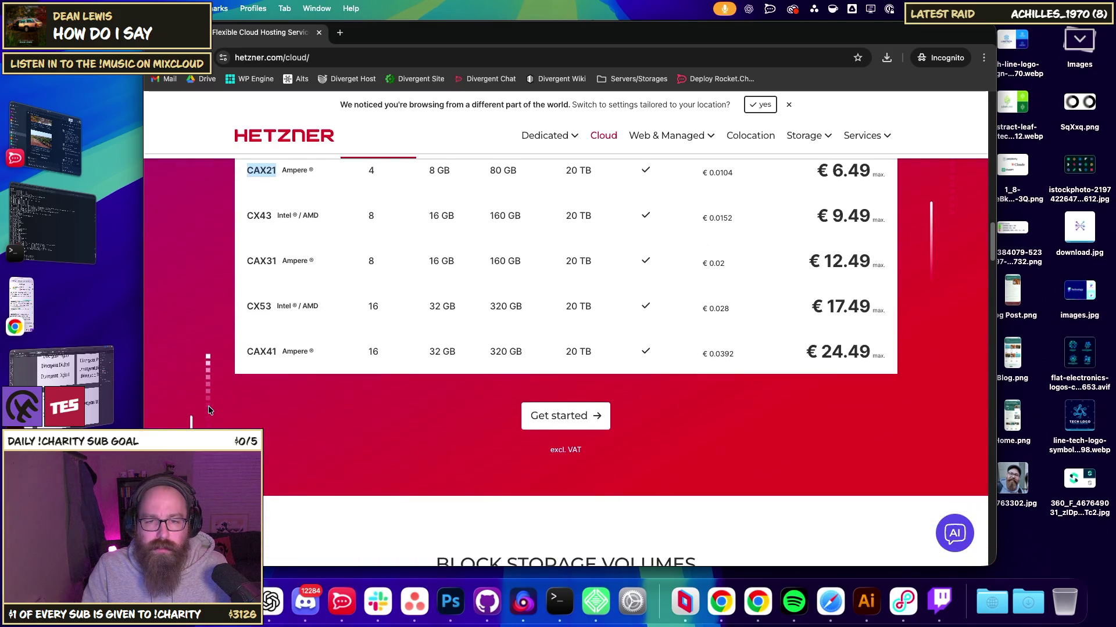
scroll(209, 411, down, 5)
scroll(209, 411, down, 3)
scroll(211, 411, up, 10)
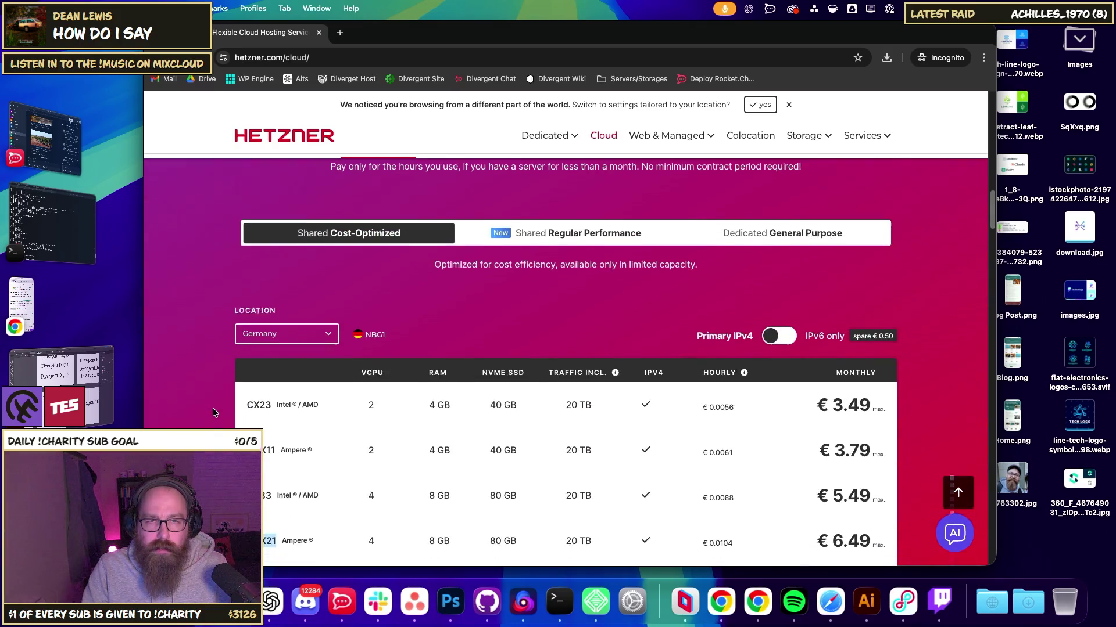
scroll(213, 412, down, 2)
scroll(213, 410, down, 1)
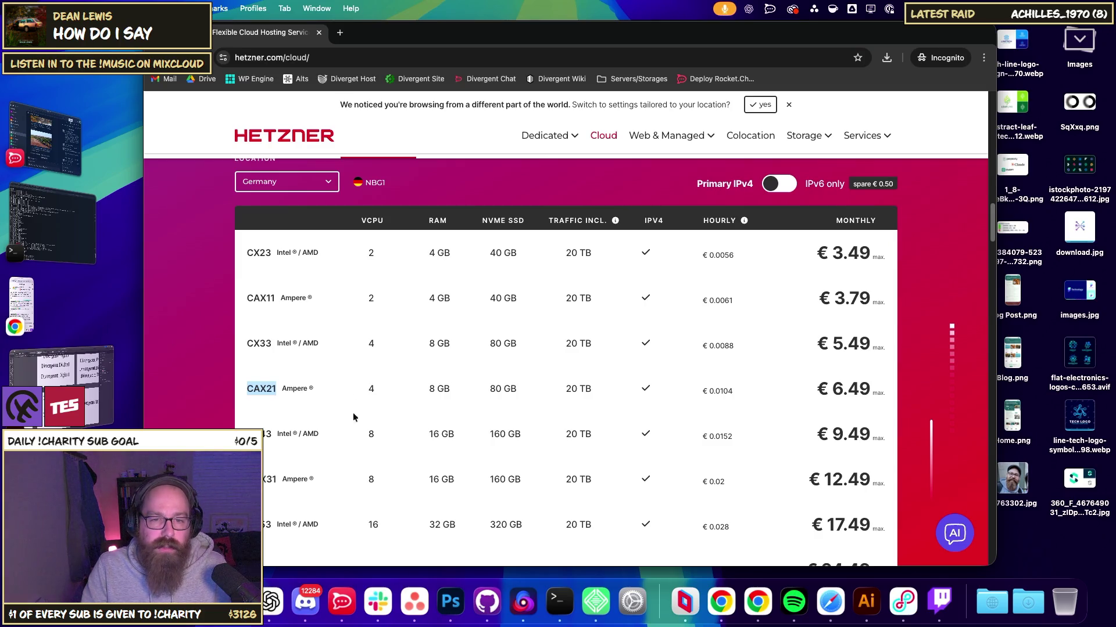
Select the vCPU counts of the CAX11 and CX33 plans.
double_click(371, 388)
double_click(370, 298)
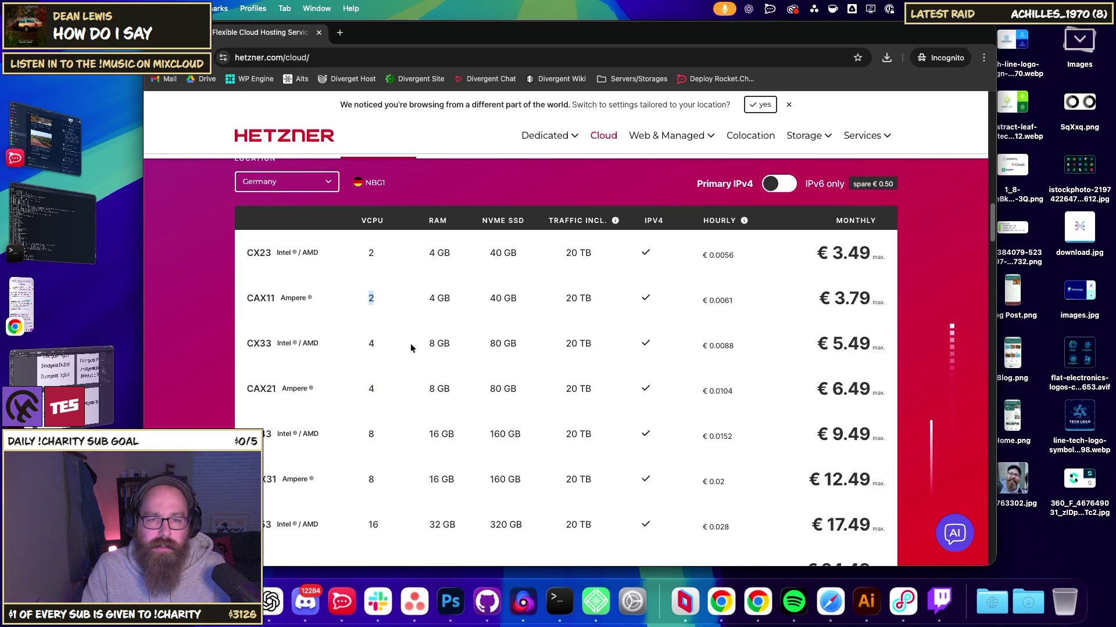
double_click(371, 343)
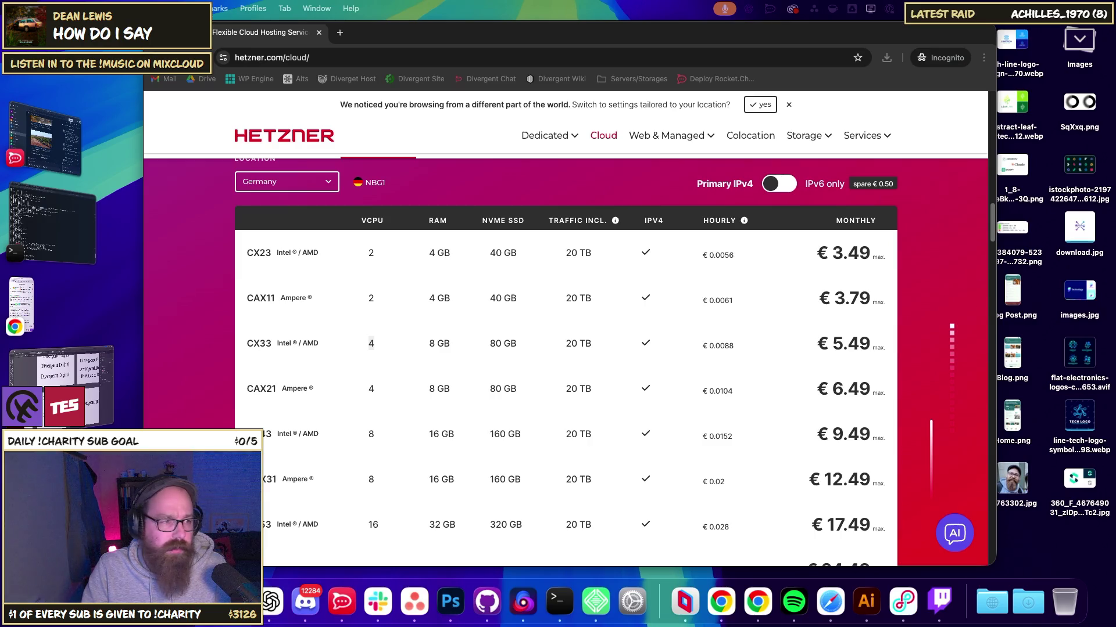
scroll(545, 314, up, 2)
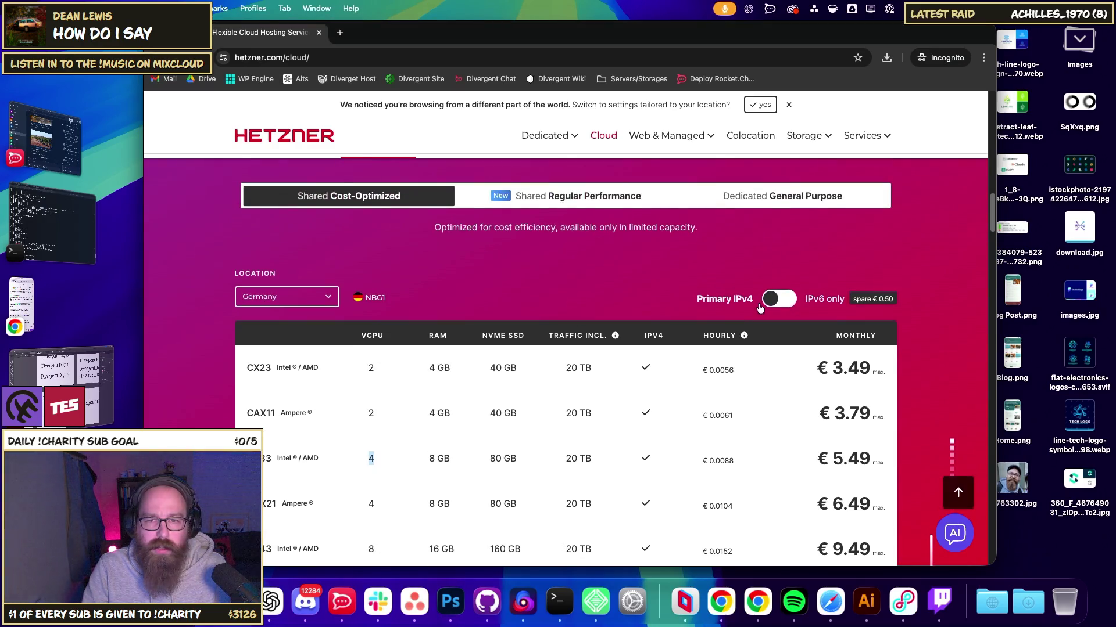
Compare plan tabs and inspect Dedicated CCX13: 8 GB RAM, €12.49 monthly.
click(535, 199)
click(691, 198)
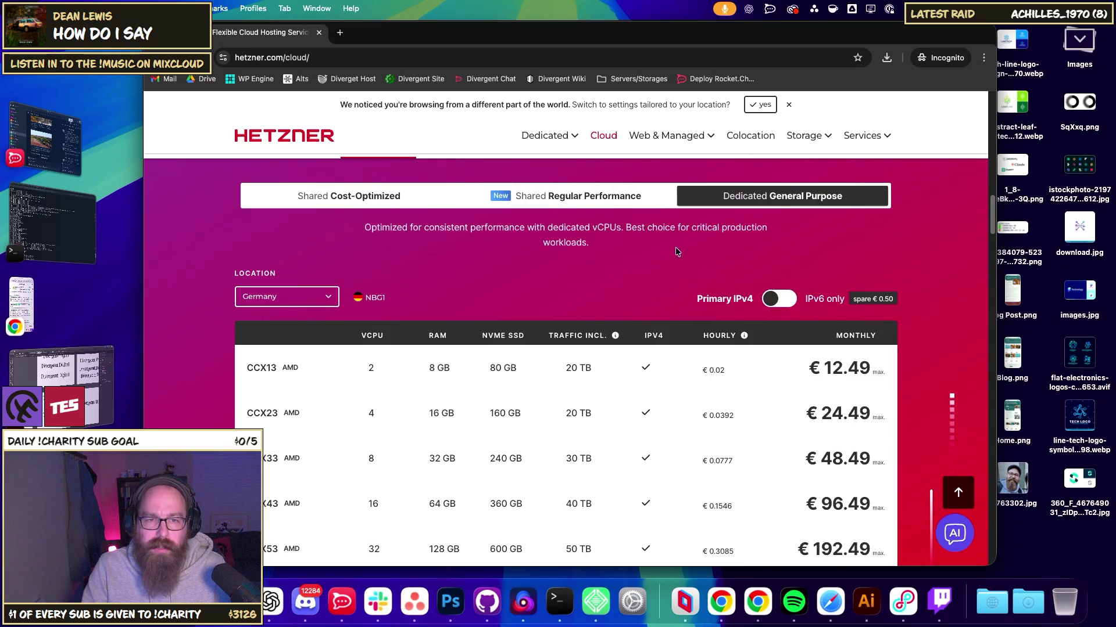
click(319, 197)
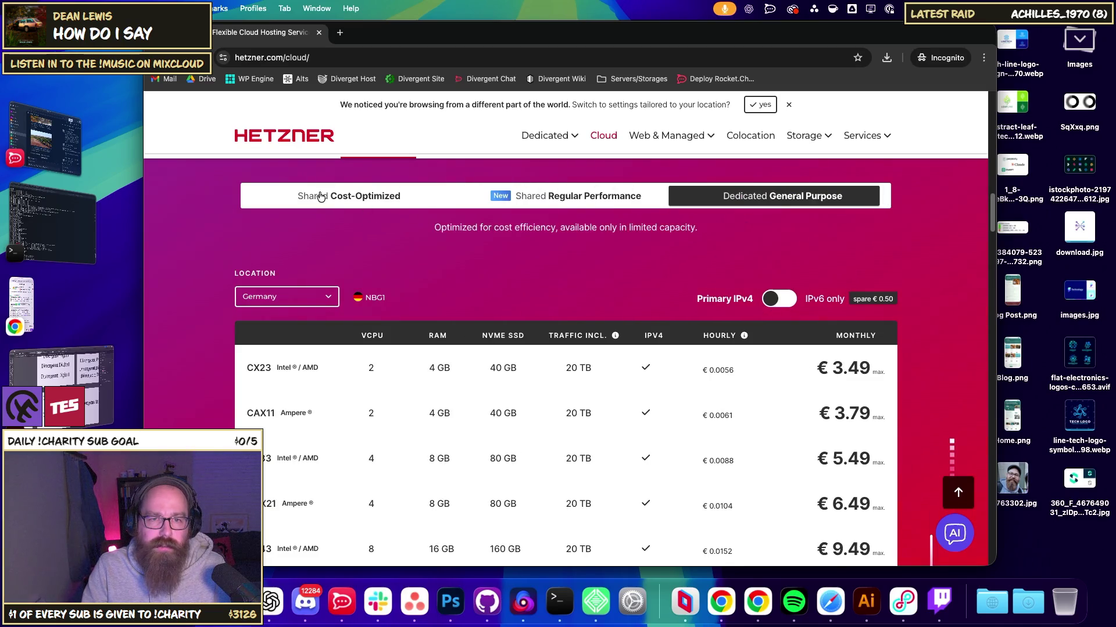
click(753, 202)
double_click(264, 368)
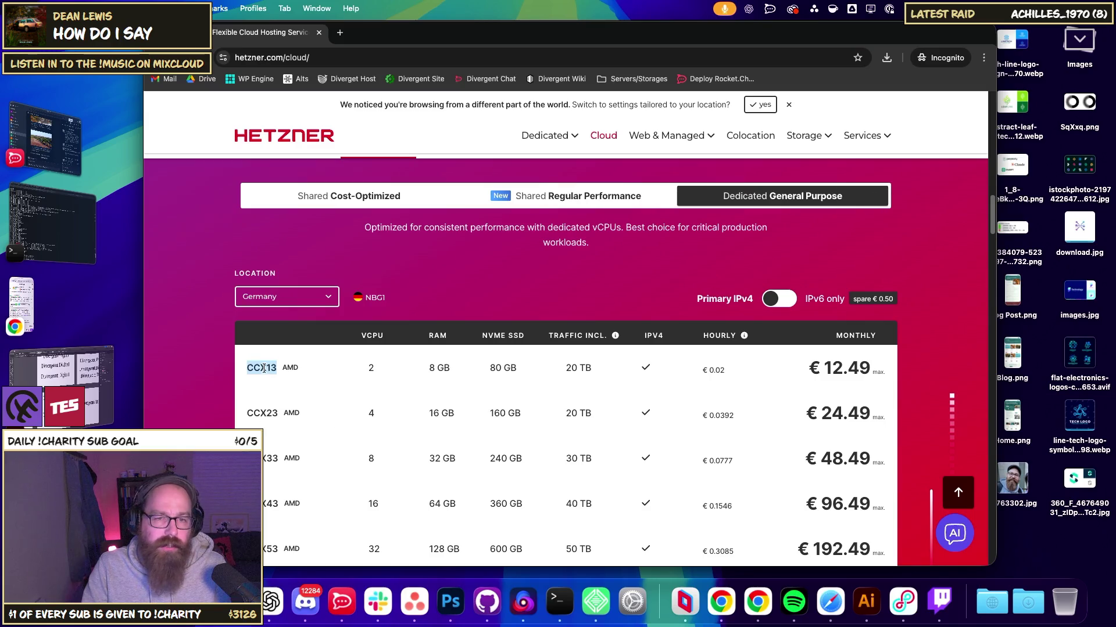
double_click(370, 367)
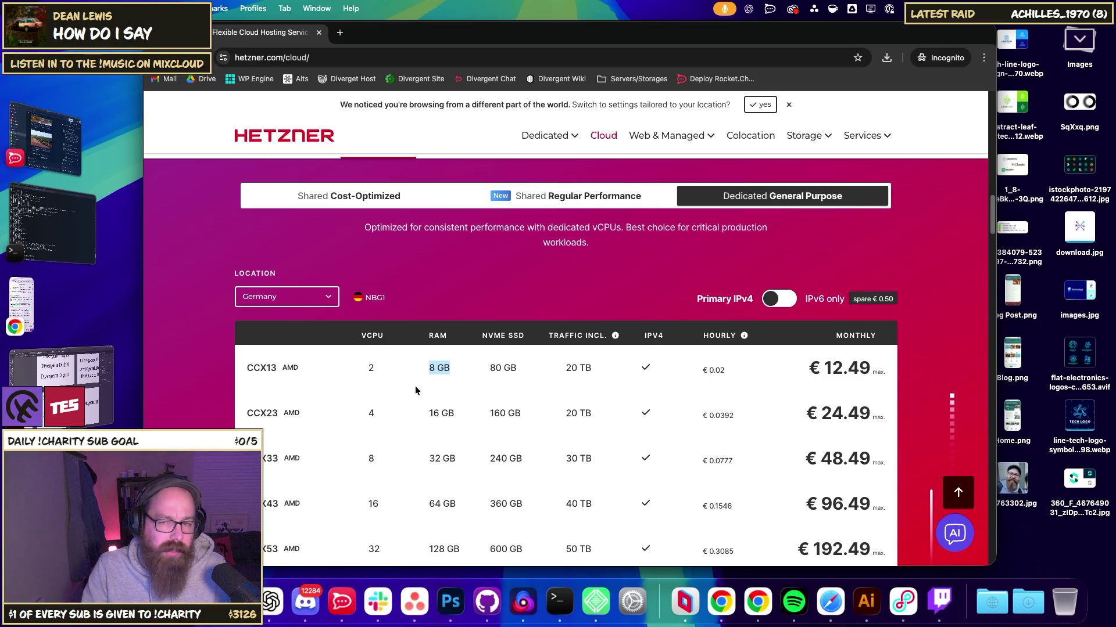
double_click(849, 368)
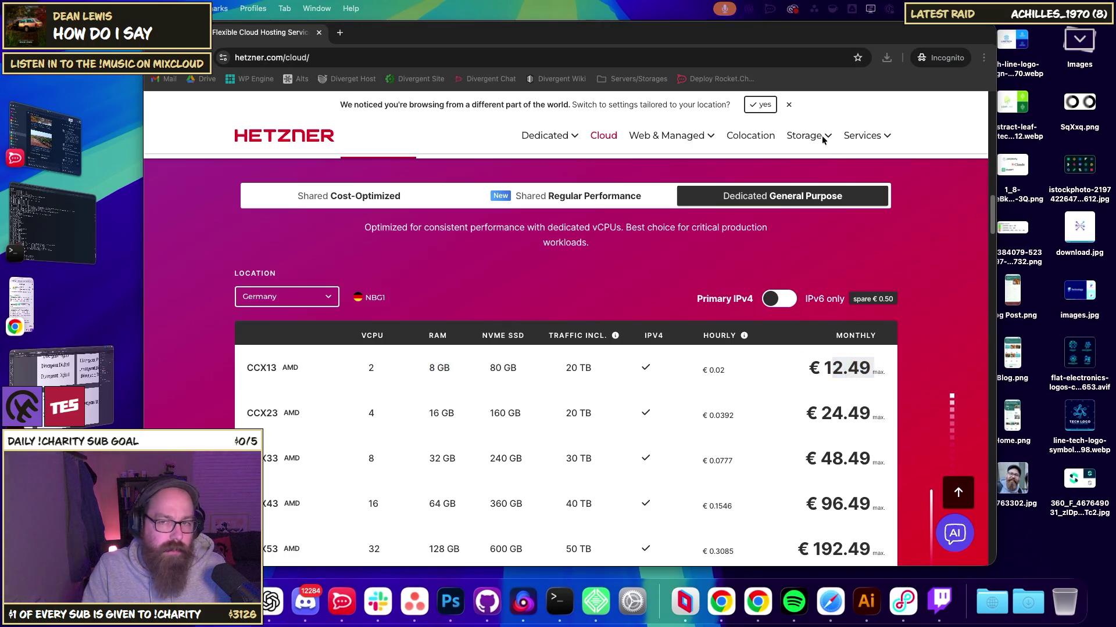
Scroll back up and switch the table to Shared Regular Performance plans.
scroll(832, 353, down, 15)
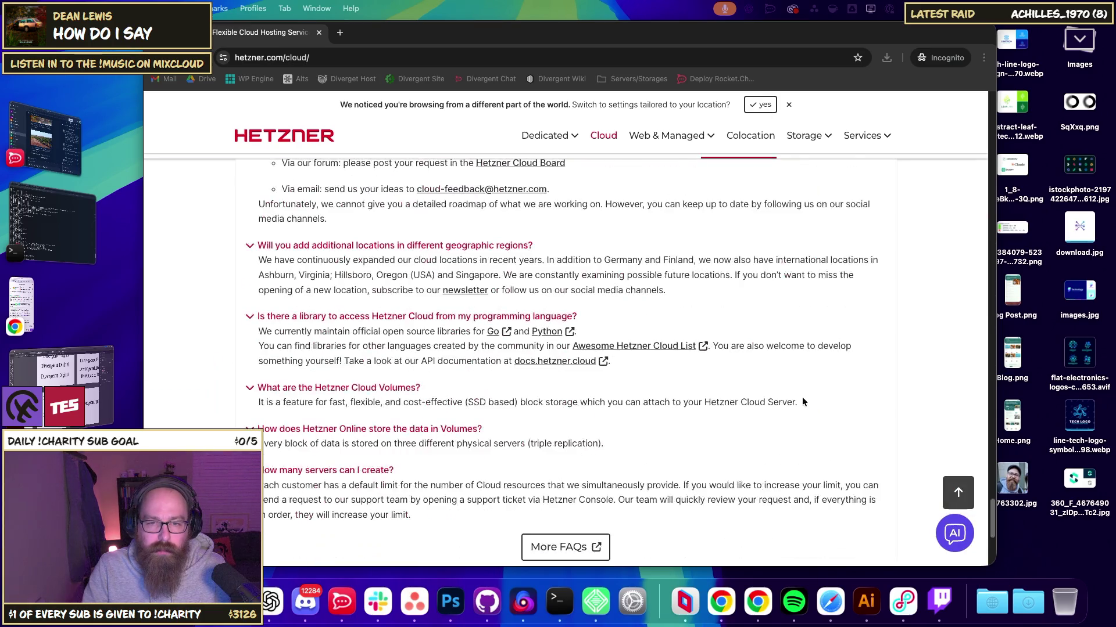
scroll(803, 400, up, 5)
scroll(803, 400, up, 5)
scroll(804, 399, up, 5)
scroll(751, 397, up, 5)
scroll(789, 400, up, 3)
scroll(789, 400, up, 5)
scroll(789, 400, up, 3)
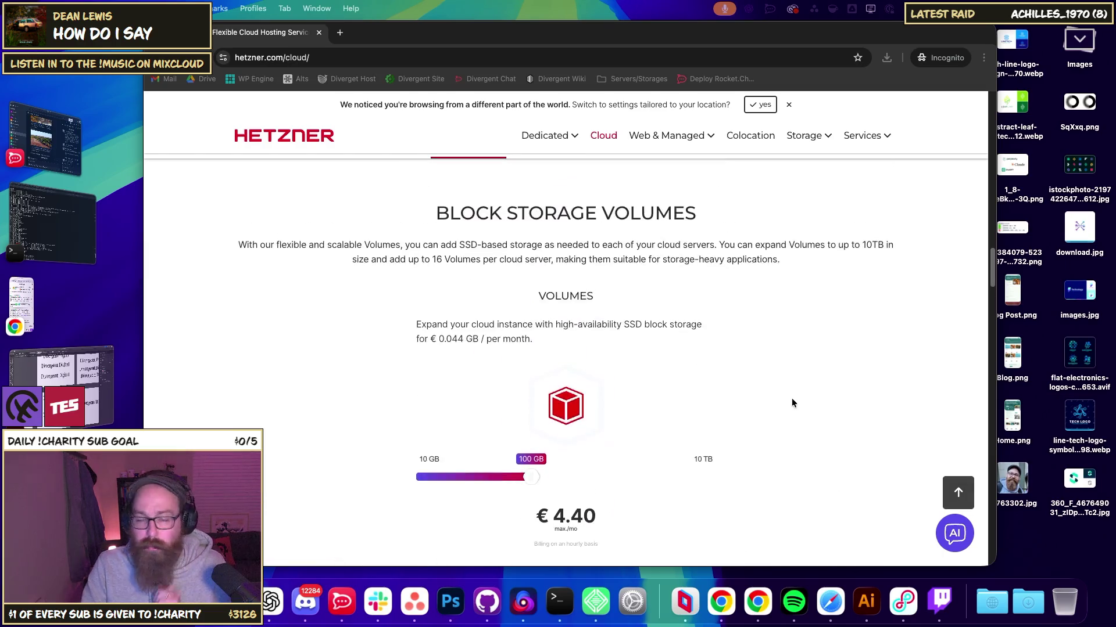
scroll(790, 399, up, 8)
scroll(791, 399, up, 4)
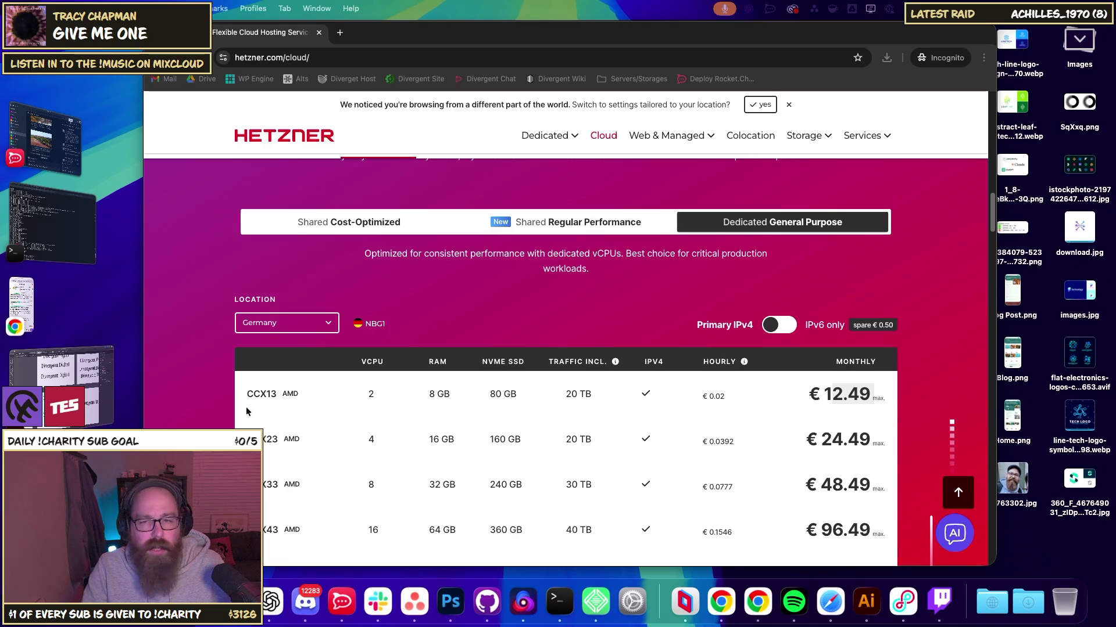
click(576, 222)
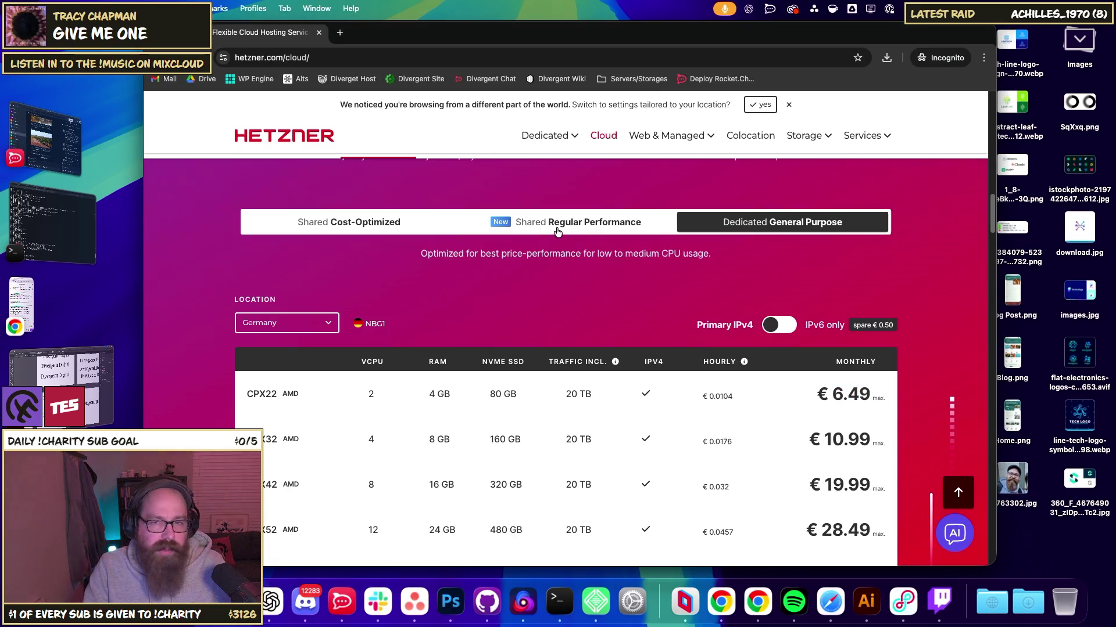
In a new tab, search for vultr, open the Vultr promo page and accept cookies.
click(340, 33)
text(vultr)
key(Return)
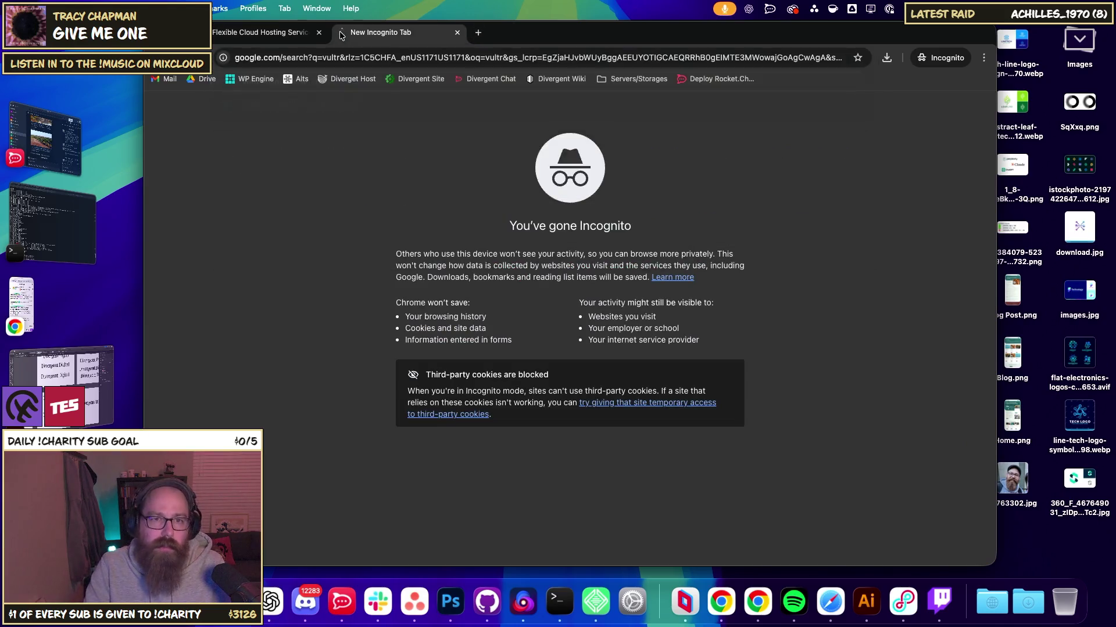
click(298, 265)
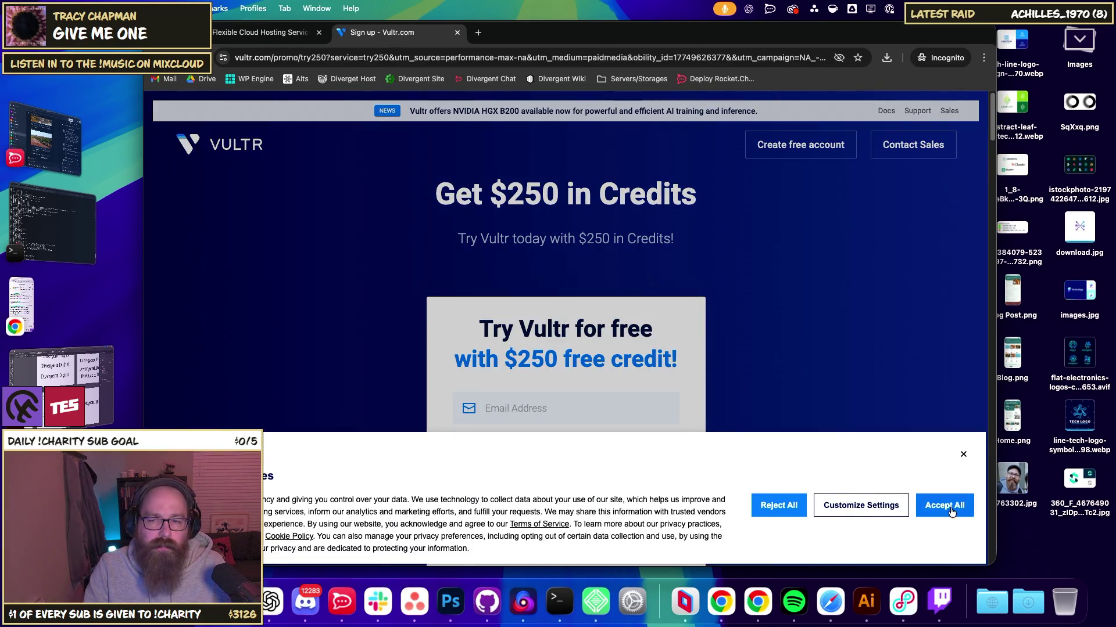
click(944, 506)
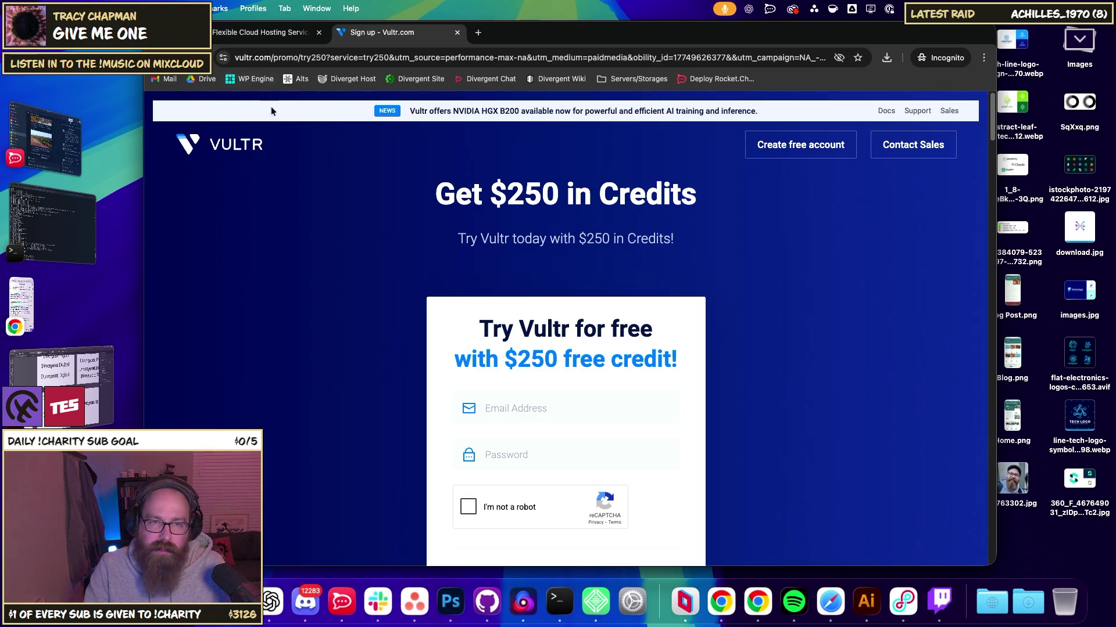
Flip between the Hetzner and Vultr tabs, then open the Divergent Site dashboard in a new tab.
click(292, 33)
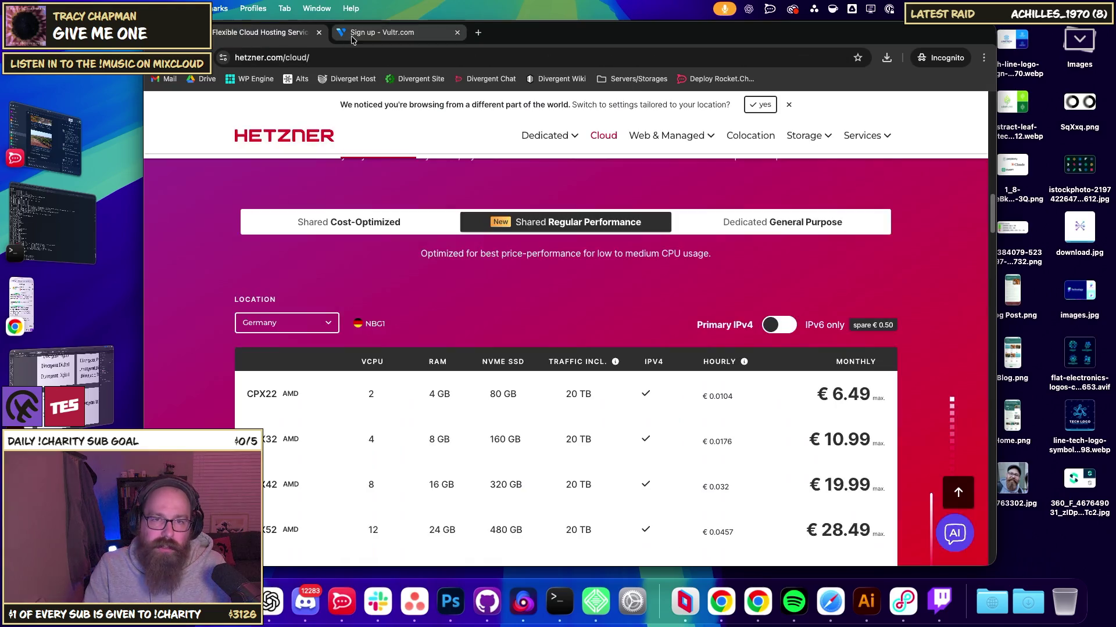
key(ctrl+Tab)
click(292, 33)
key(ctrl+Tab)
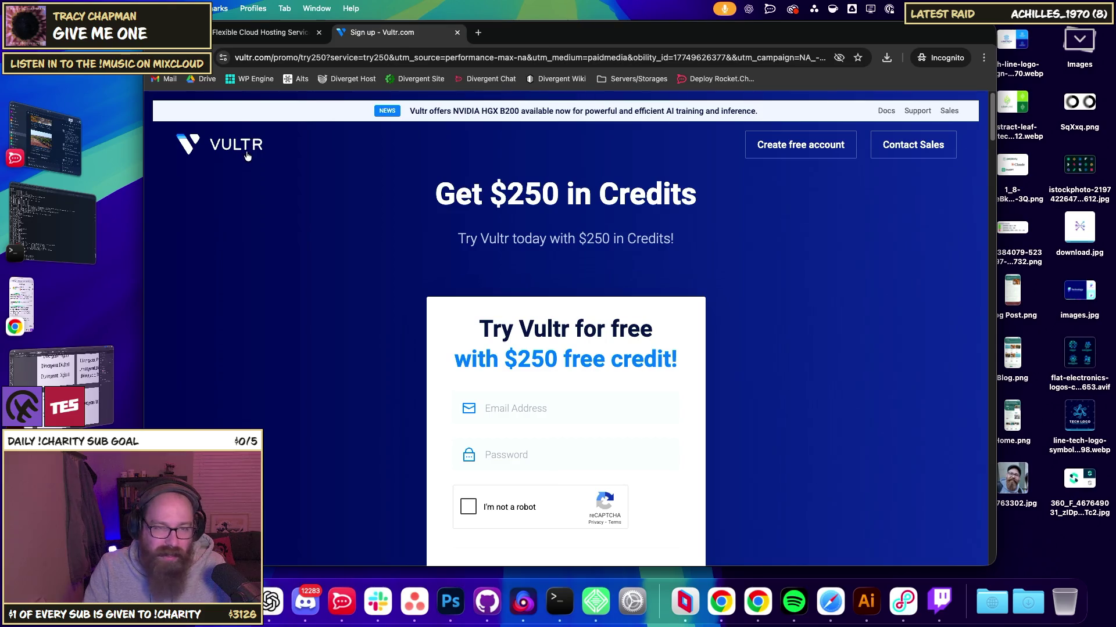
click(478, 32)
click(417, 79)
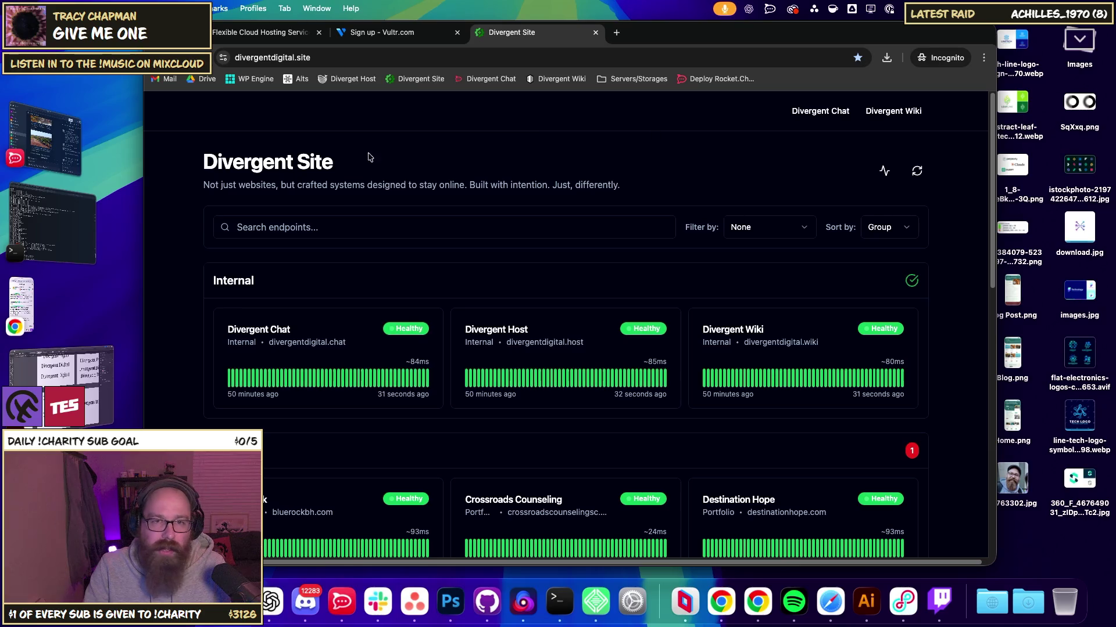
Switch between the Hetzner pricing, Divergent Site dashboard and Vultr signup tabs.
scroll(407, 443, down, 5)
scroll(407, 407, down, 5)
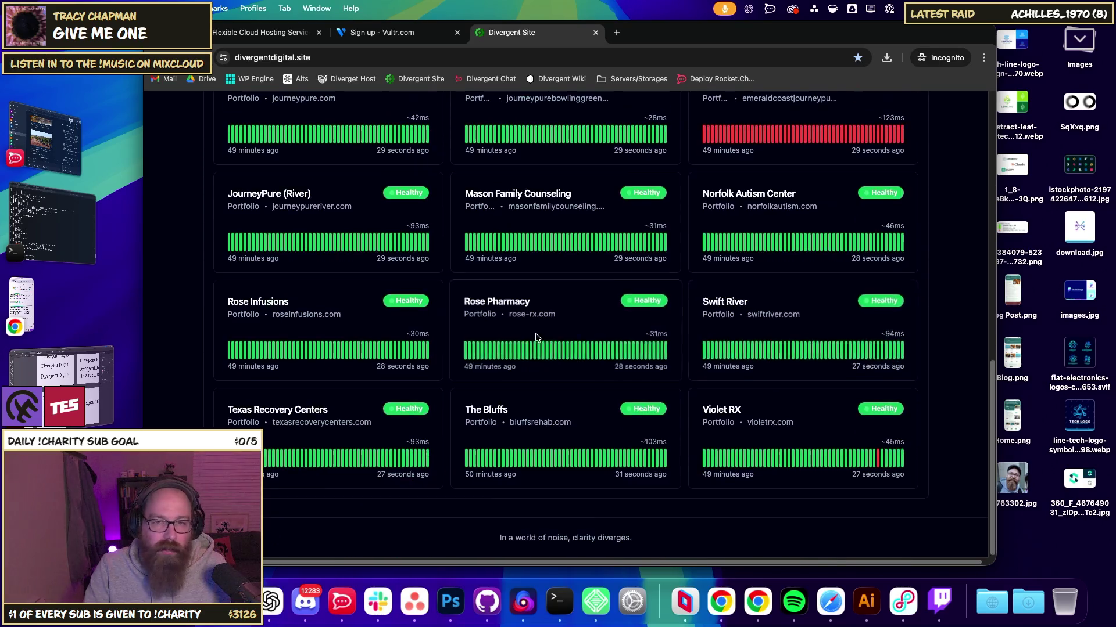
scroll(401, 349, up, 10)
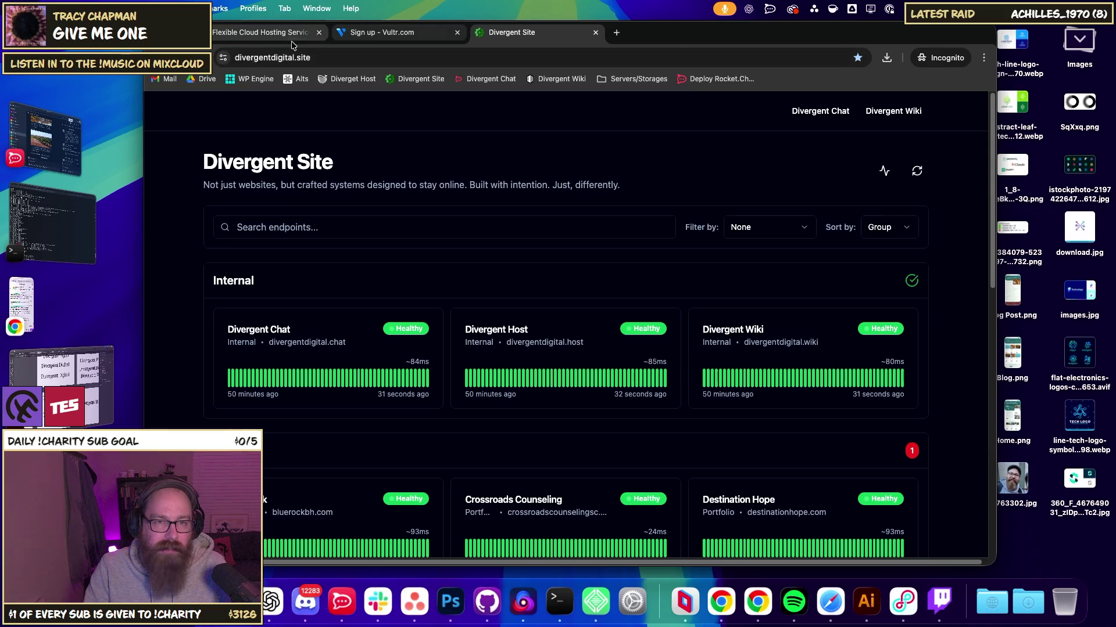
key(super+1)
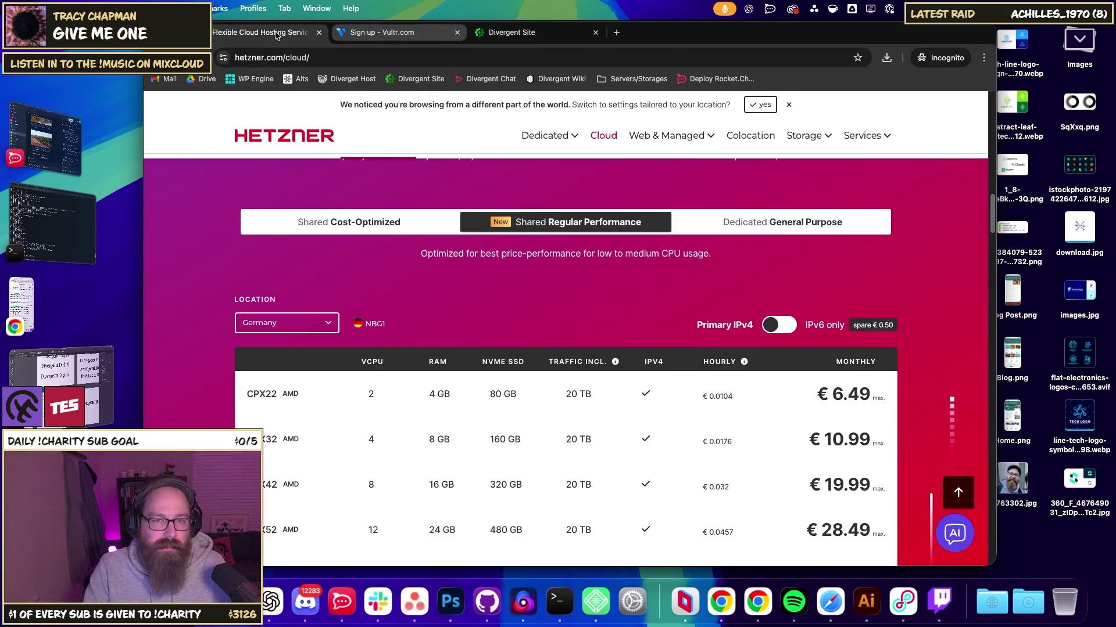
key(ctrl+Tab)
key(ctrl+Tab)
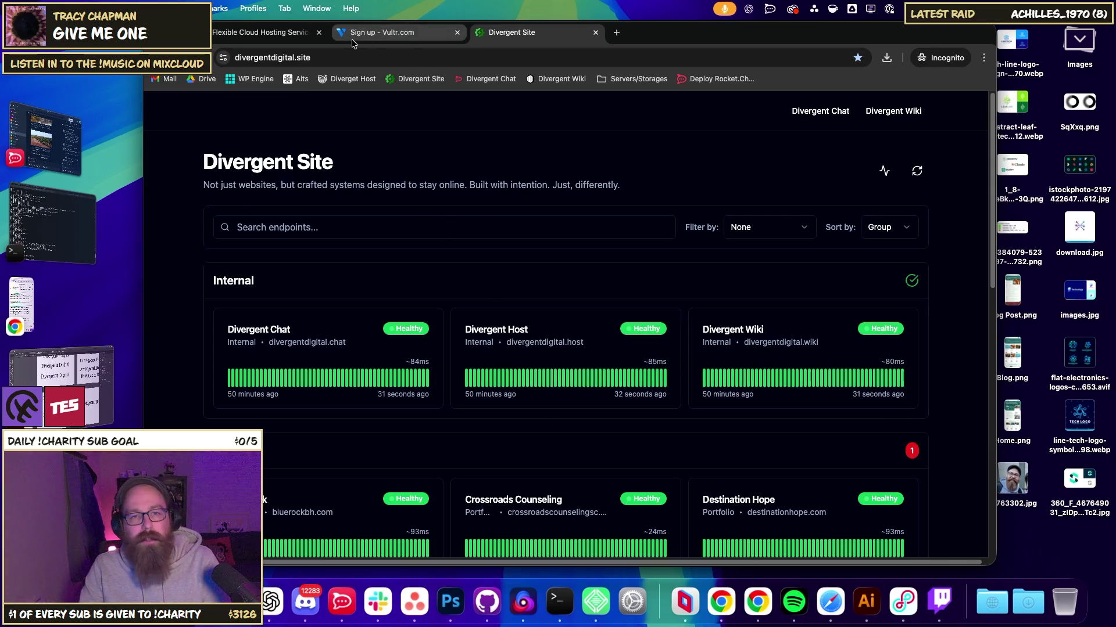
click(395, 39)
click(275, 38)
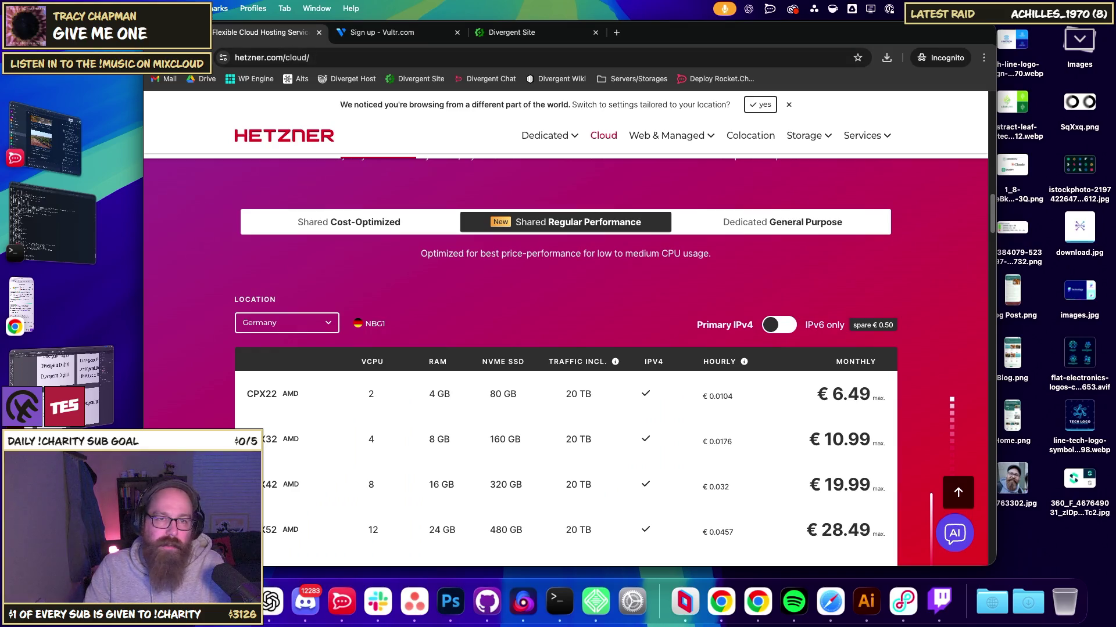
Cycle through the Vultr, Divergent Site and Hetzner tabs once more, then hide Chrome.
mouse_move(178, 33)
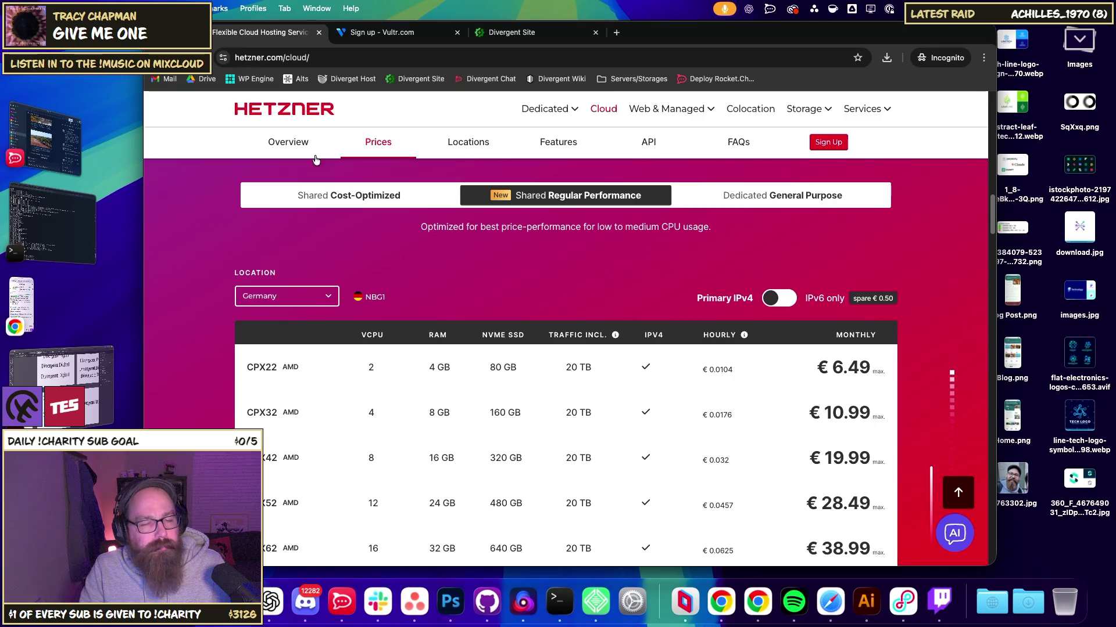
click(384, 32)
click(512, 33)
click(395, 33)
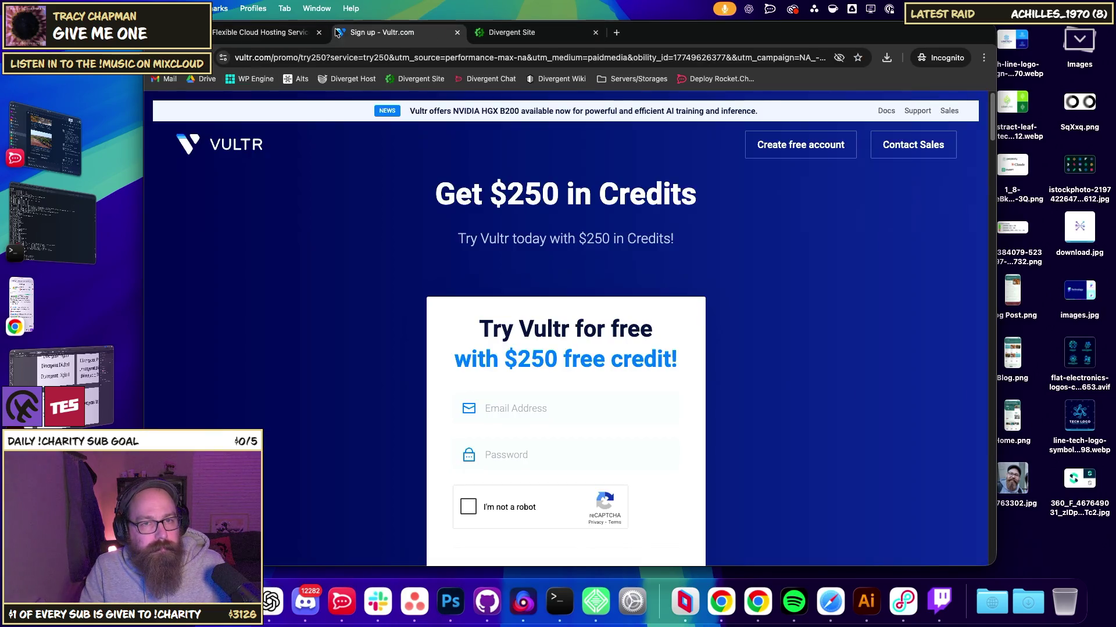
click(255, 34)
key(cmd+h)
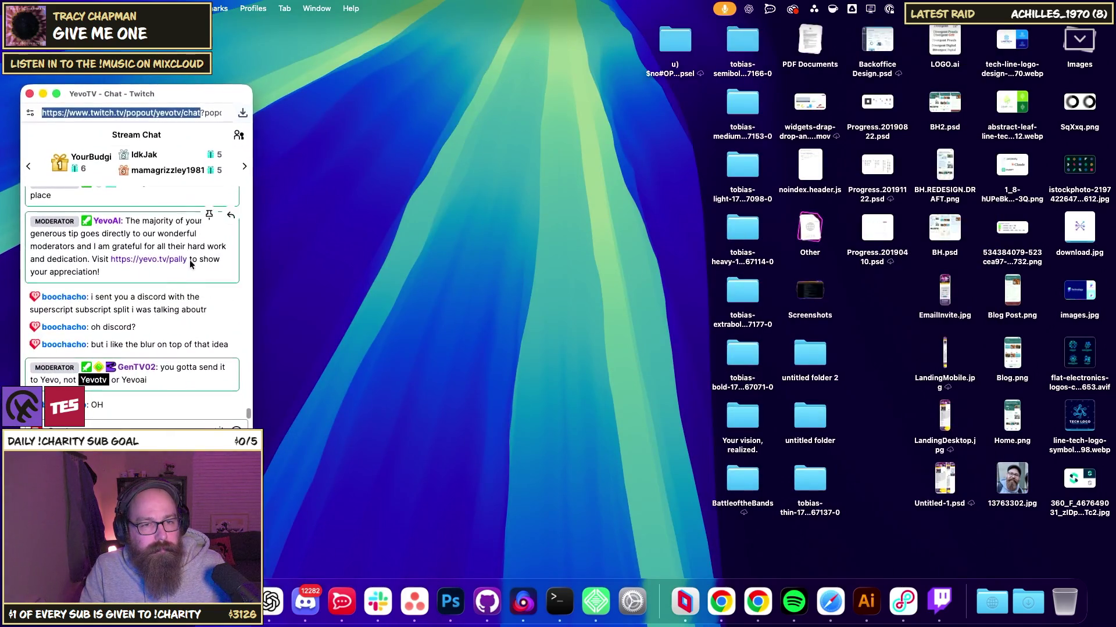
Bring the Photoshop mockup forward and select the circle's right half and Ellipse 1 layers.
click(334, 268)
click(101, 378)
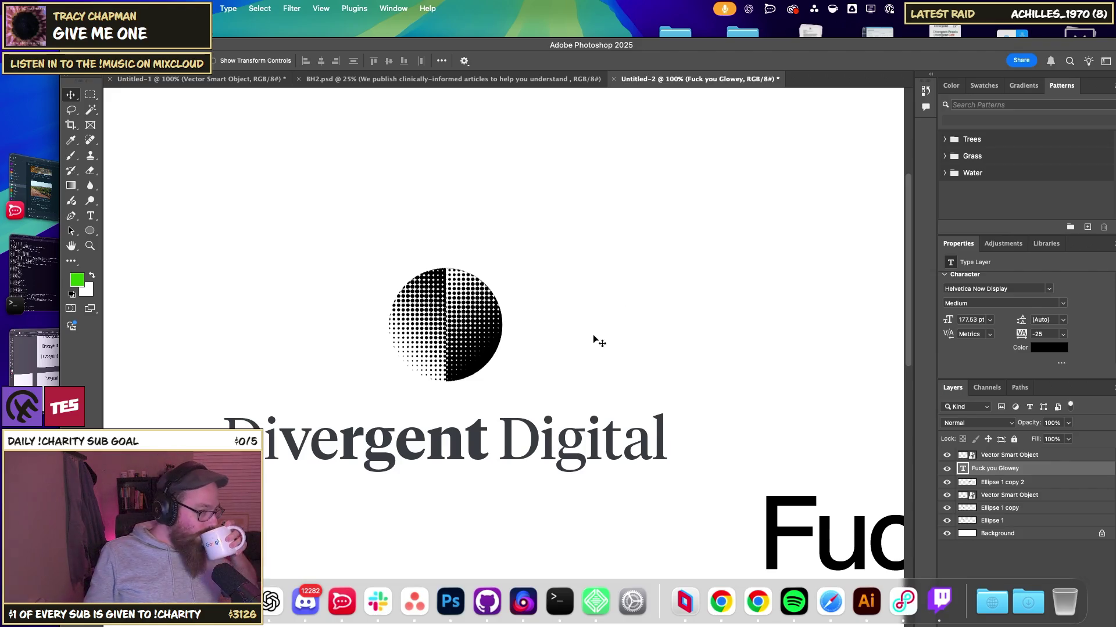
click(481, 343)
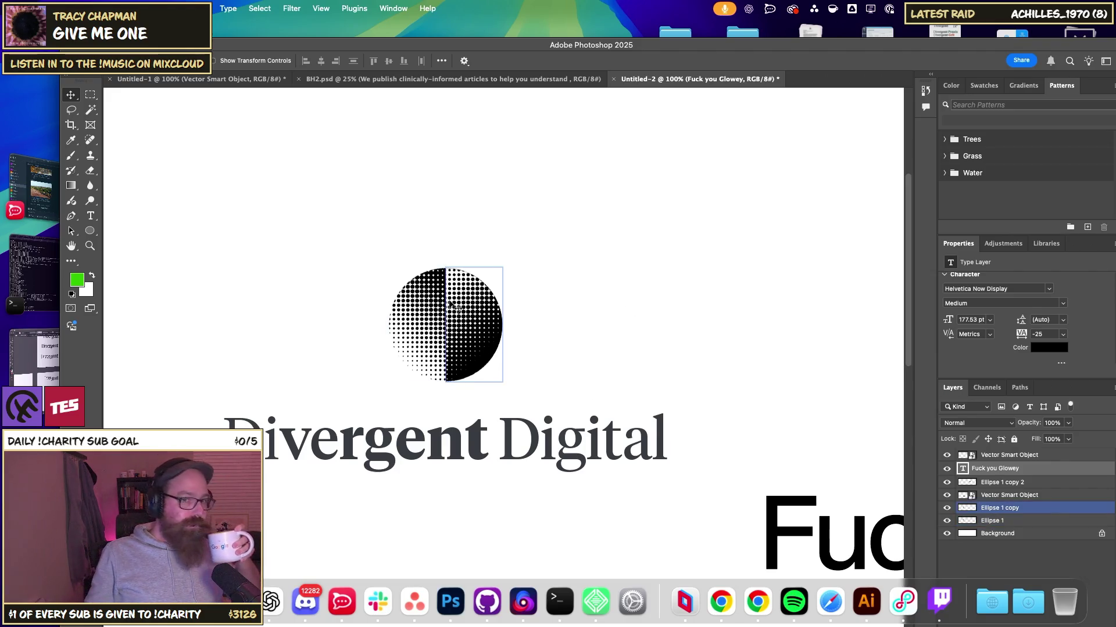
click(471, 329)
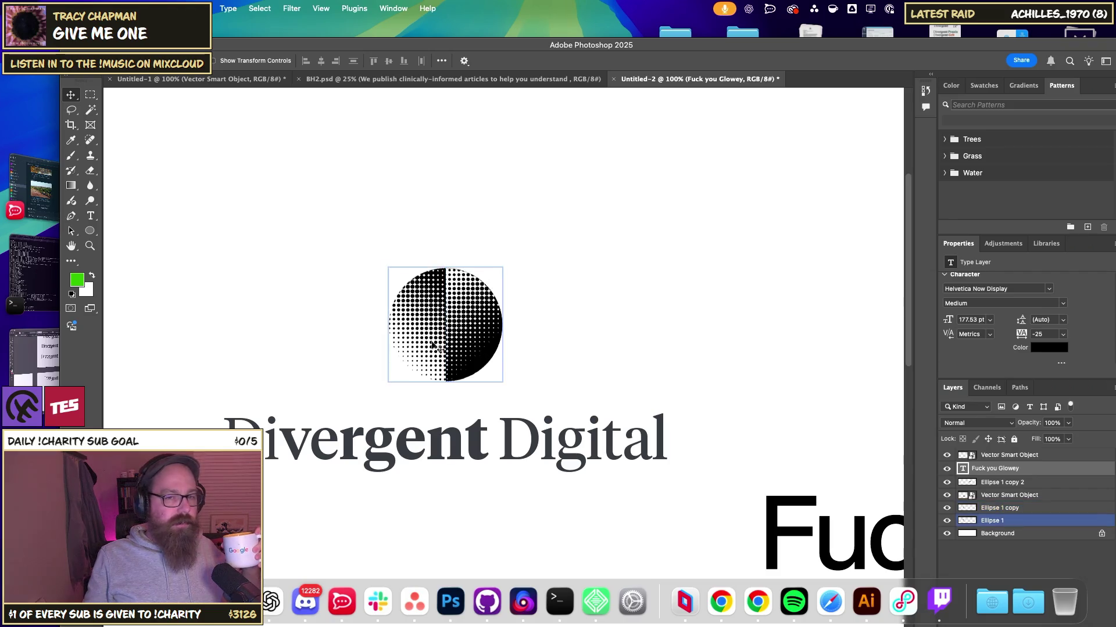
click(563, 334)
click(468, 349)
click(467, 353)
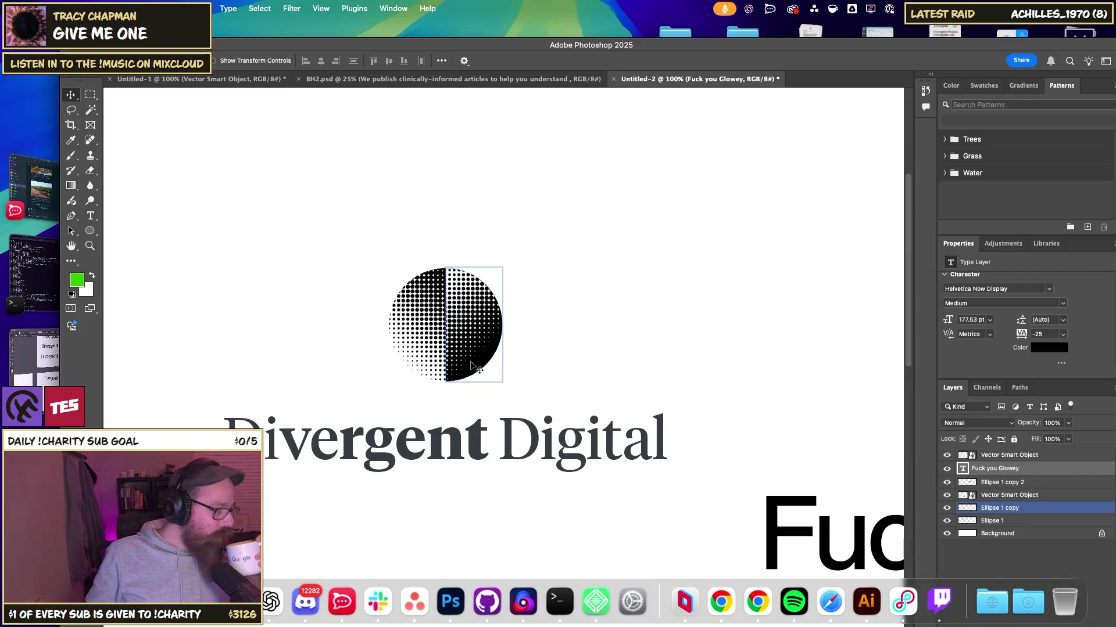
Check the circle halves and the Divergent Digital wordmark layer, deselect, and hide Photoshop.
click(439, 371)
click(456, 371)
click(571, 347)
click(487, 302)
click(442, 401)
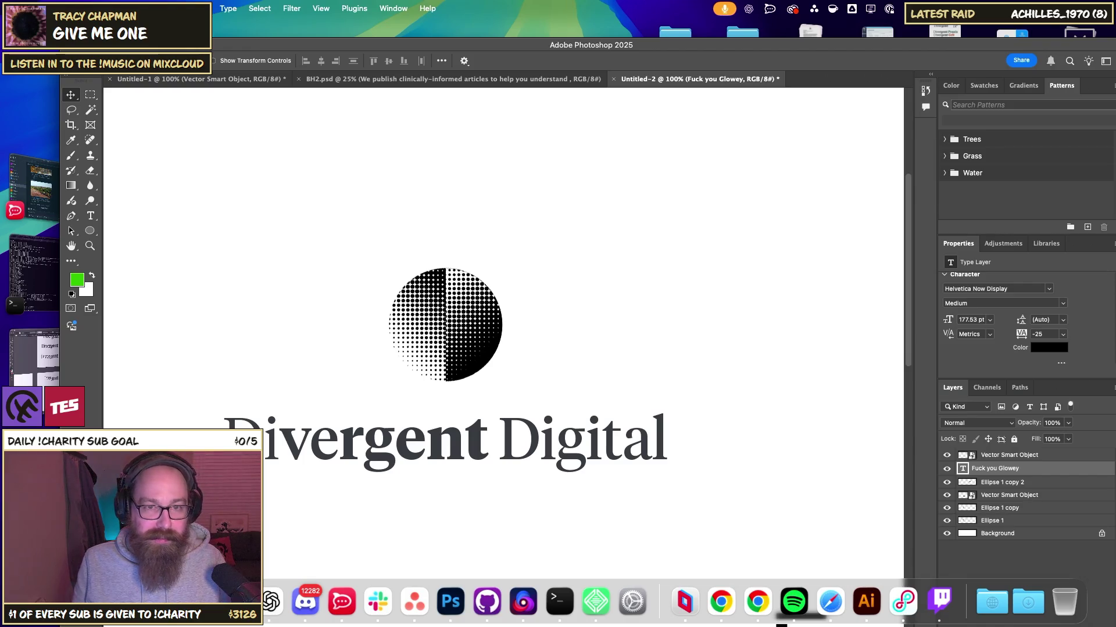
key(super+h)
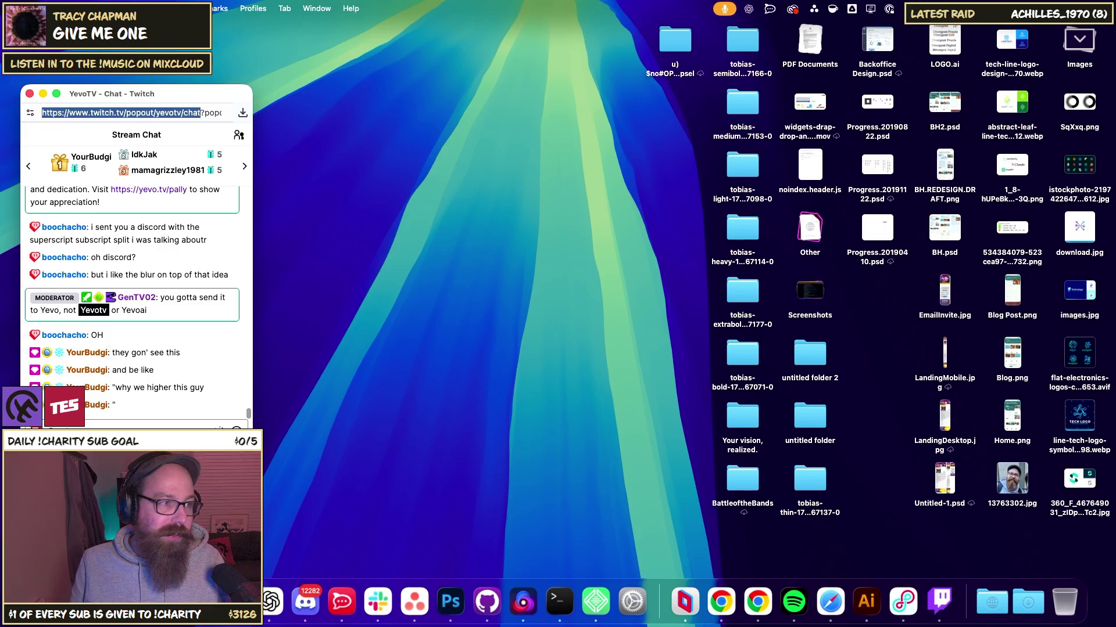
Switch from the Twitch chat to Chrome's Destination Hope depression treatment page and start scrolling it.
key(super+Tab)
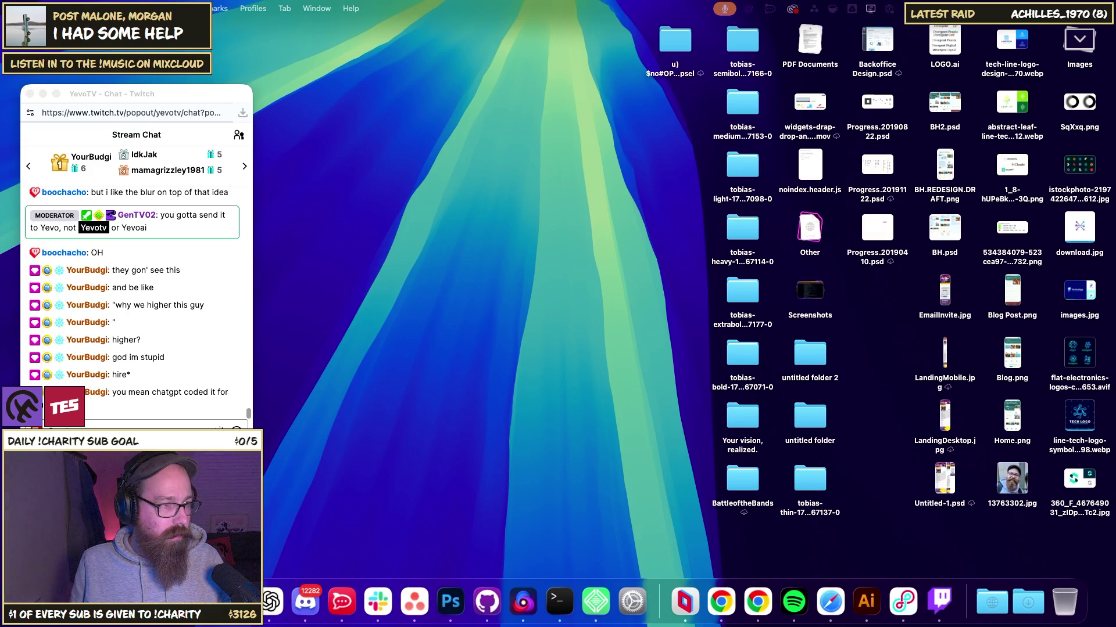
key(super+Tab)
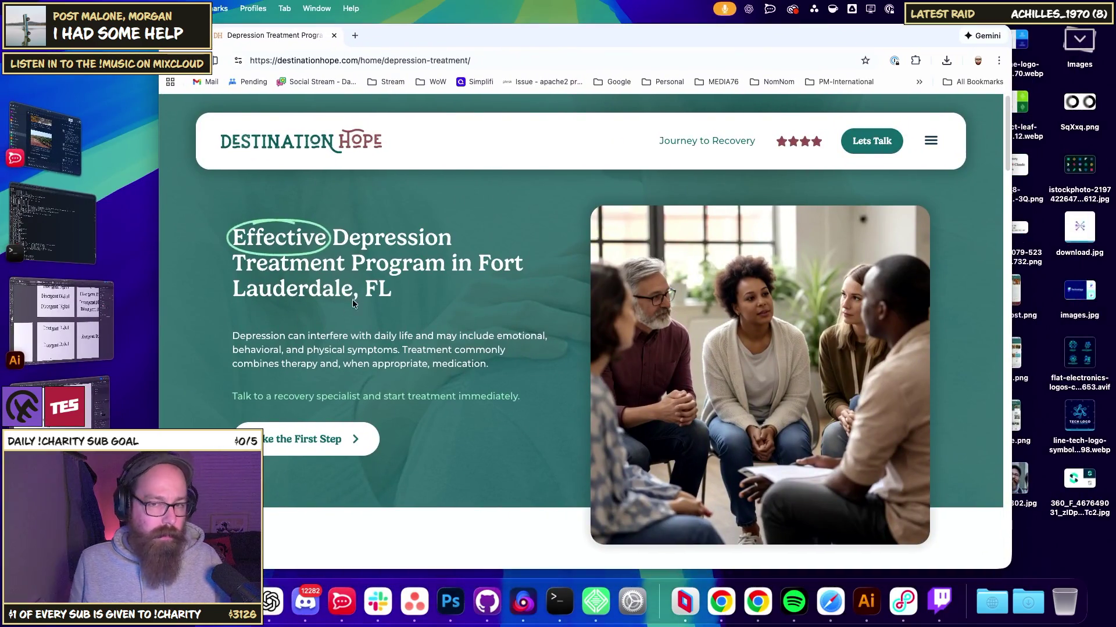
scroll(461, 258, down, 5)
scroll(488, 256, down, 5)
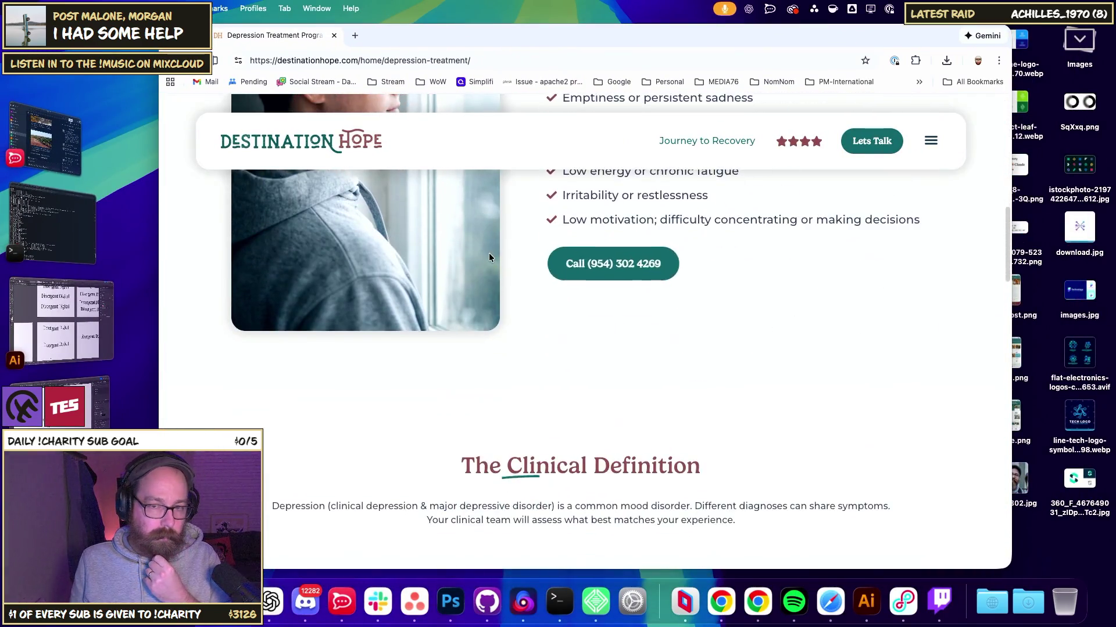
Scroll the Destination Hope page down to its footer, then hide Chrome with Cmd+H.
scroll(489, 258, down, 3)
scroll(622, 259, down, 2)
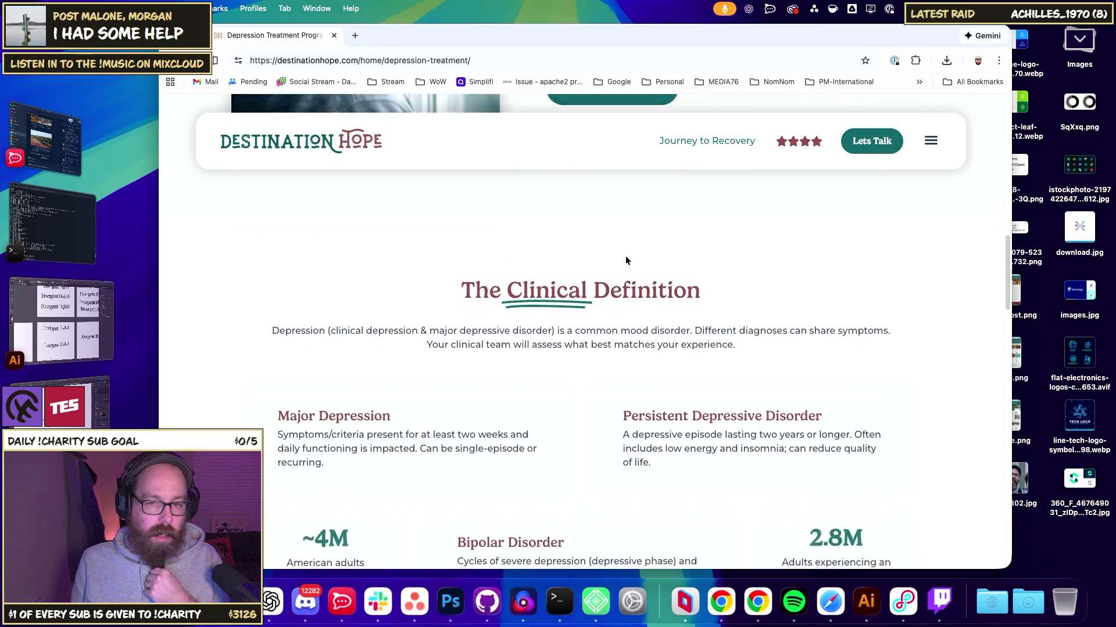
scroll(625, 260, down, 3)
scroll(625, 260, down, 4)
scroll(625, 261, down, 2)
scroll(626, 260, down, 3)
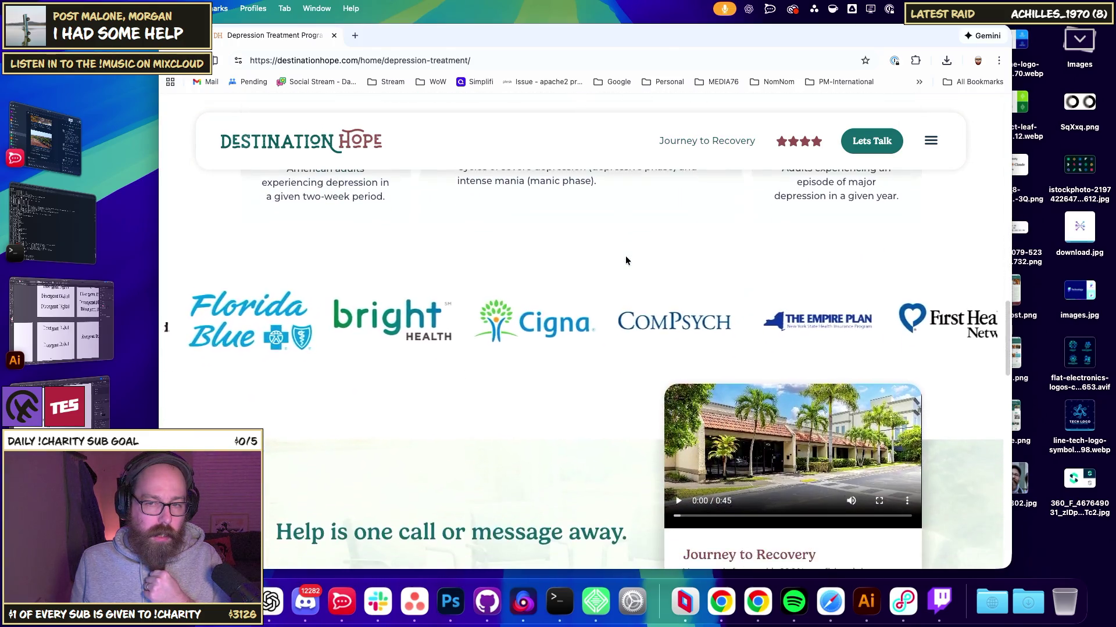
scroll(625, 260, down, 5)
scroll(625, 260, down, 2)
scroll(626, 260, down, 2)
scroll(625, 260, down, 3)
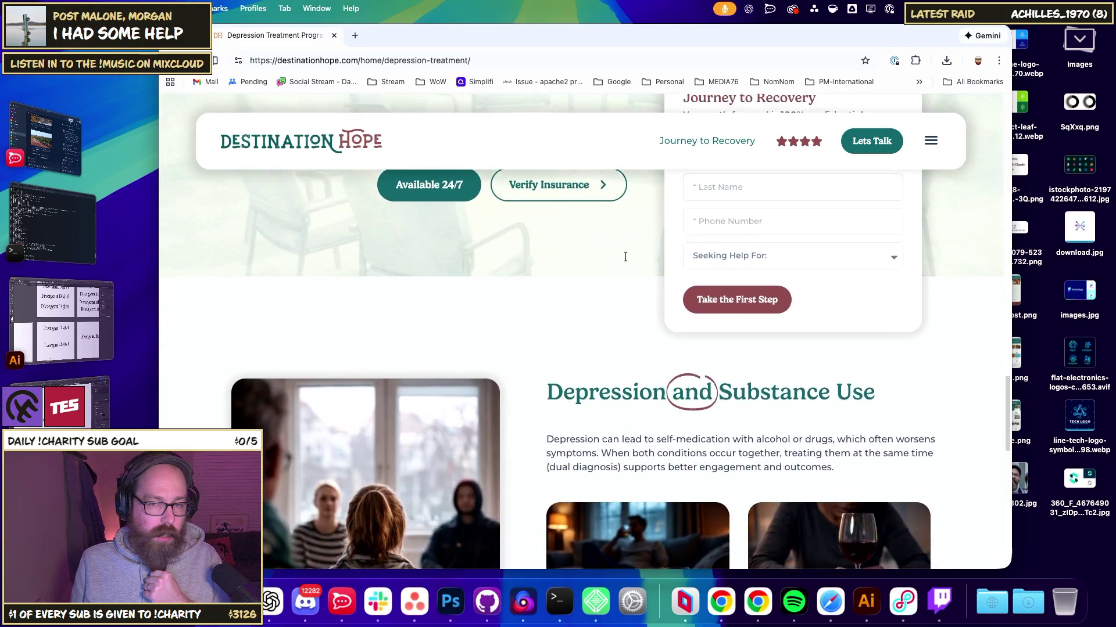
scroll(625, 260, down, 5)
scroll(626, 260, down, 2)
scroll(625, 260, down, 3)
scroll(625, 261, down, 2)
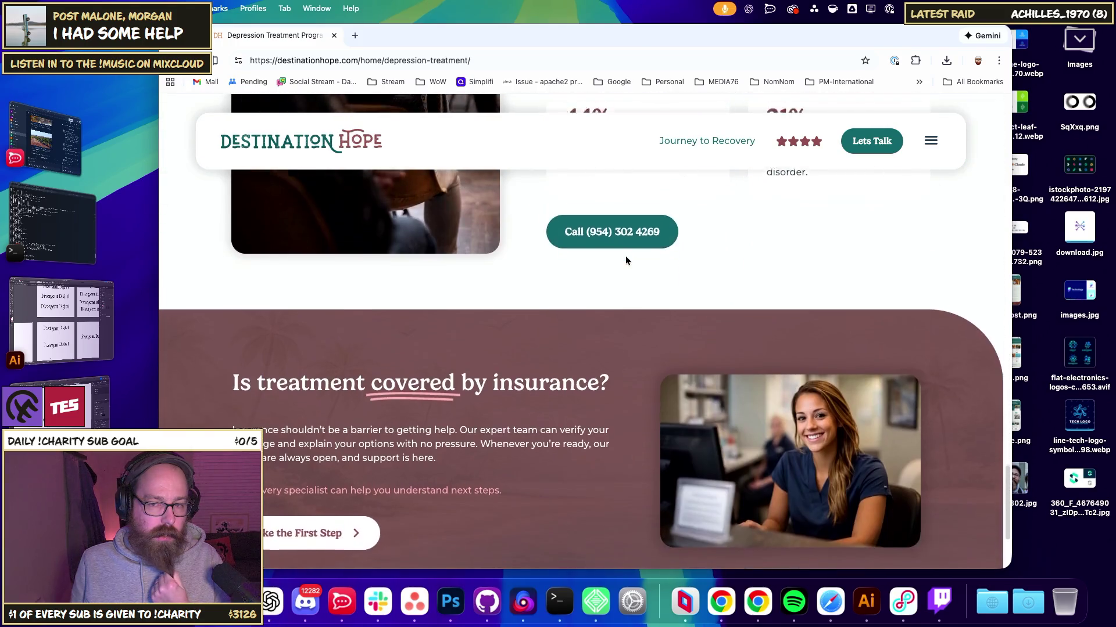
scroll(625, 260, down, 3)
scroll(625, 260, down, 1)
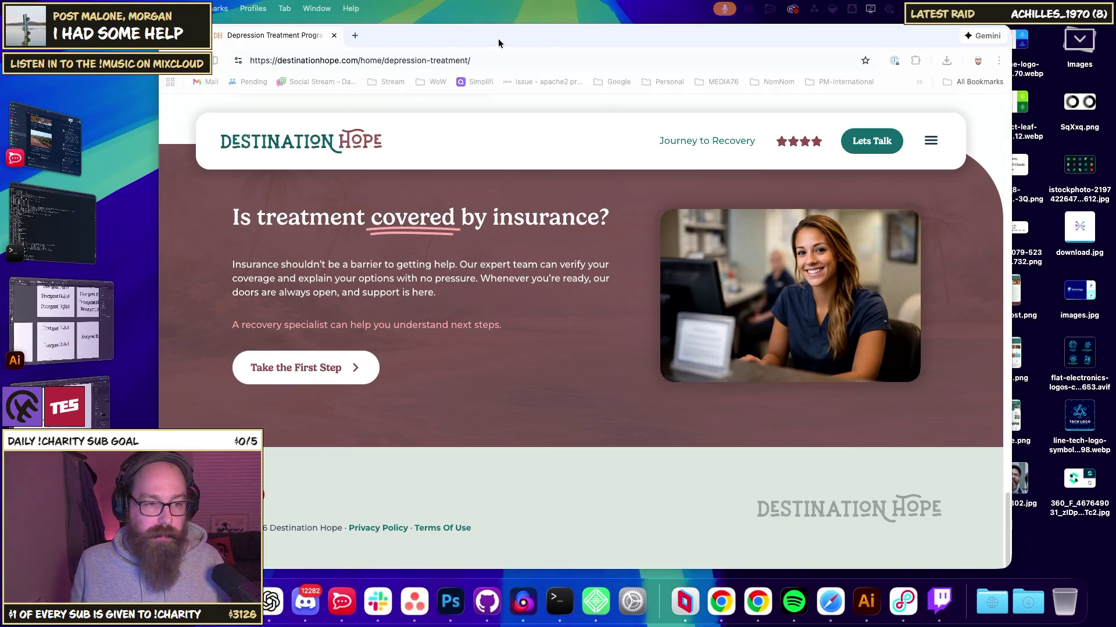
key(super+h)
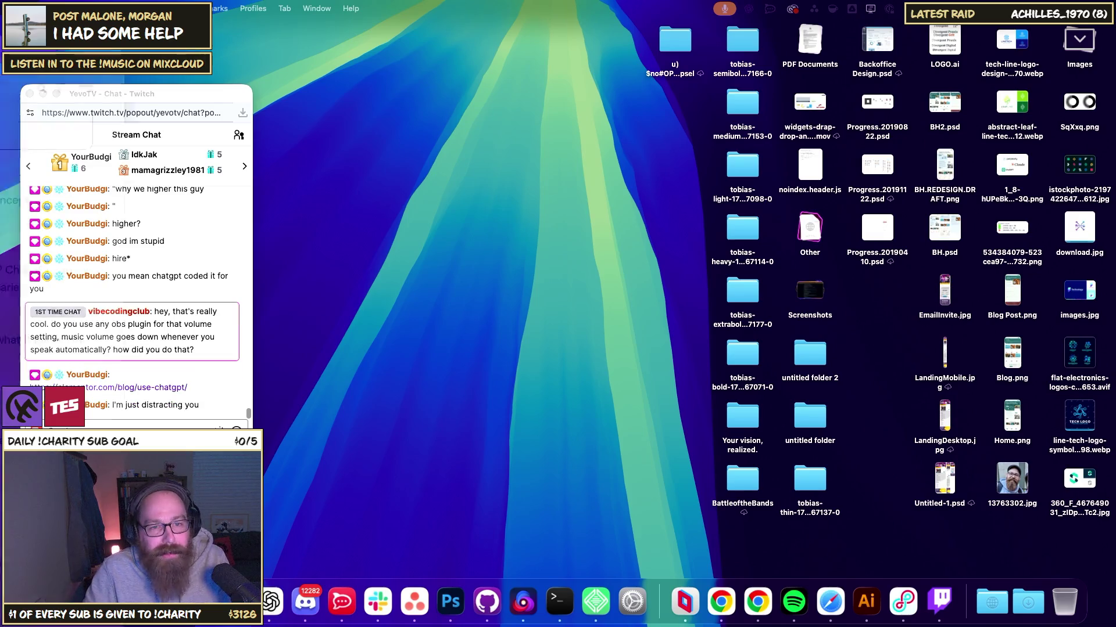
key(super+Tab)
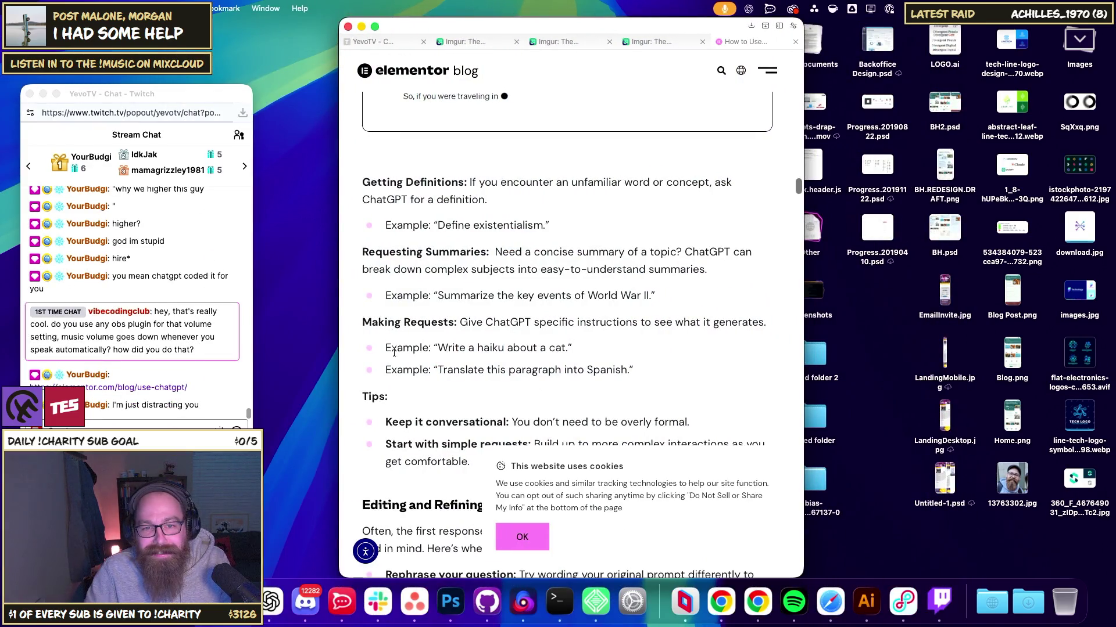
drag(386, 348, 595, 349)
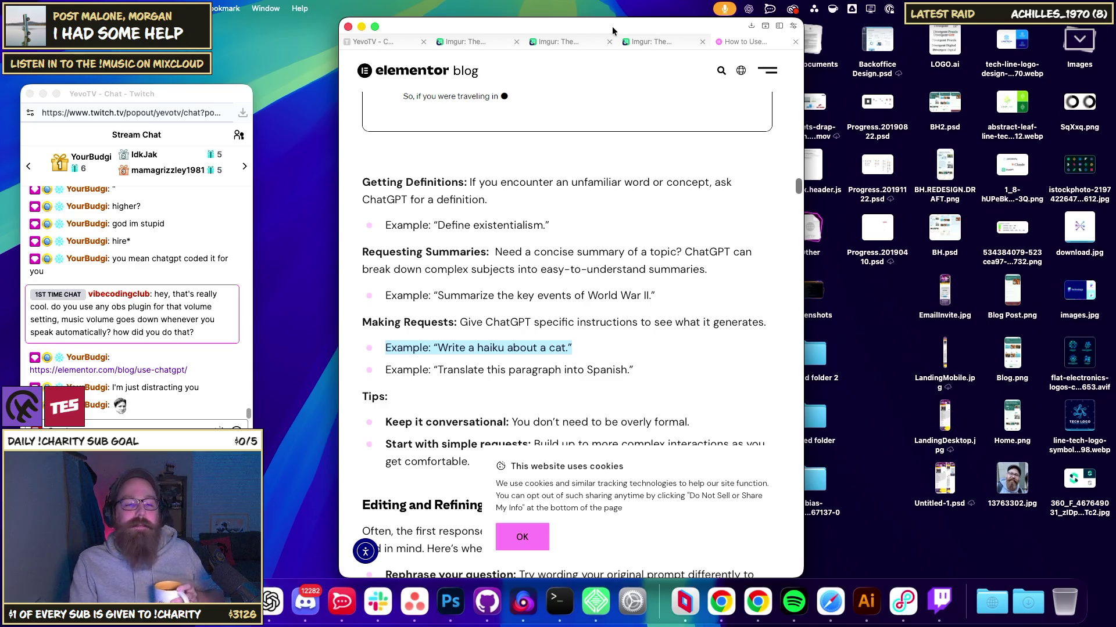
key(F11)
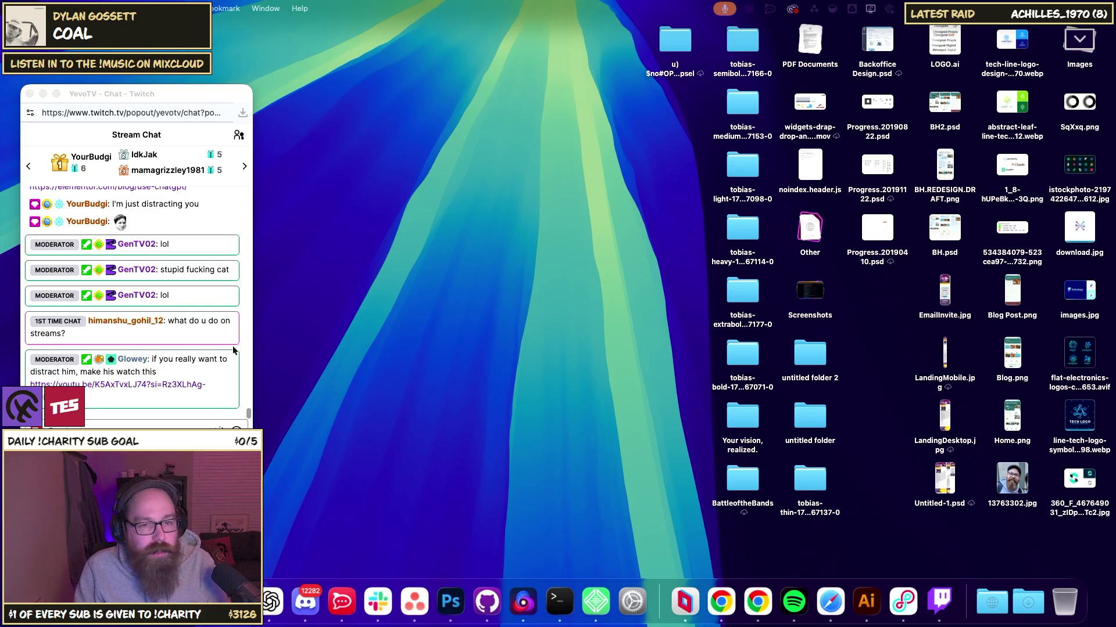
click(133, 196)
click(93, 401)
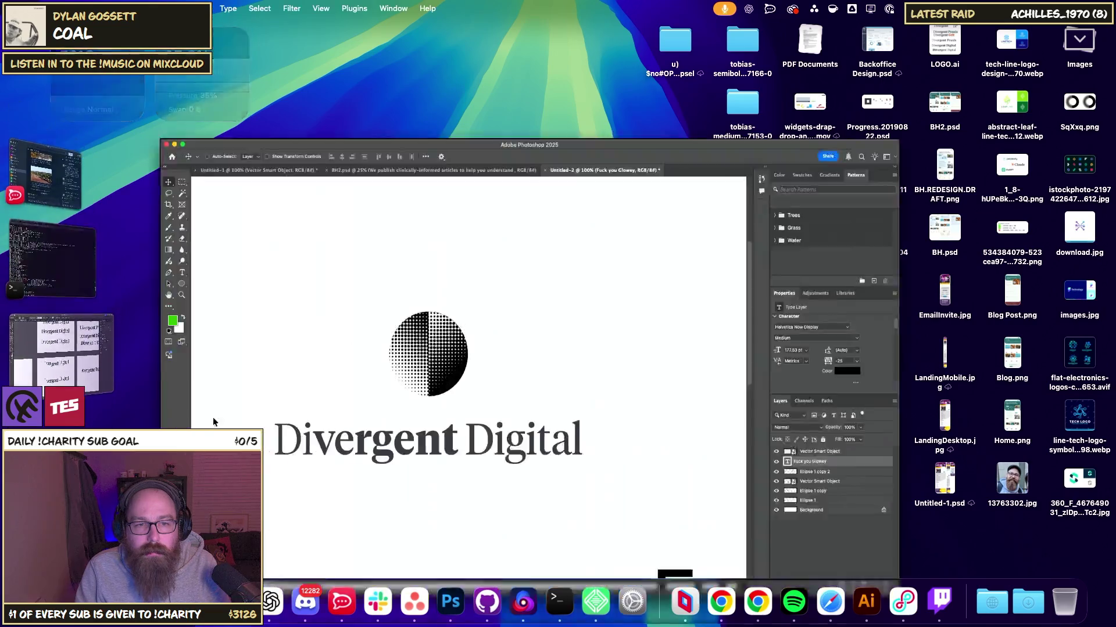
click(371, 492)
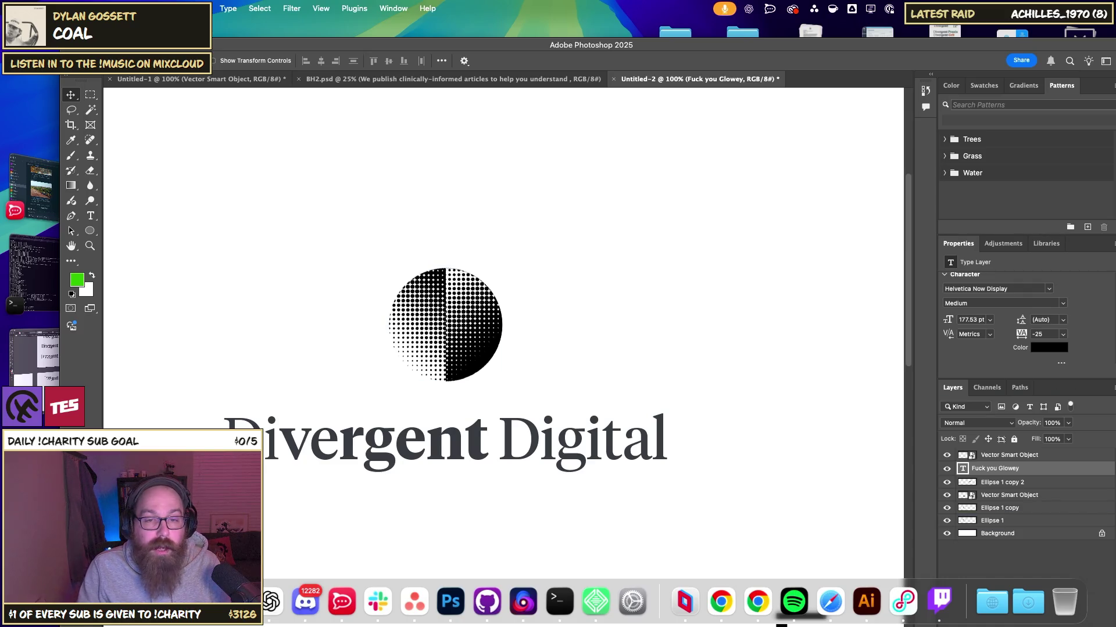
key(super+Tab)
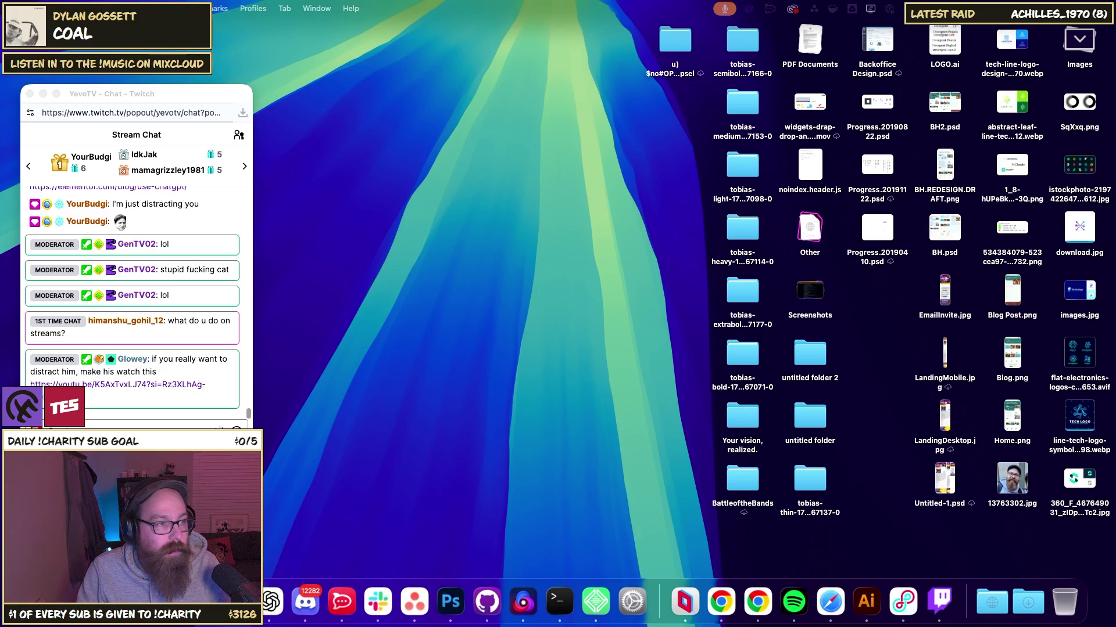
key(super+n)
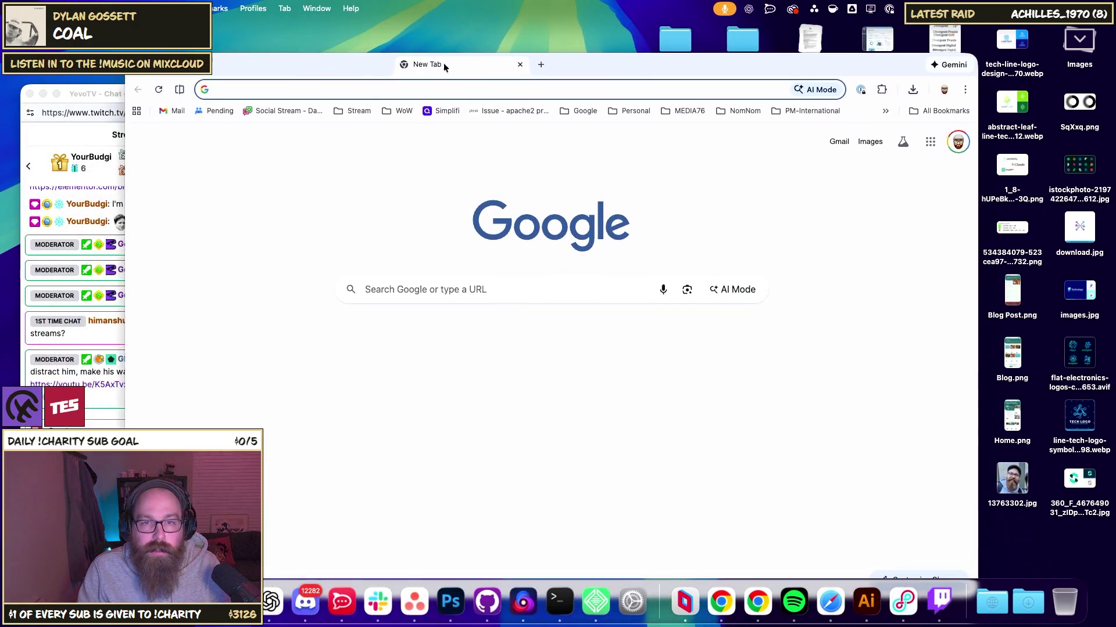
Load watched.fyi in the new Chrome window and shift the window slightly lower.
text(watched.fyi)
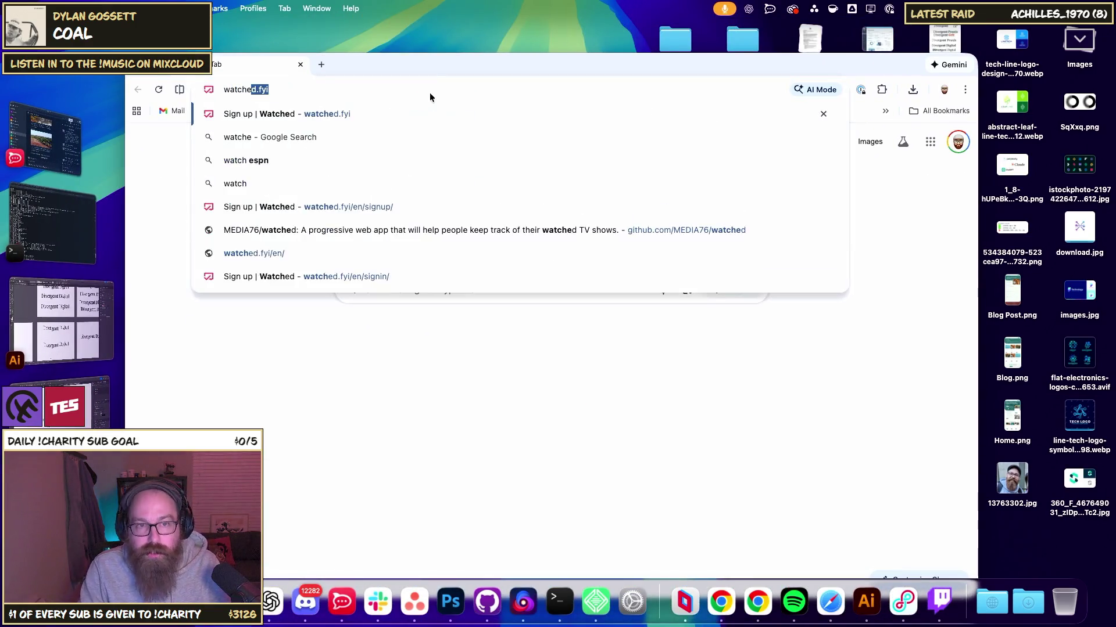
key(Return)
mouse_move(468, 54)
mouse_down()
mouse_move(470, 79)
mouse_move(511, 40)
mouse_up()
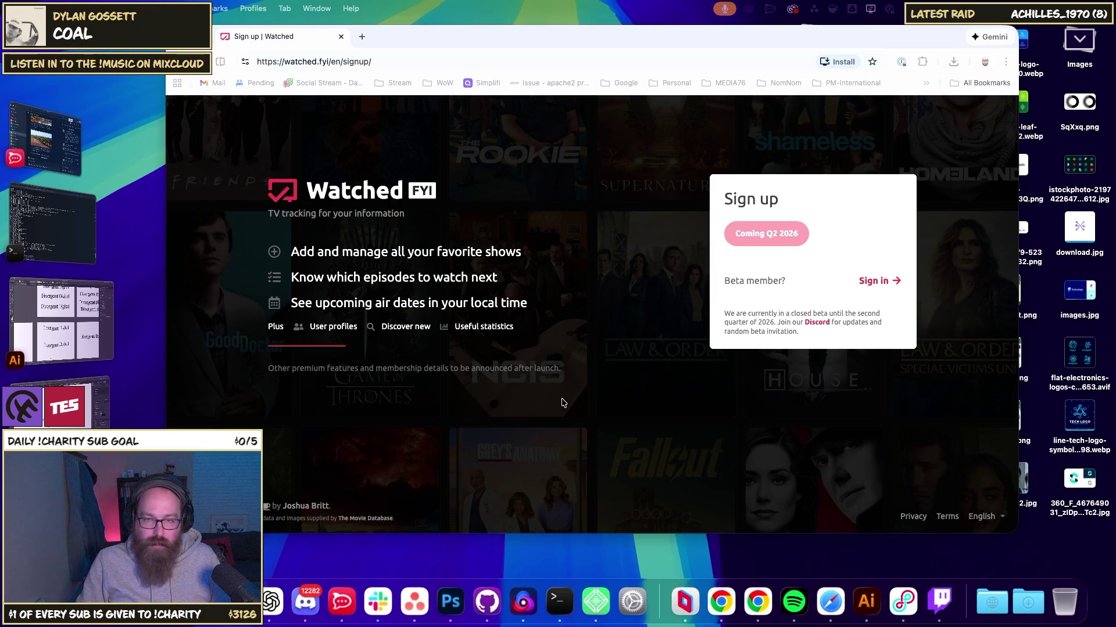
drag(389, 37, 371, 49)
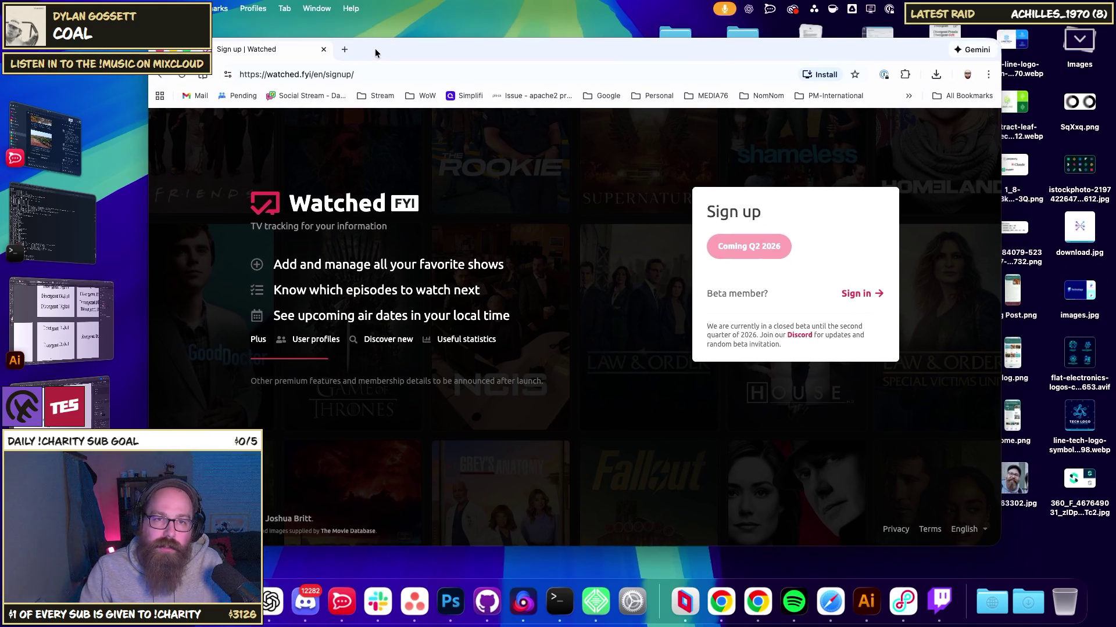
Search Google for 'grav' in a new tab.
click(344, 51)
text(gra)
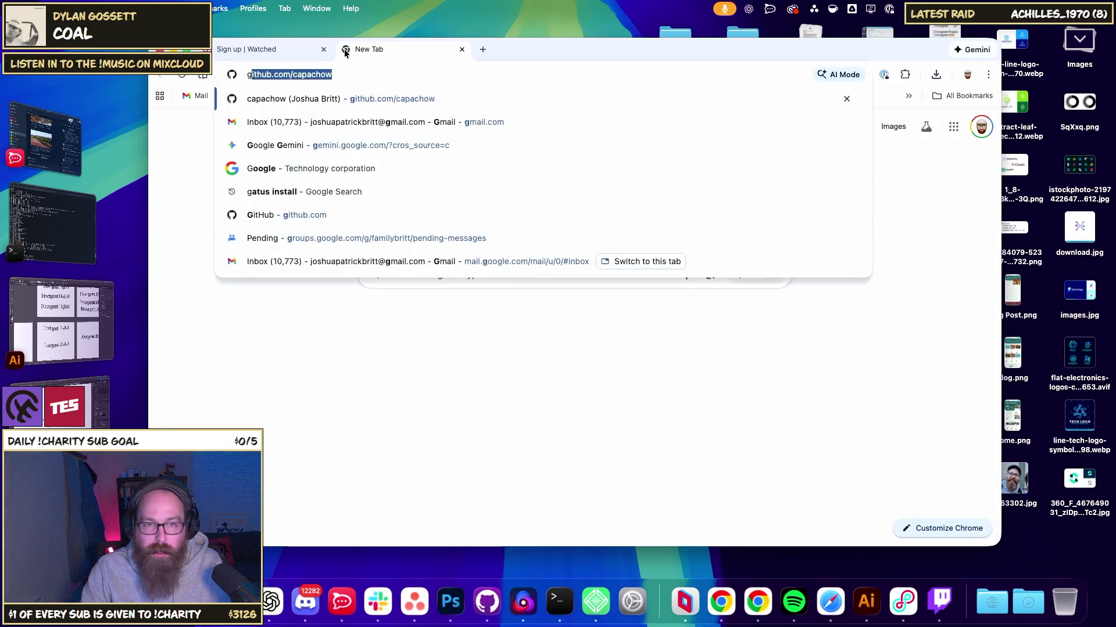
text(v)
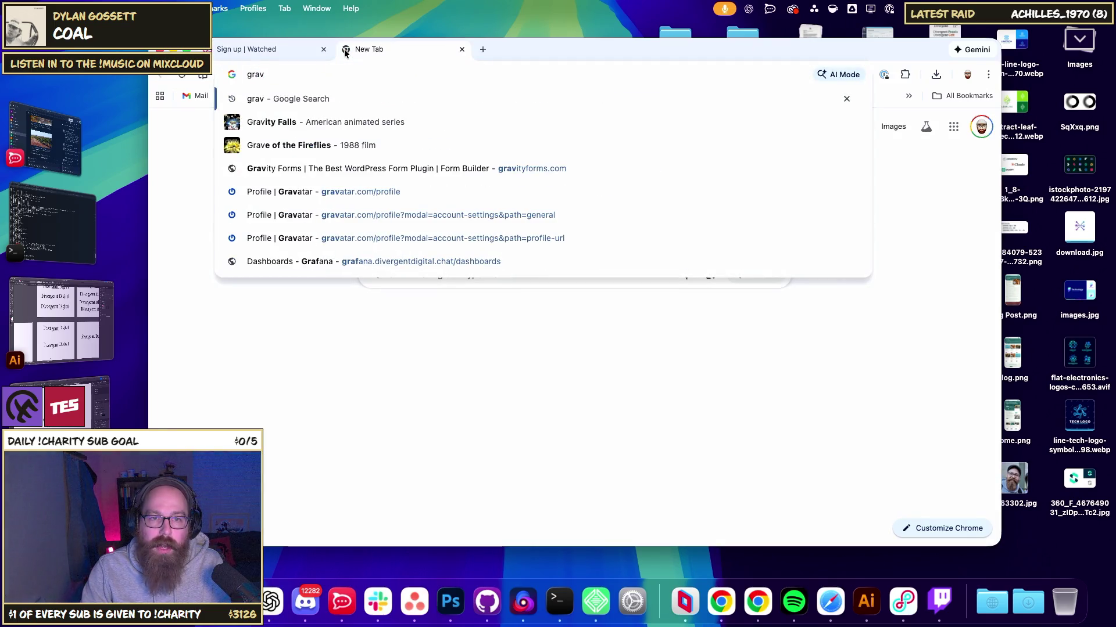
key(Return)
Open the Grav flat-file CMS site at getgrav.org from the results and browse it.
click(329, 238)
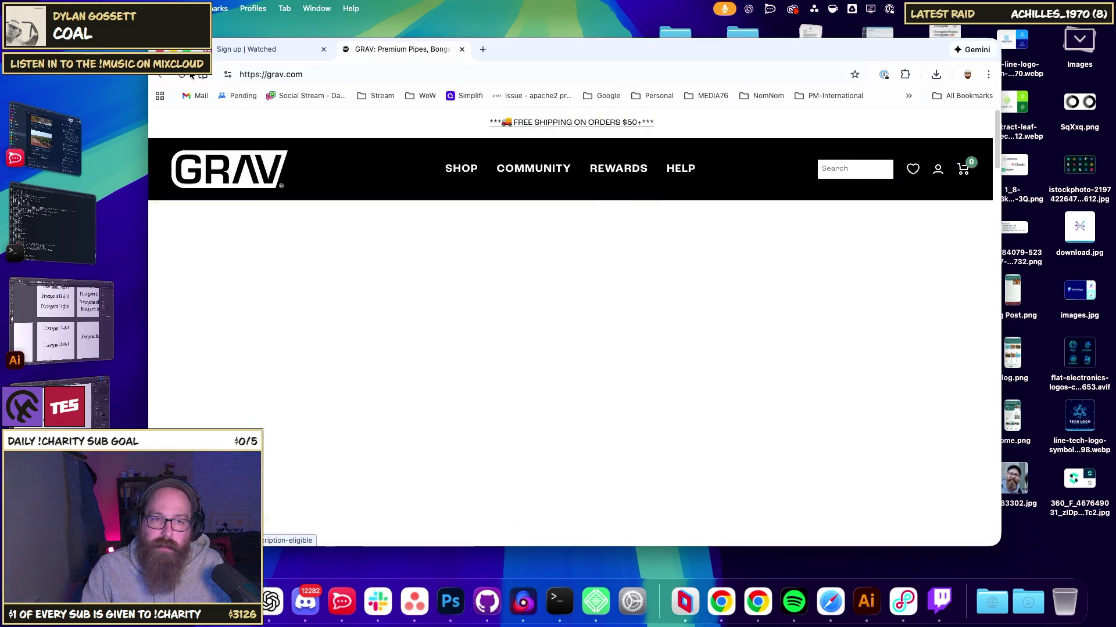
click(165, 74)
scroll(424, 342, down, 4)
scroll(314, 379, down, 1)
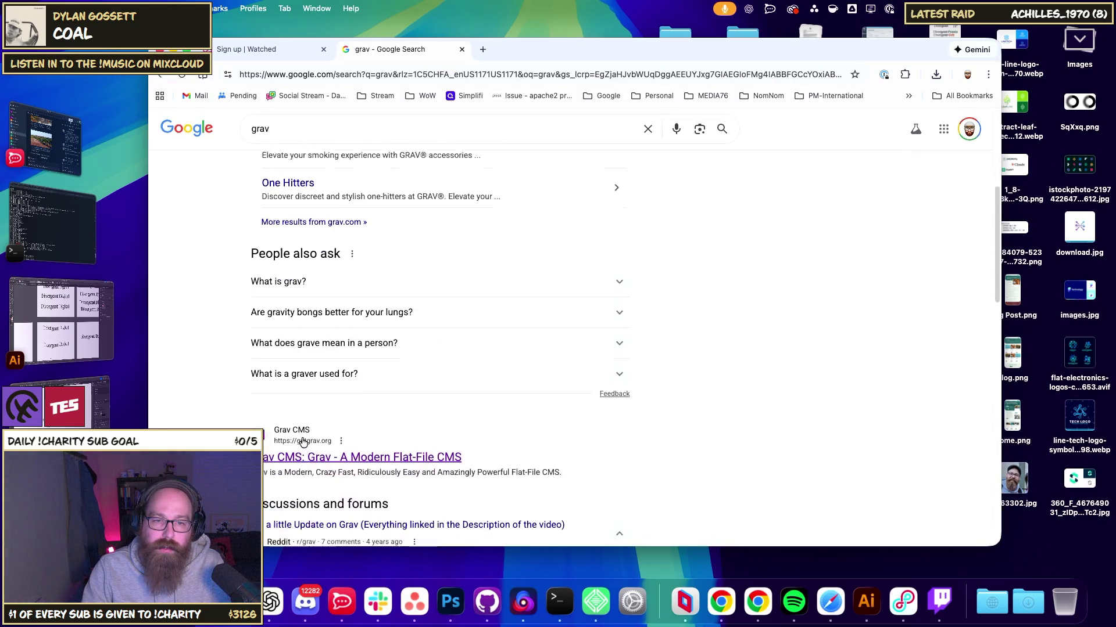
click(305, 451)
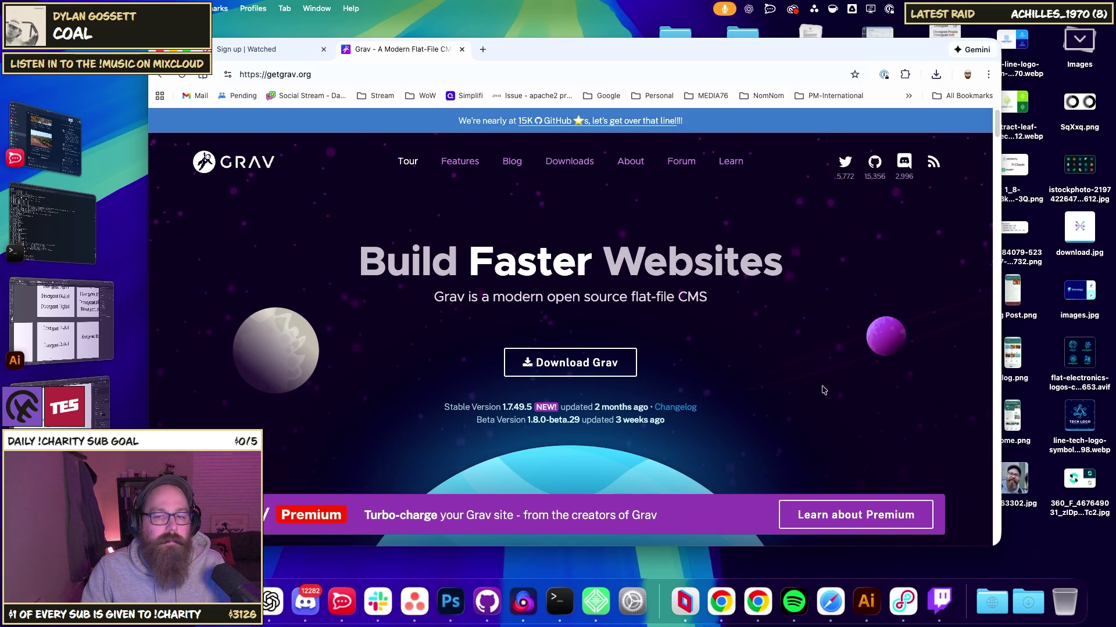
scroll(708, 424, down, 4)
scroll(739, 410, down, 3)
scroll(745, 409, down, 5)
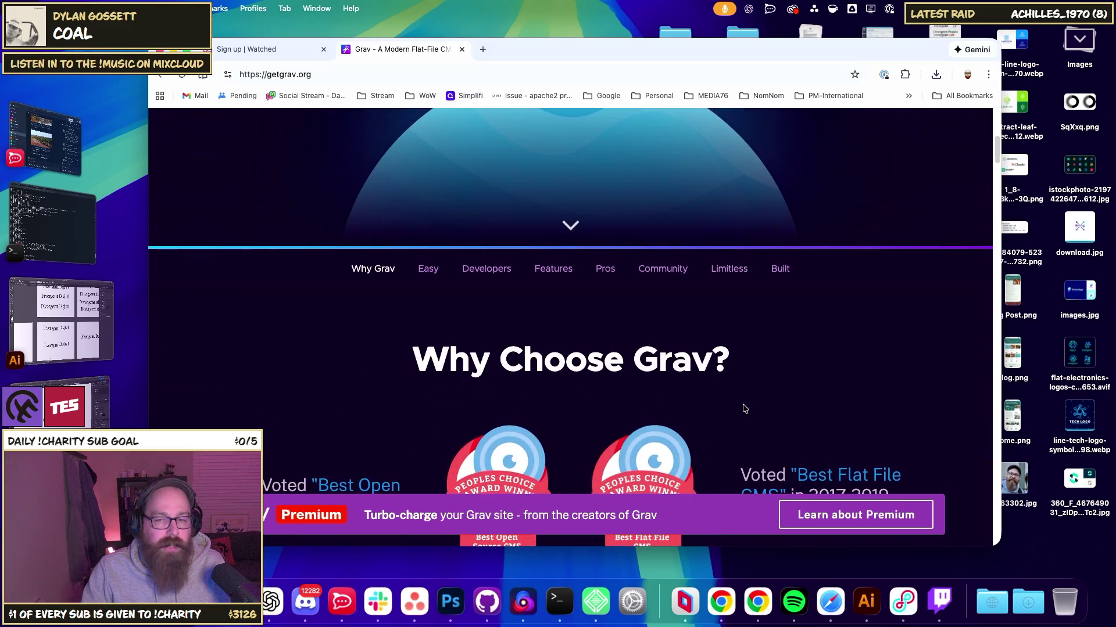
scroll(577, 333, up, 10)
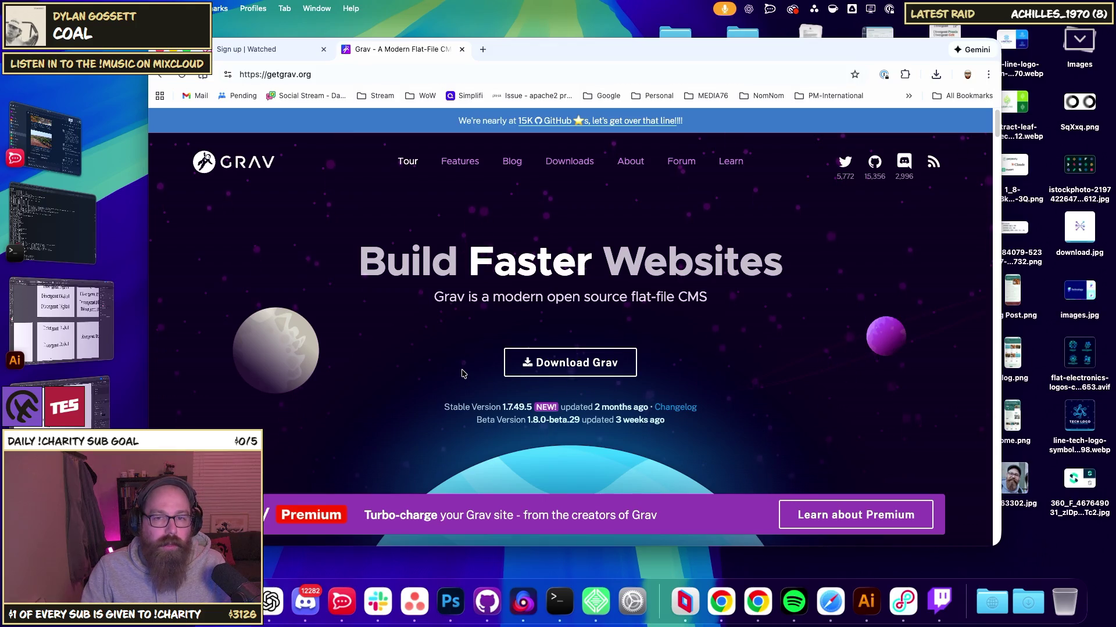
Load statamic.com in a third tab and scroll through its homepage.
click(481, 49)
text(stat)
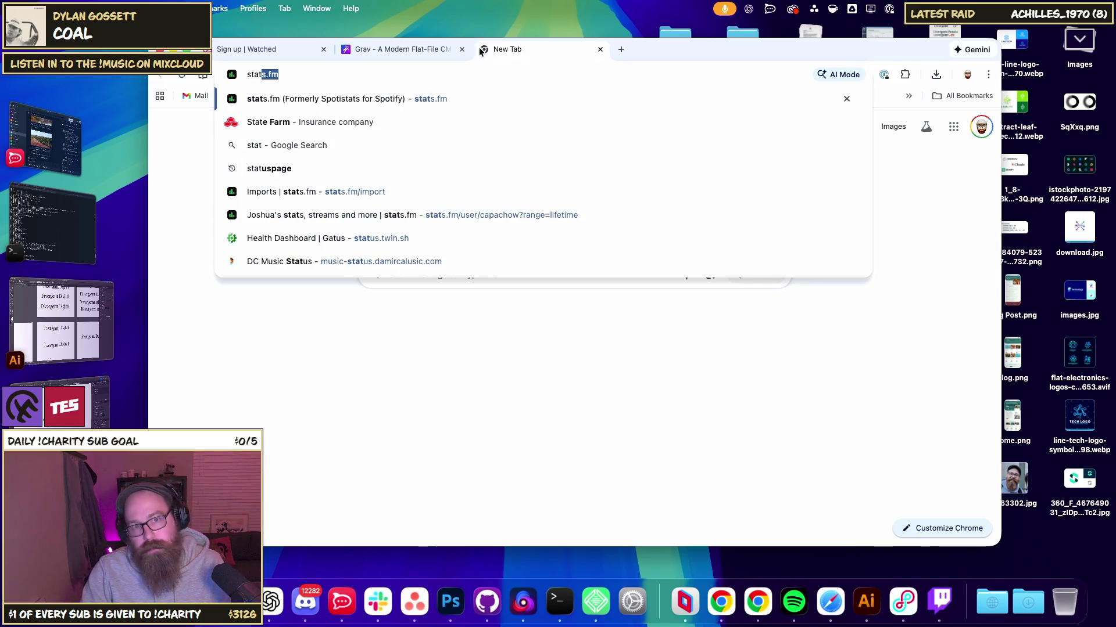
text(amic)
key(Return)
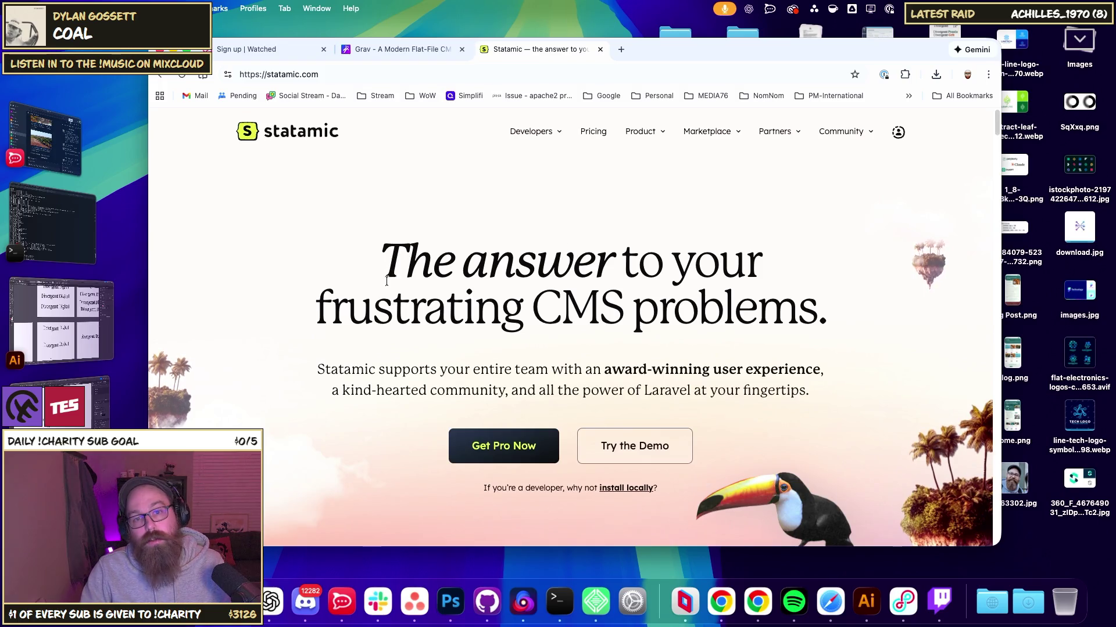
scroll(426, 256, down, 5)
scroll(427, 255, down, 5)
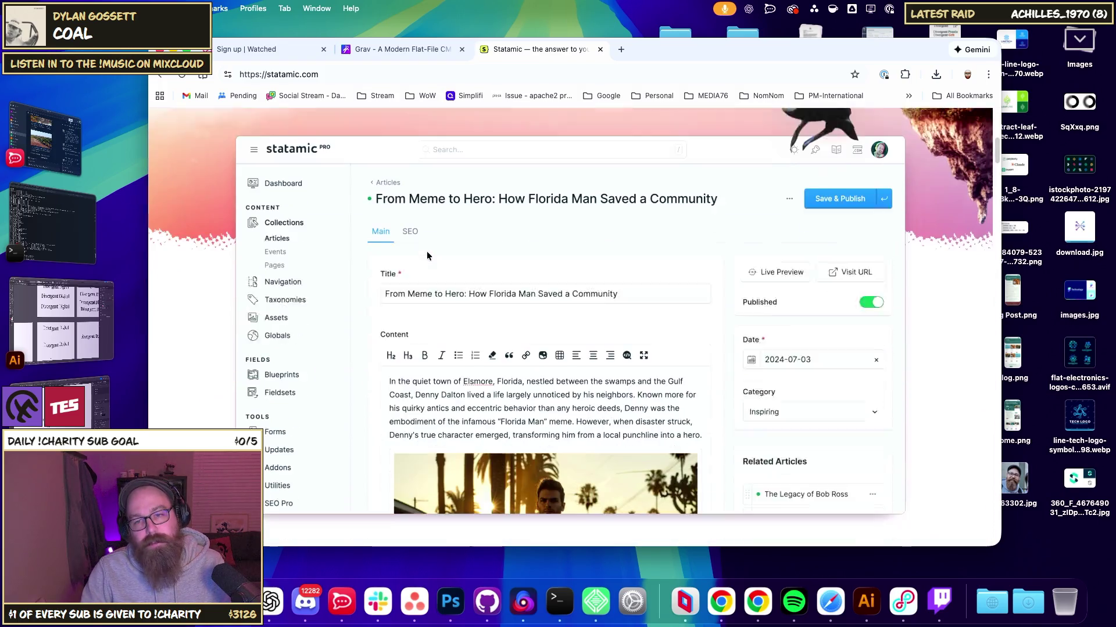
scroll(518, 259, up, 10)
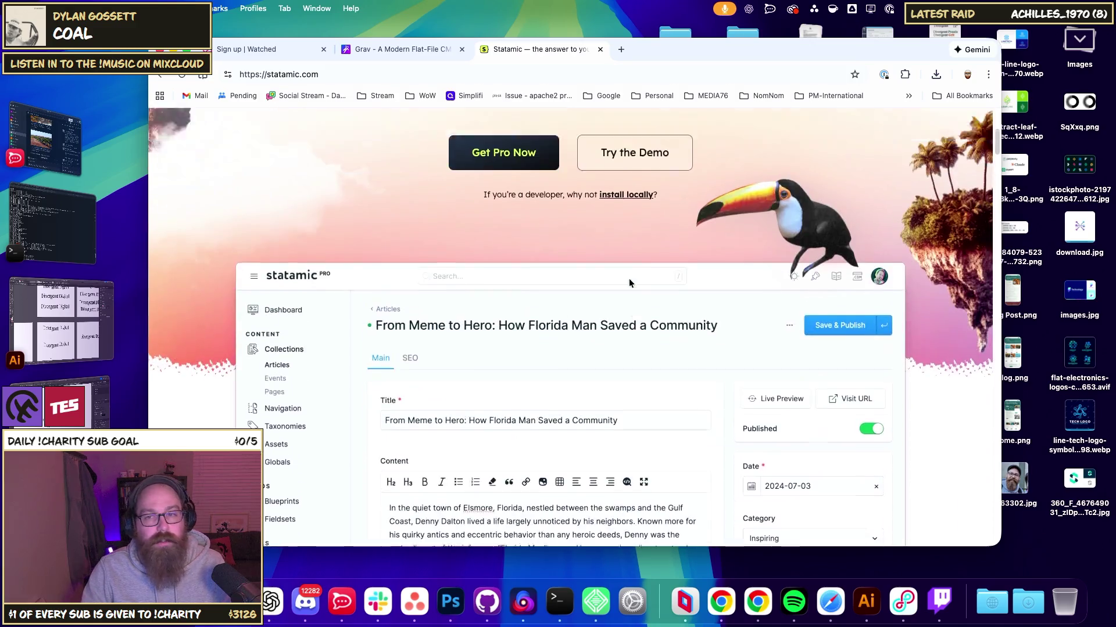
Check the Statamic Pro price of $275 per site, then return to the homepage.
click(592, 128)
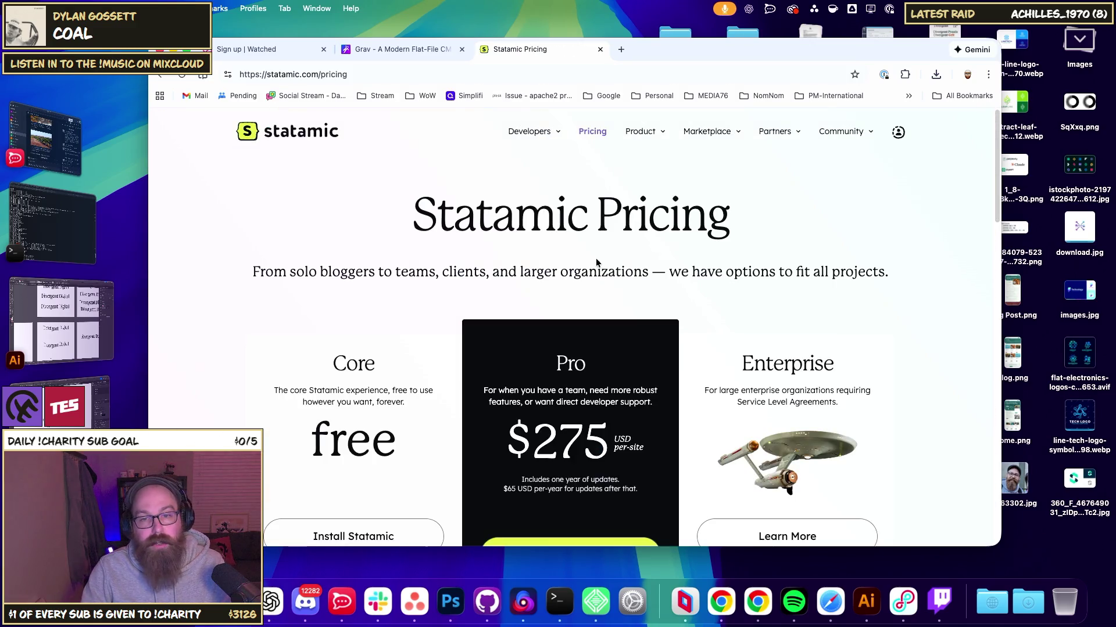
scroll(592, 260, down, 2)
drag(501, 366, 633, 356)
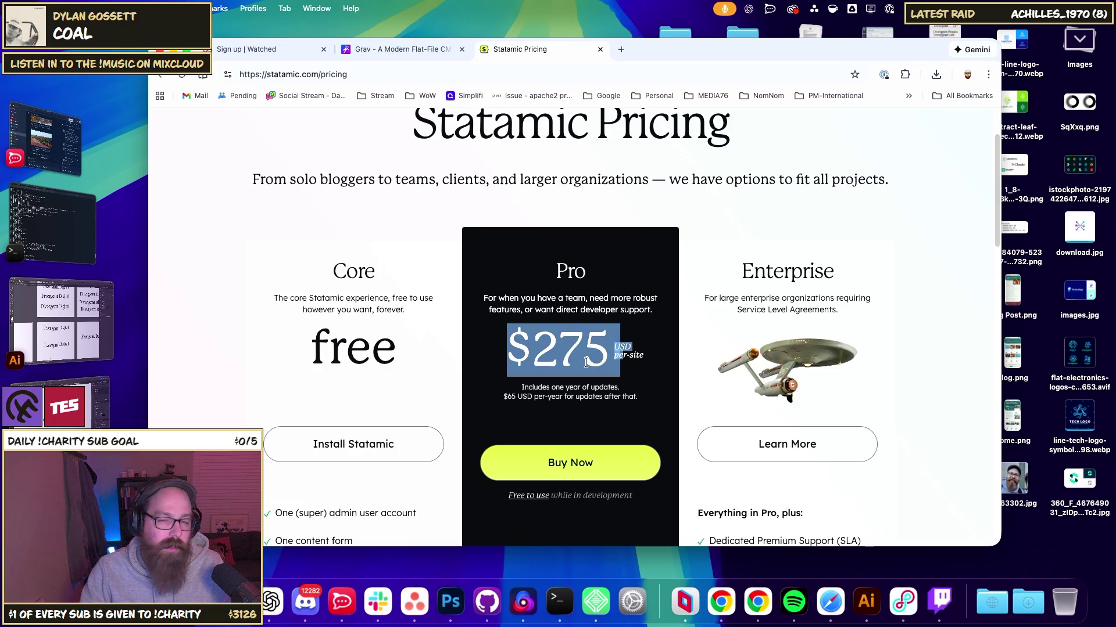
double_click(587, 363)
scroll(555, 363, up, 3)
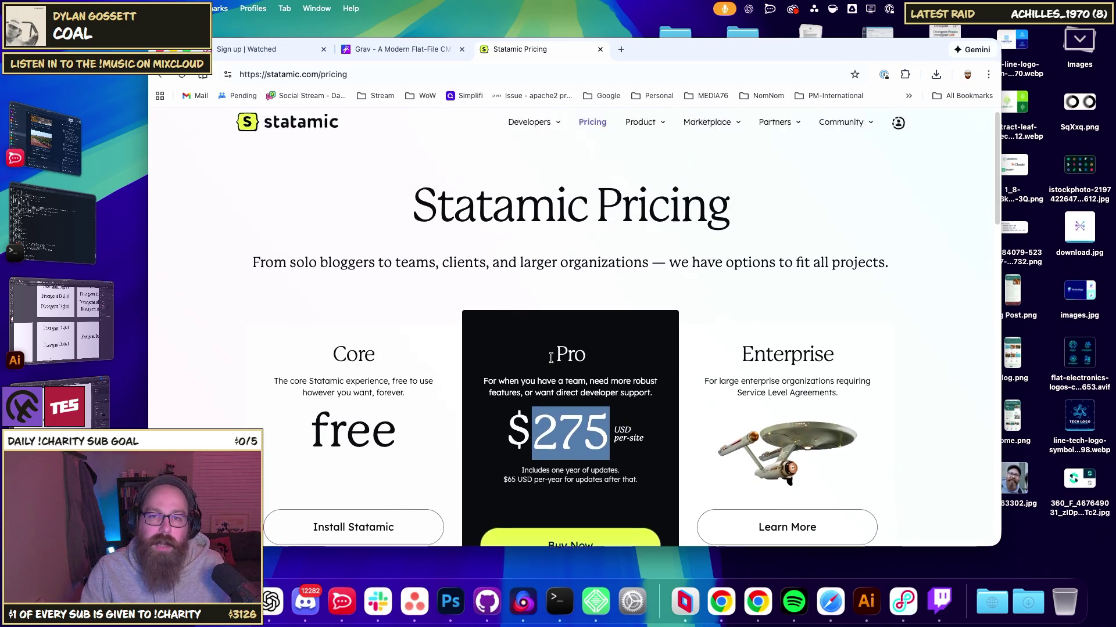
click(291, 132)
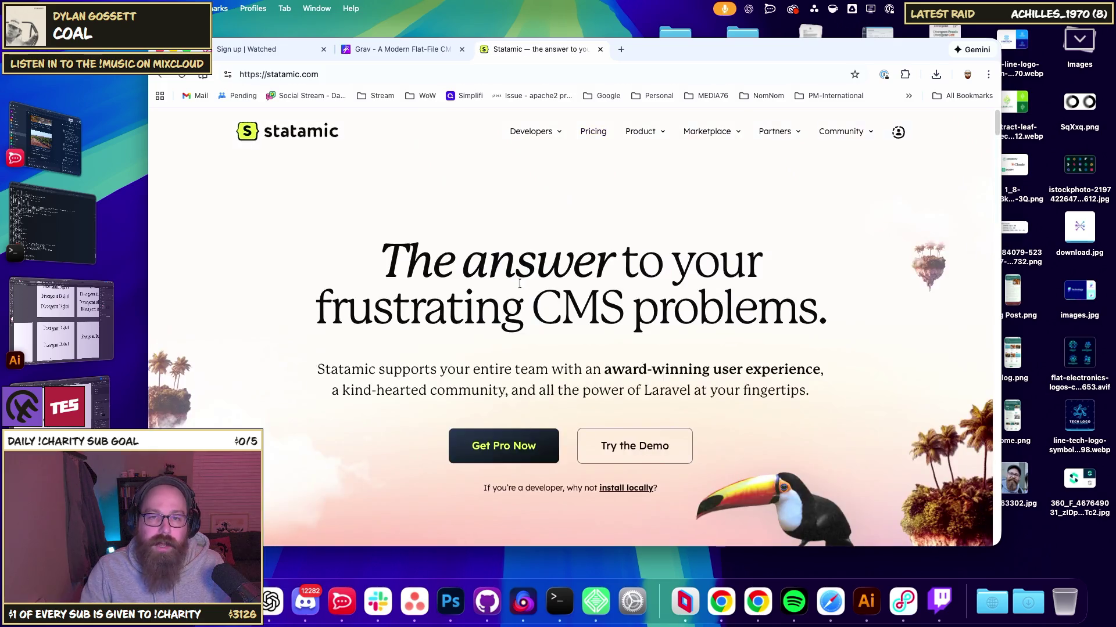
scroll(598, 301, down, 10)
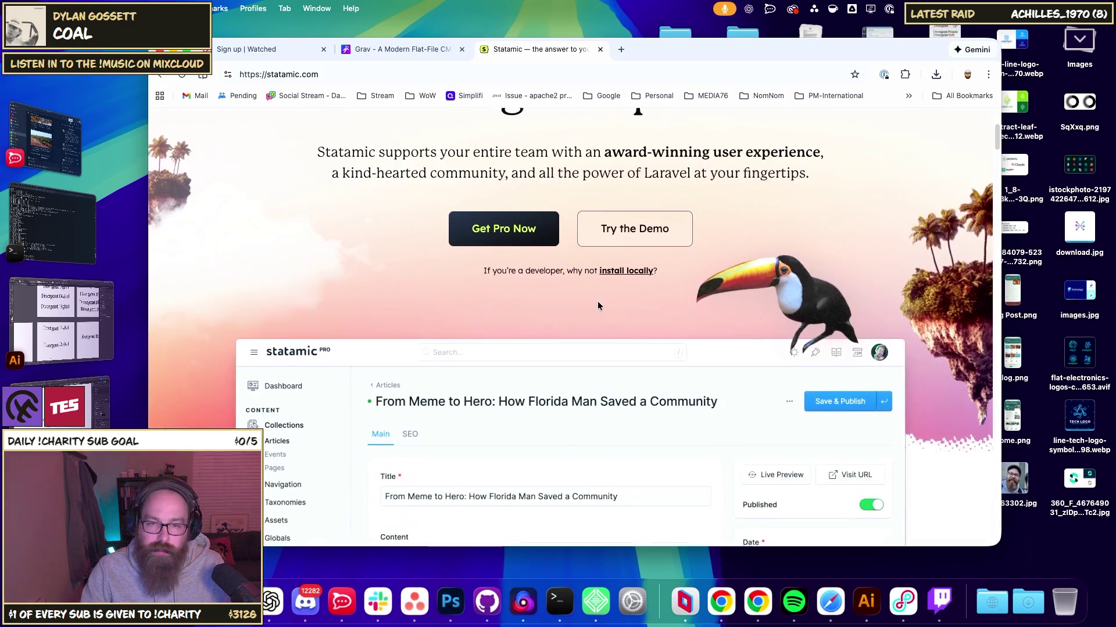
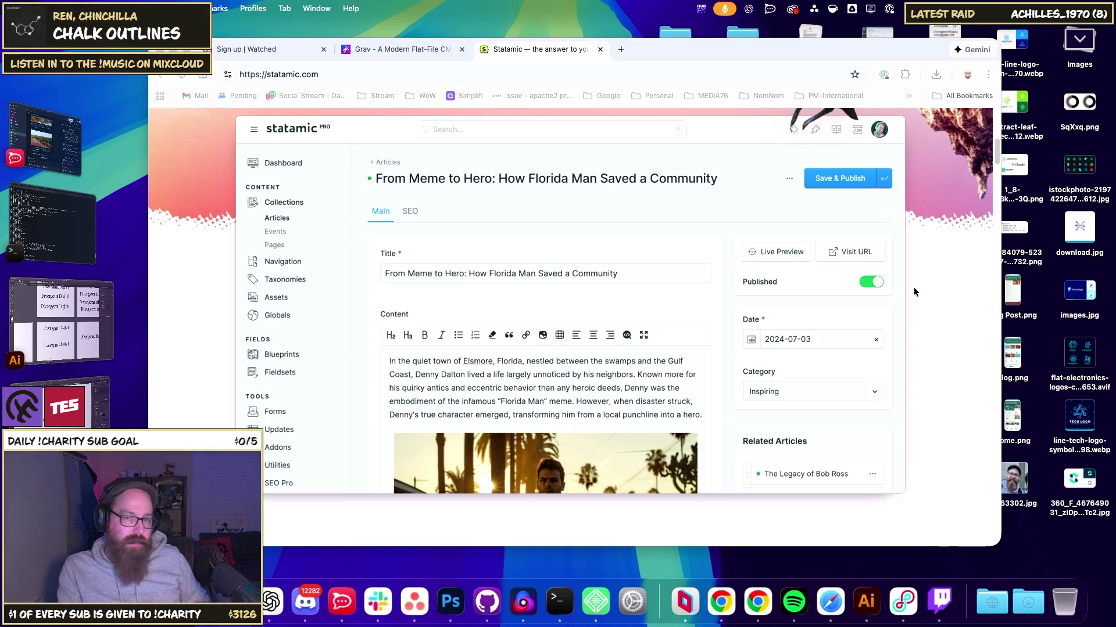
Load arcane.dev in a new browser tab.
click(622, 50)
text(arca)
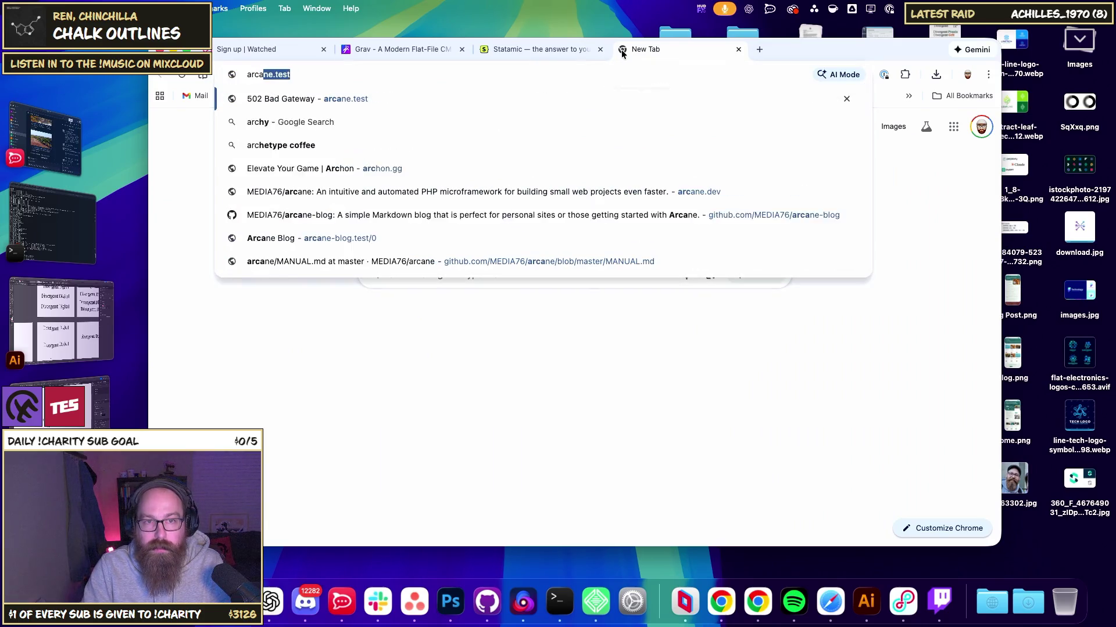
text(ne,)
key(BackSpace)
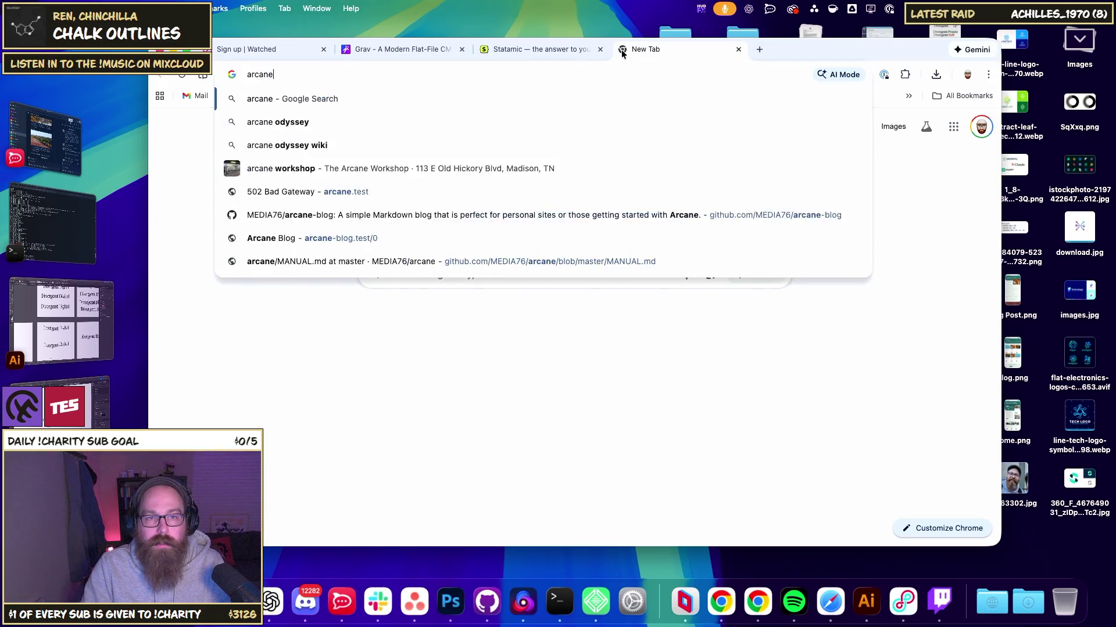
text(.dev)
key(Return)
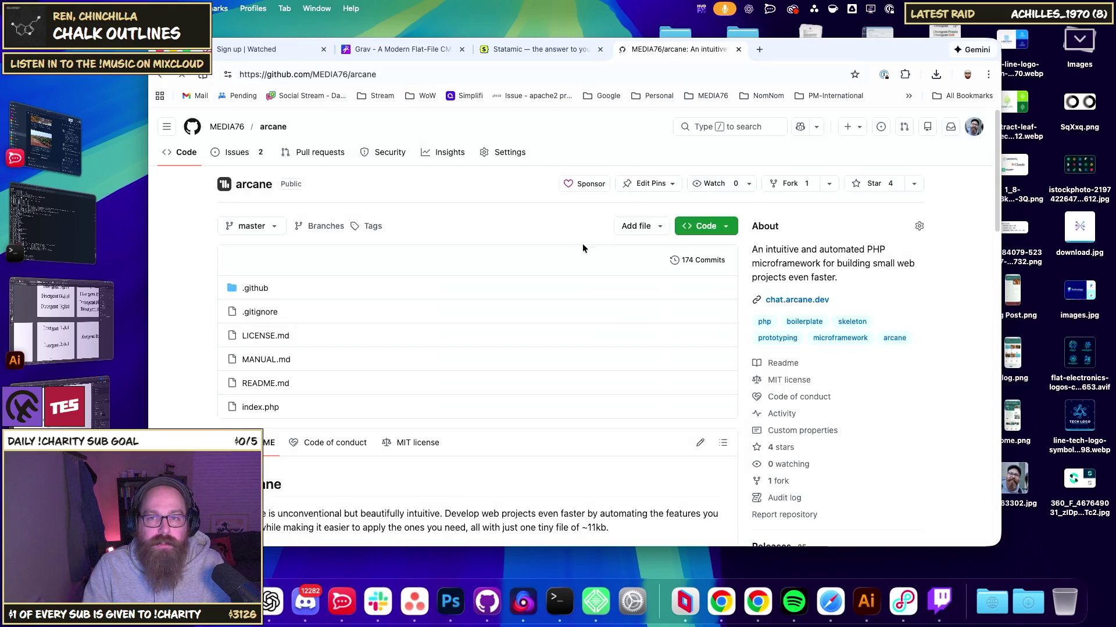
Scroll down the arcane-blog page and follow the live site link blog.arcane.dev.
scroll(342, 385, down, 5)
scroll(337, 388, down, 5)
scroll(329, 385, down, 5)
scroll(307, 372, down, 5)
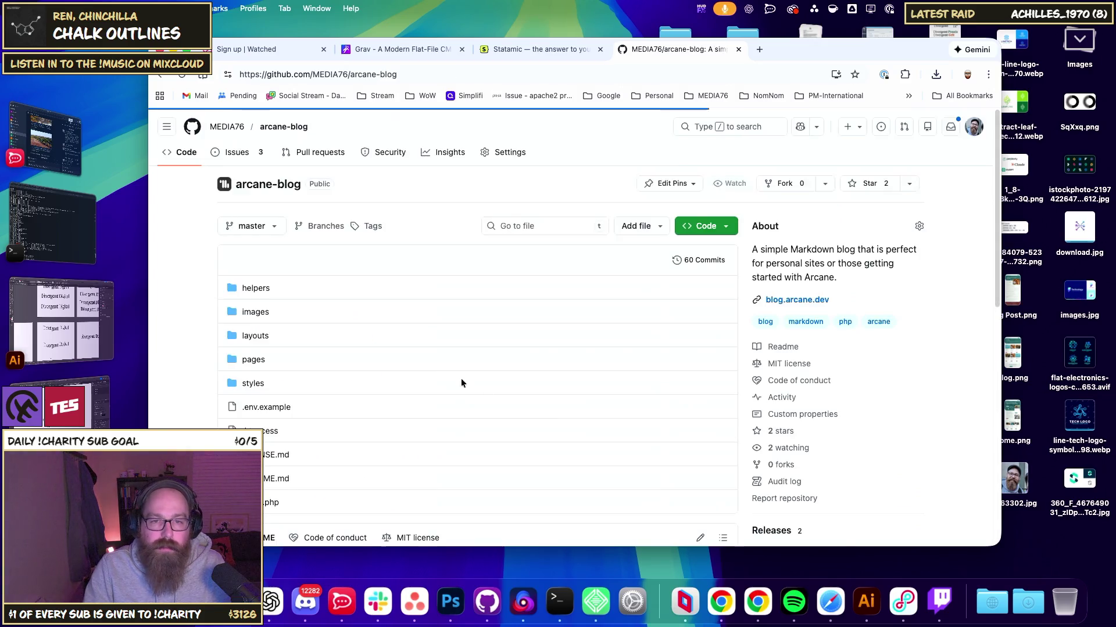
scroll(461, 372, down, 6)
scroll(459, 358, up, 3)
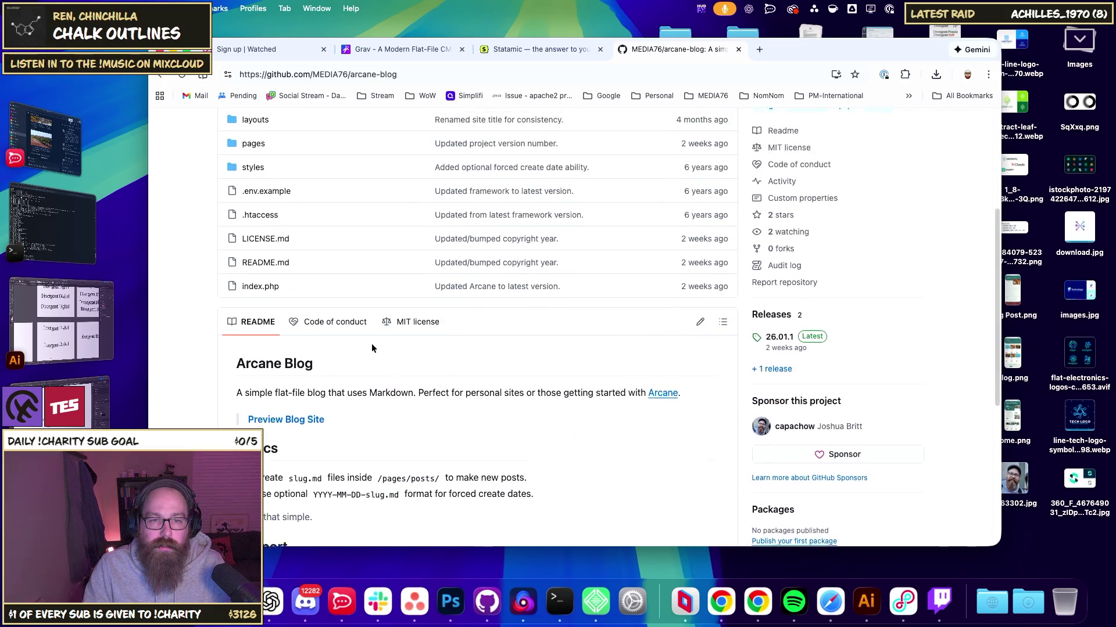
click(286, 406)
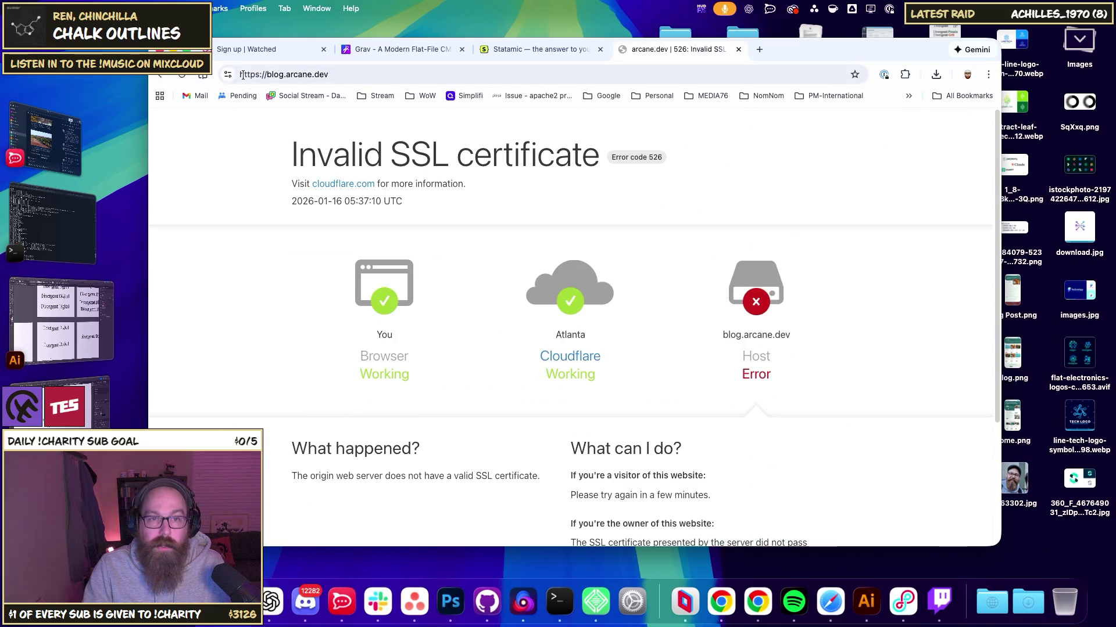
Reload the blog.arcane.dev SSL certificate error page and select its full address.
click(190, 77)
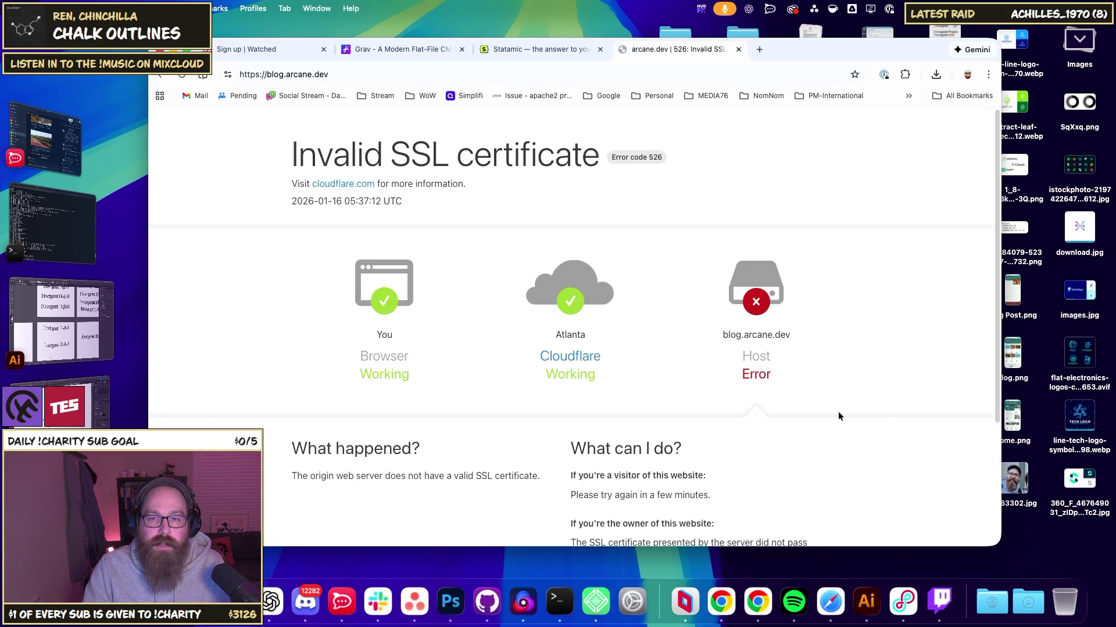
click(290, 74)
double_click(282, 75)
key(super+a)
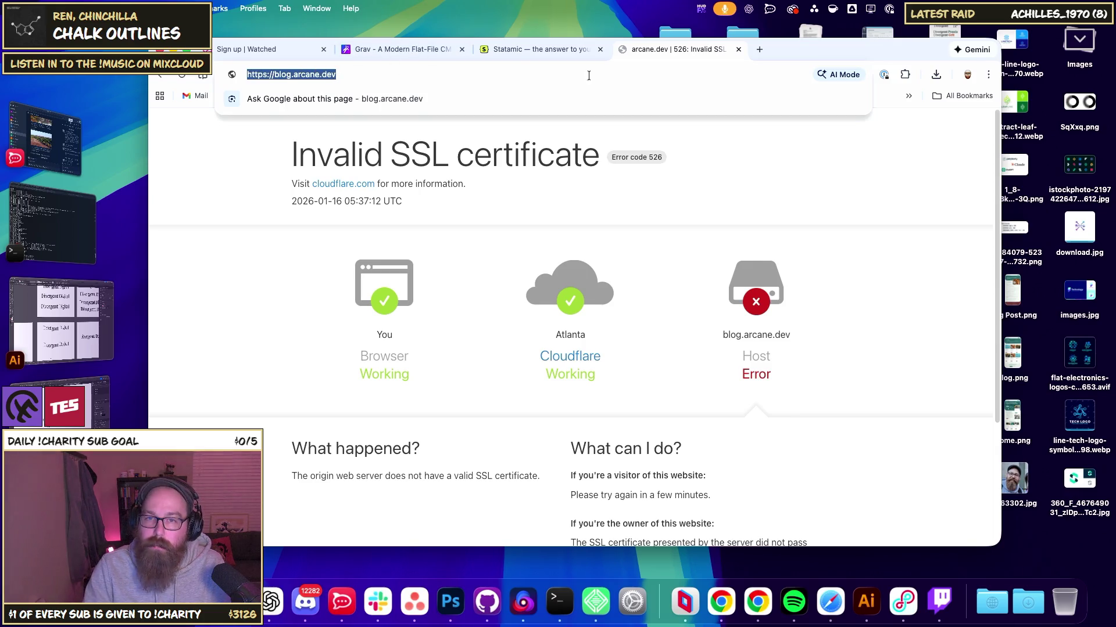
Launch Terminal through Spotlight search.
key(super+space)
text(terminal)
key(Escape)
text(terminal)
key(Return)
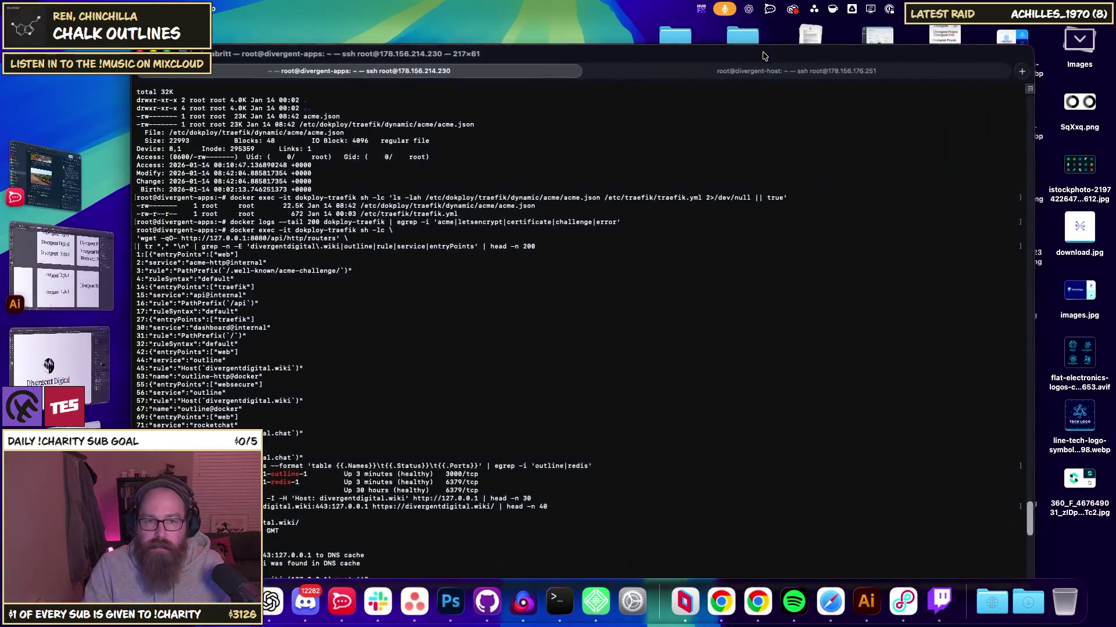
Close both SSH session tabs, confirming termination of each running process.
key(super+t)
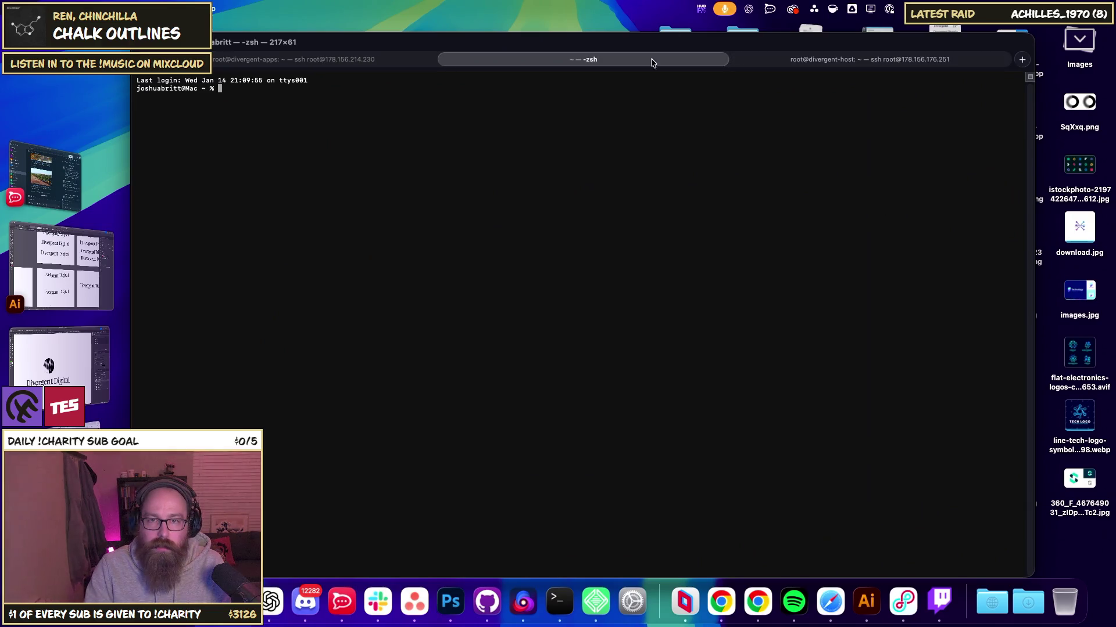
click(736, 59)
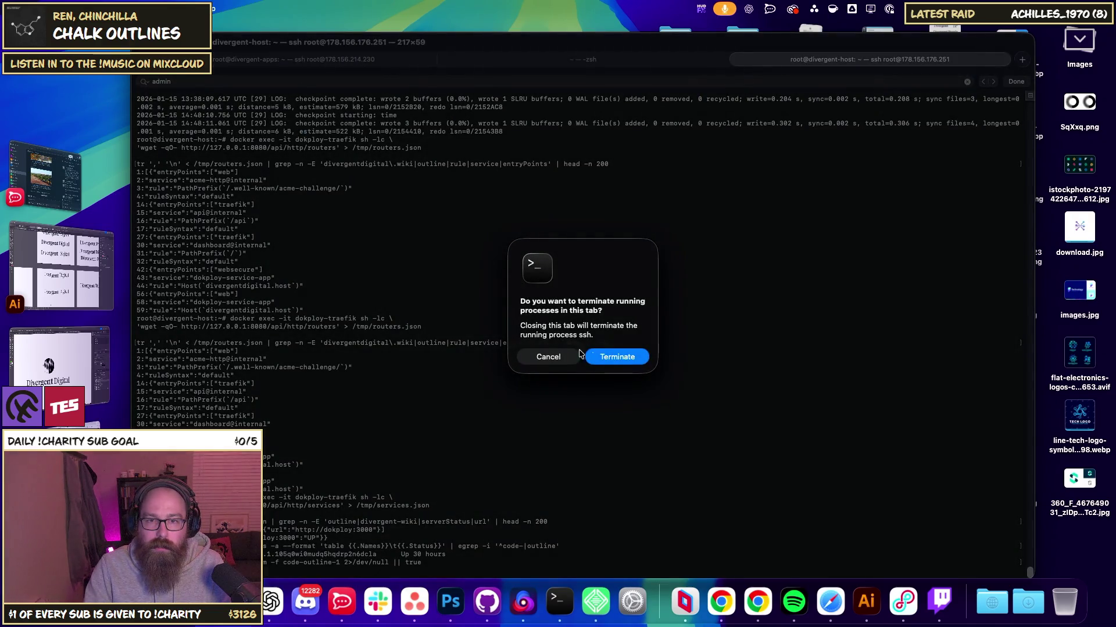
click(614, 357)
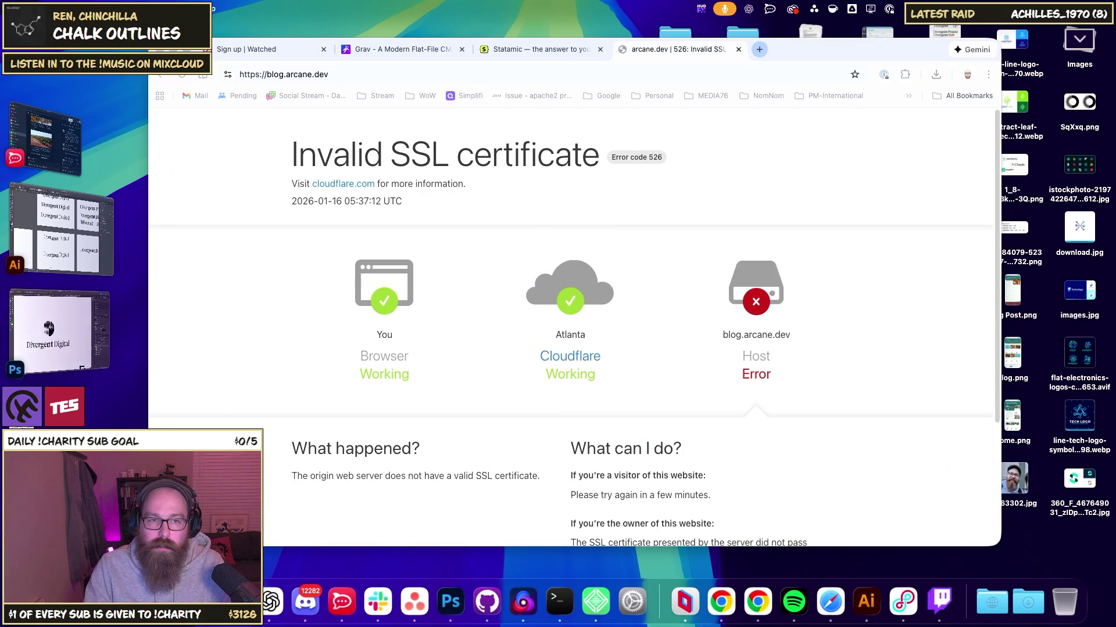
key(super+Tab)
key(super+w)
key(super+w)
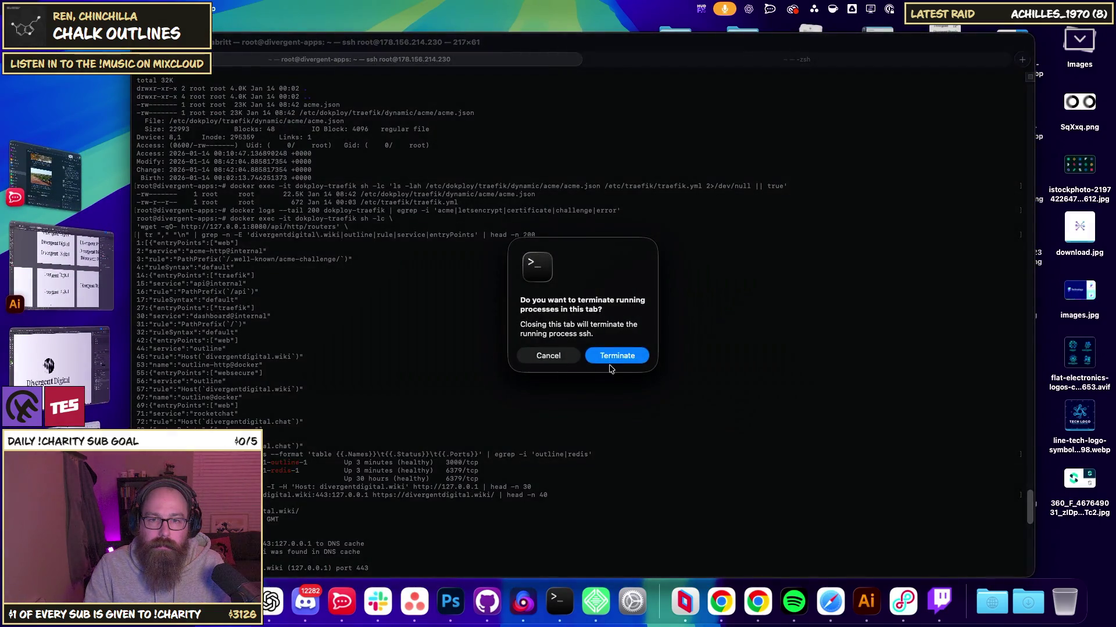
click(613, 356)
In a fresh enlarged Terminal window, cd into Repositories/GitHub/arcane-blog and list the files with ll.
click(433, 74)
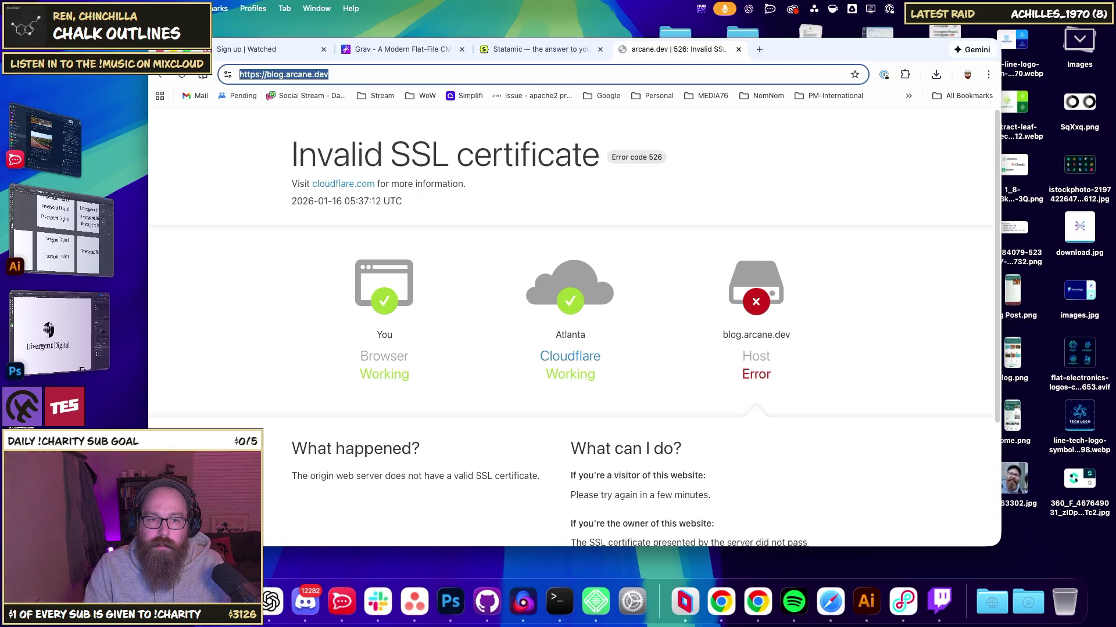
key(ctrl+alt+Return)
text(cd Repositories/)
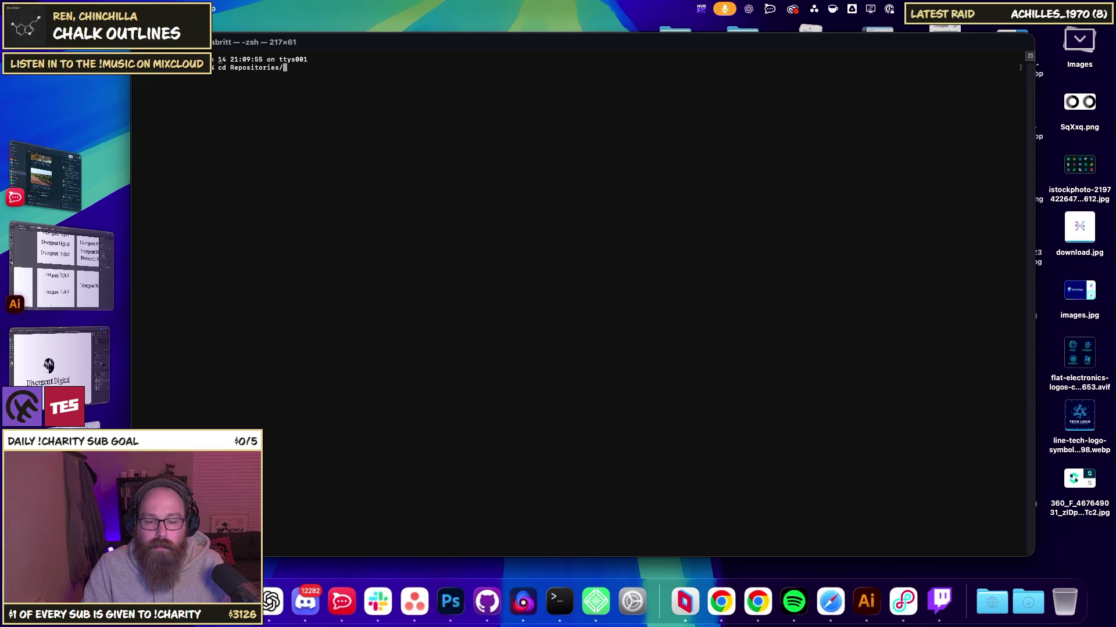
text(GitHub/)
key(Return)
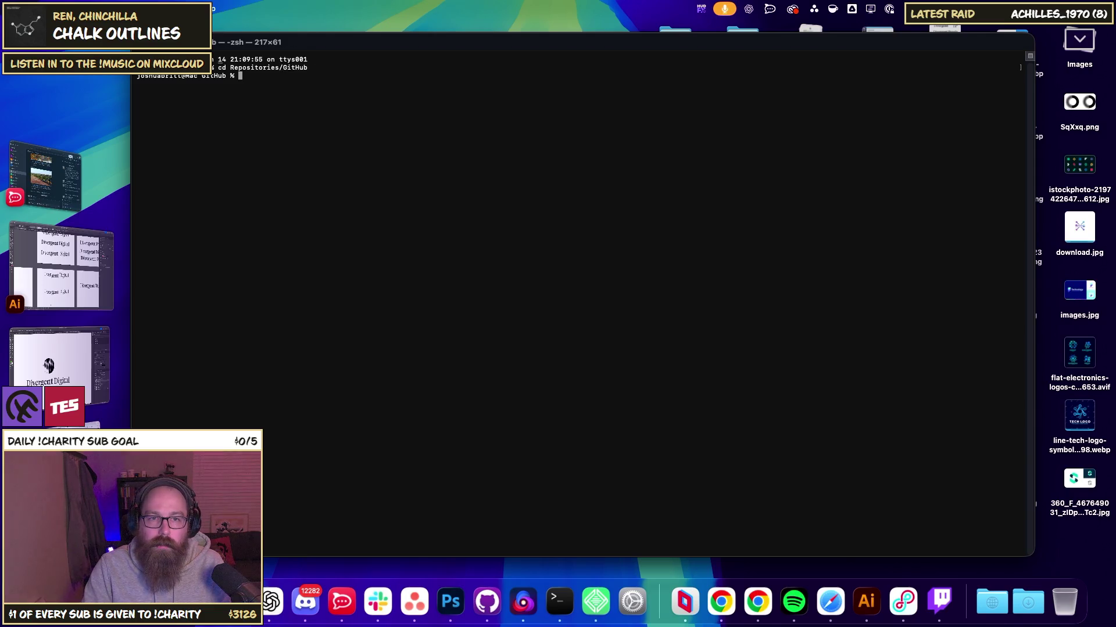
text(l)
key(Return)
text(ll)
key(Return)
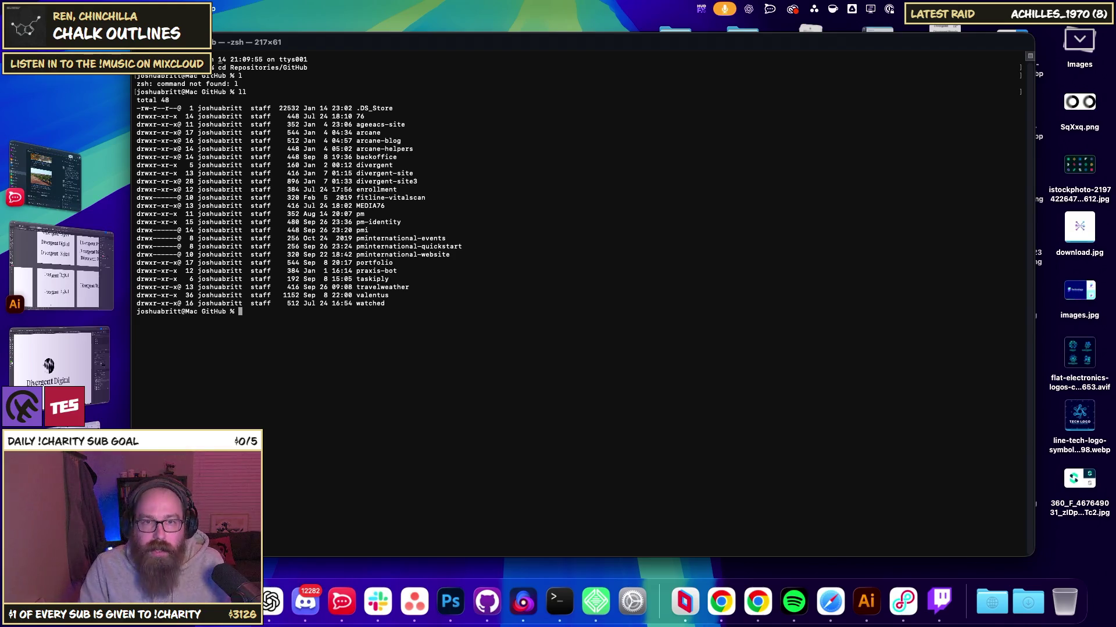
text(cdarcane-)
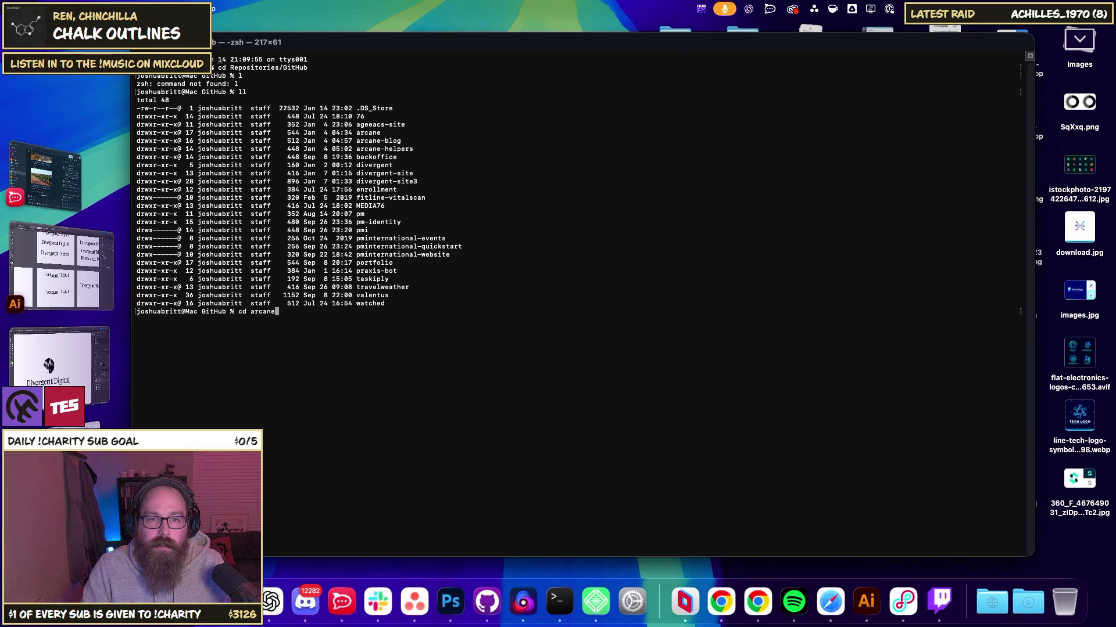
text(blog)
key(Return)
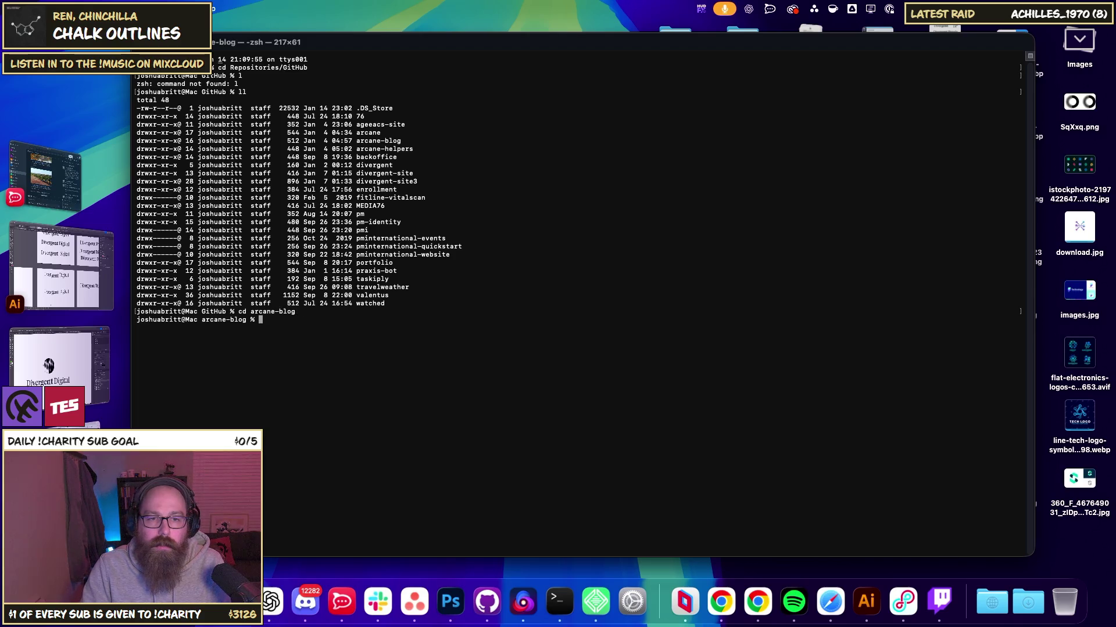
text(ll)
key(Return)
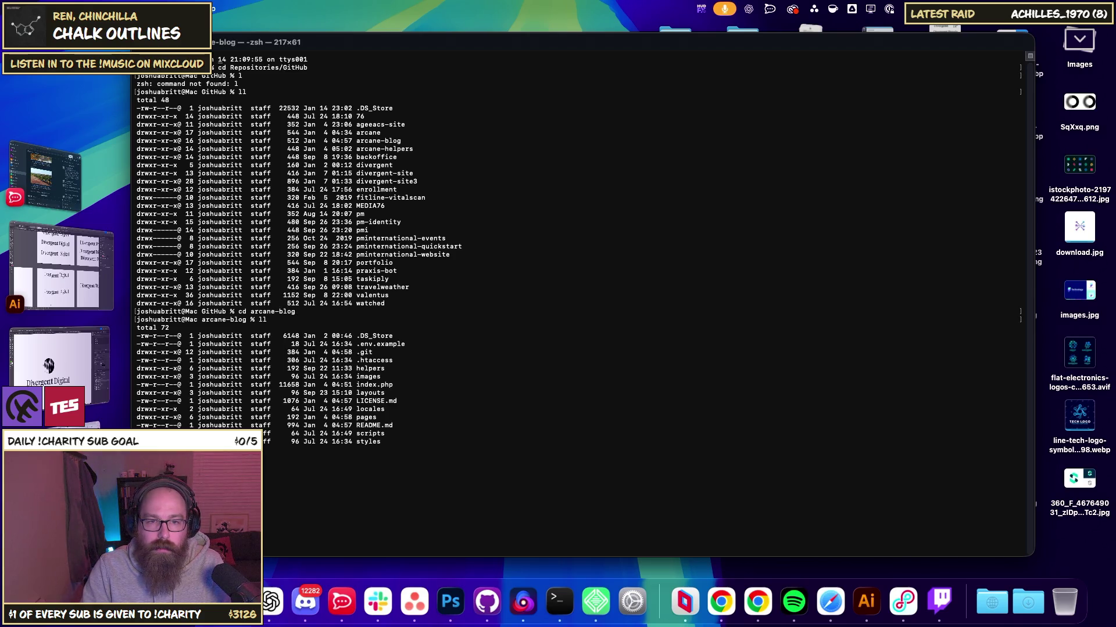
Change the browser address from blog.arcane.dev to blog.arcane.test and load it.
key(super+Tab)
click(399, 72)
key(BackSpace)
key(BackSpace)
key(BackSpace)
text(test)
key(Return)
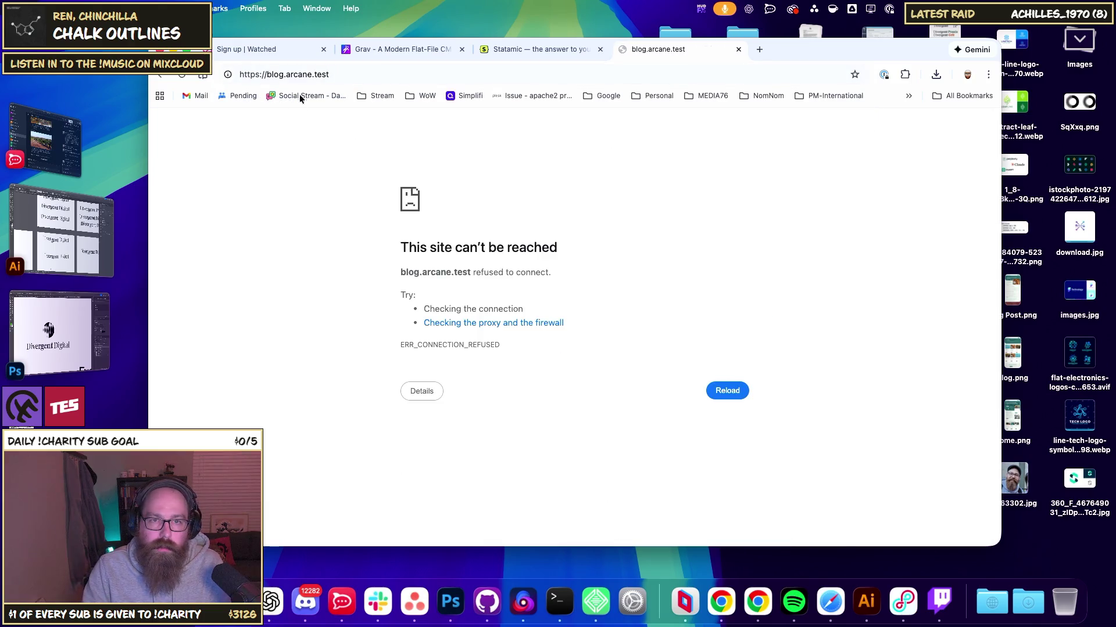
Change the address to arcane-blog.test and load it.
click(286, 73)
double_click(287, 73)
key(BackSpace)
key(BackSpace)
text(-blog)
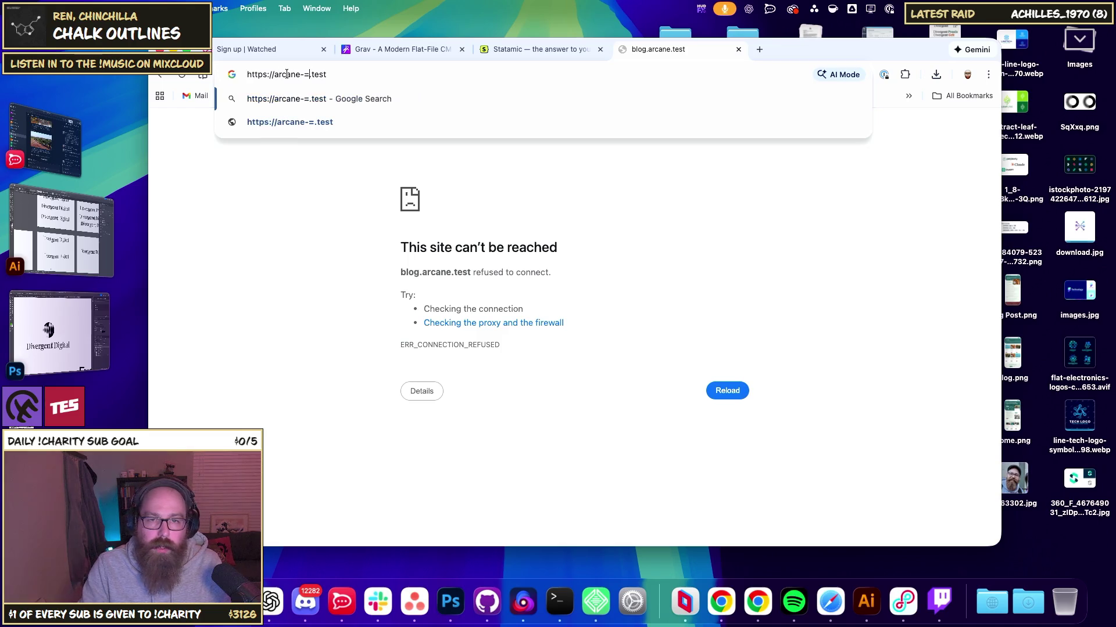
key(Return)
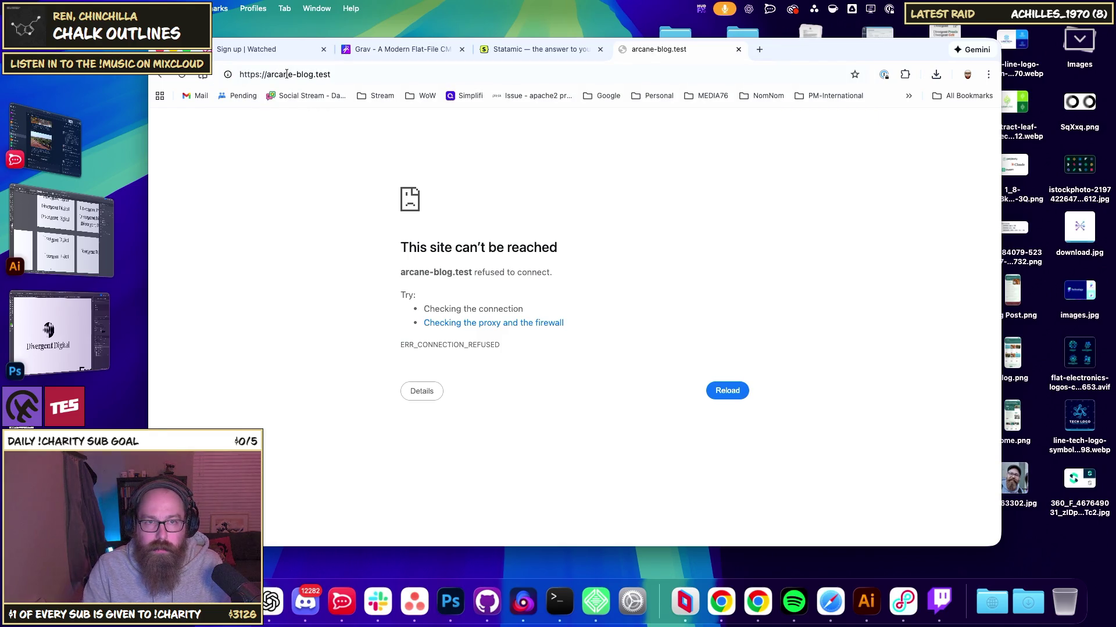
Dismiss the address suggestions, glance at Terminal, then return to Chrome and call up Spotlight.
click(428, 73)
key(Escape)
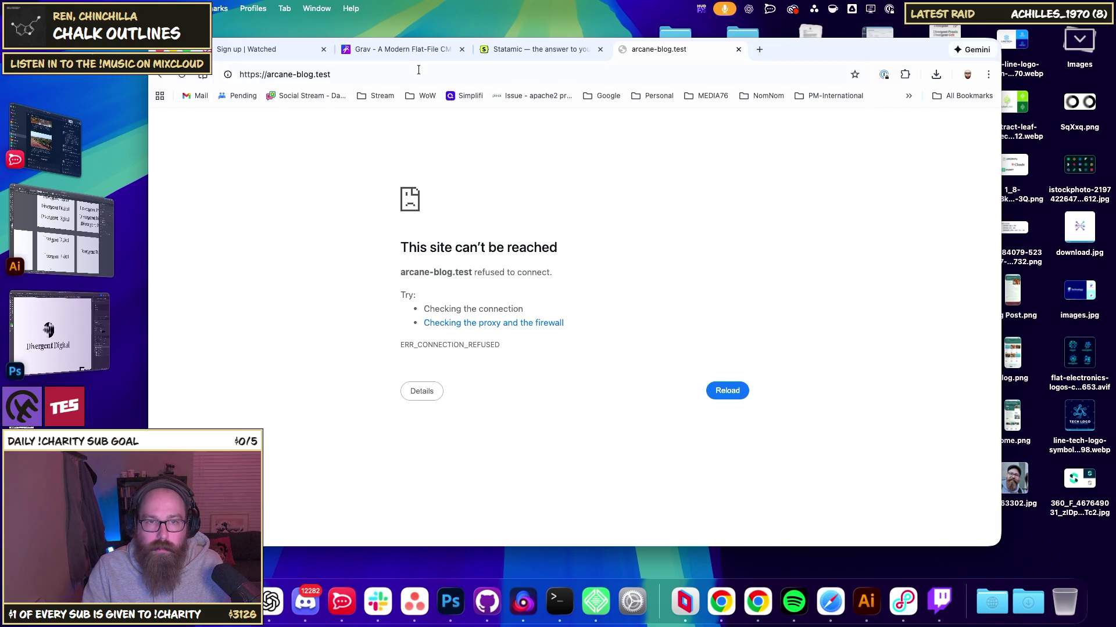
key(super+Tab)
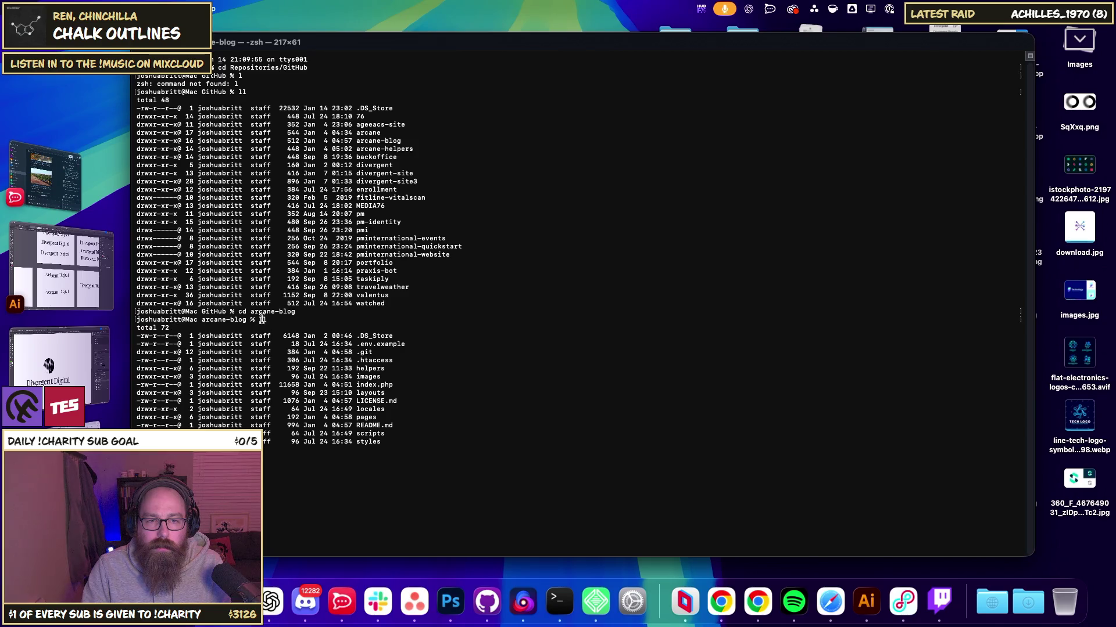
key(super+Tab)
key(super+space)
Bring Terminal forward and run valet to list its commands.
text(te)
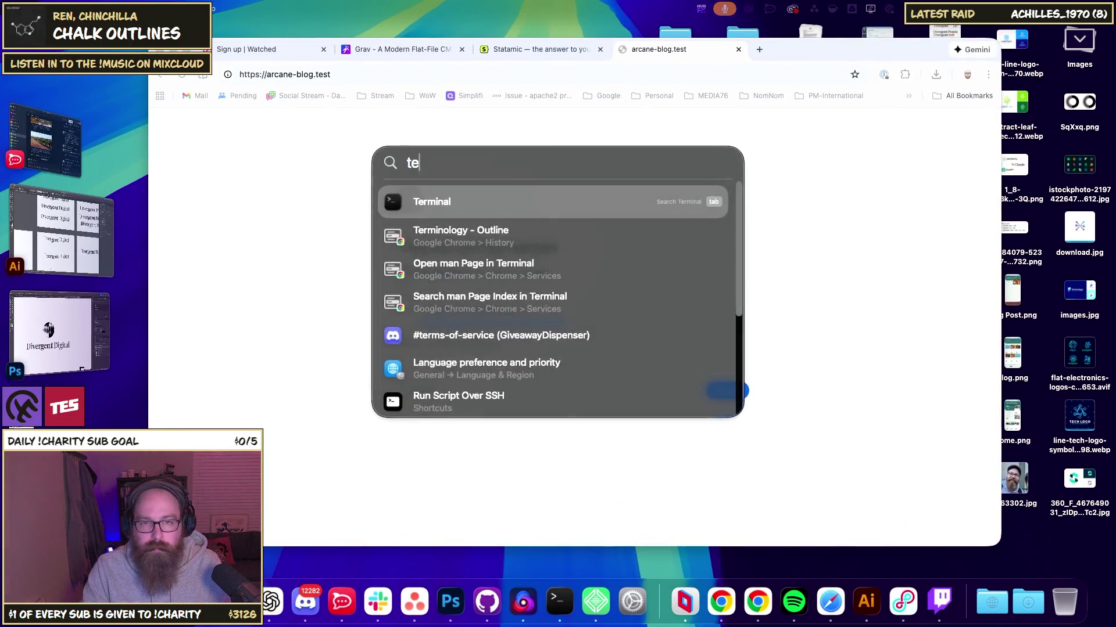
key(Return)
text(t)
key(Return)
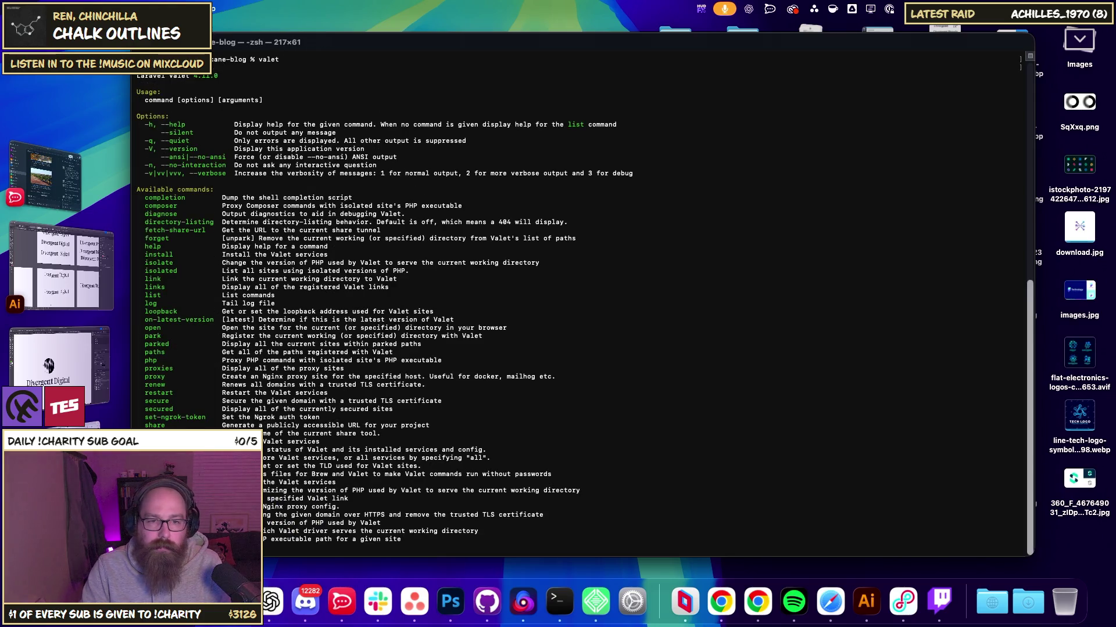
Run valet start, correcting the 'statr' typo, then return to Chrome.
text(let statr)
key(Return)
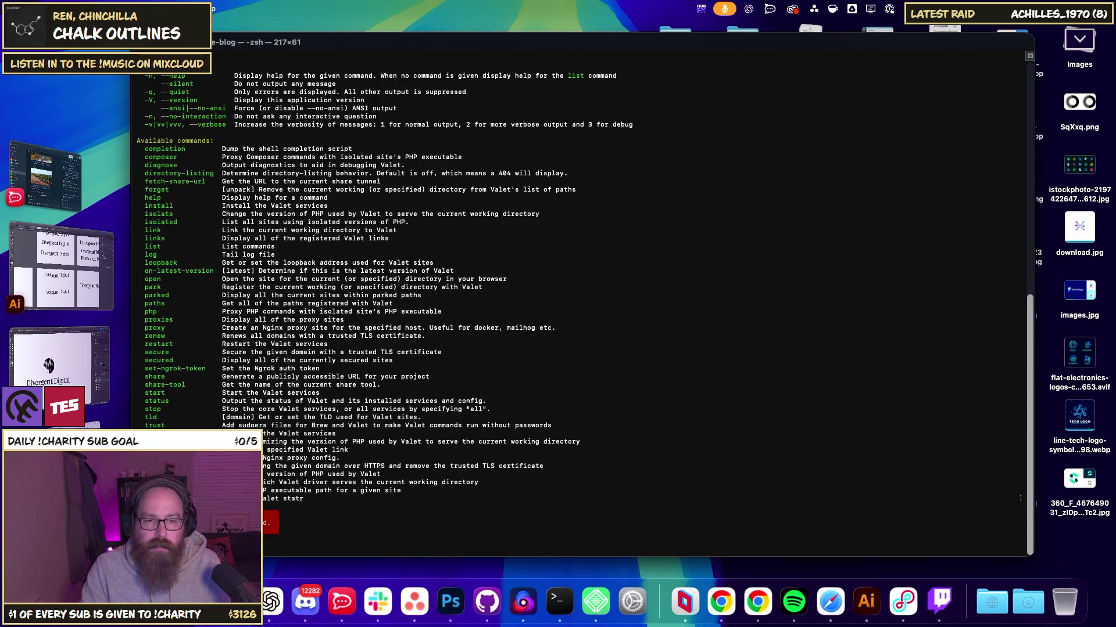
key(Up)
key(BackSpace)
key(BackSpace)
text(ar)
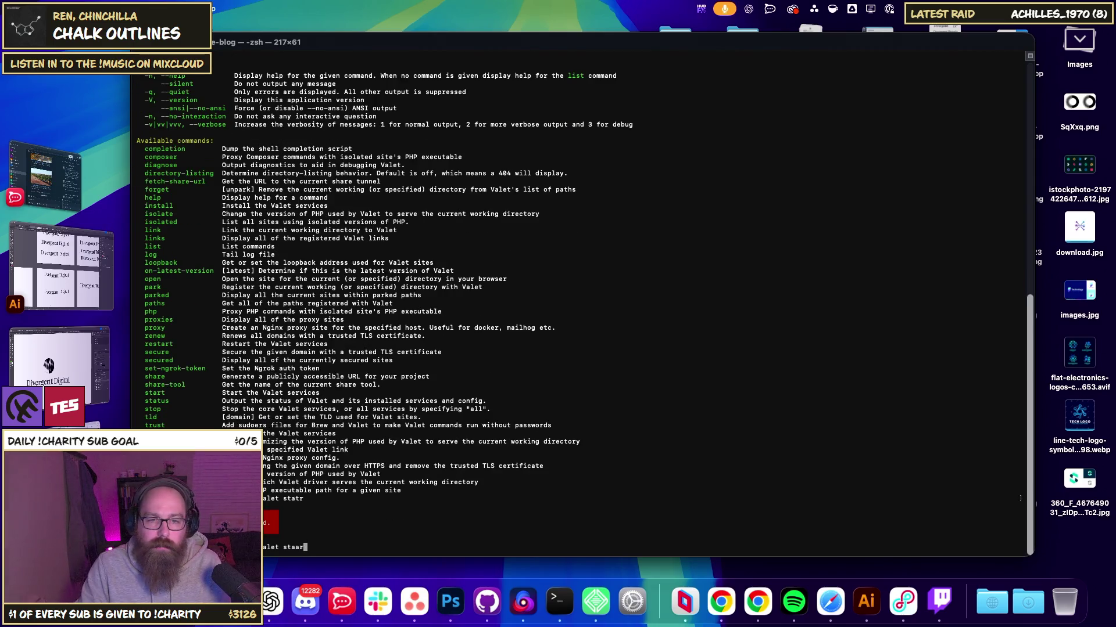
text(t)
key(Return)
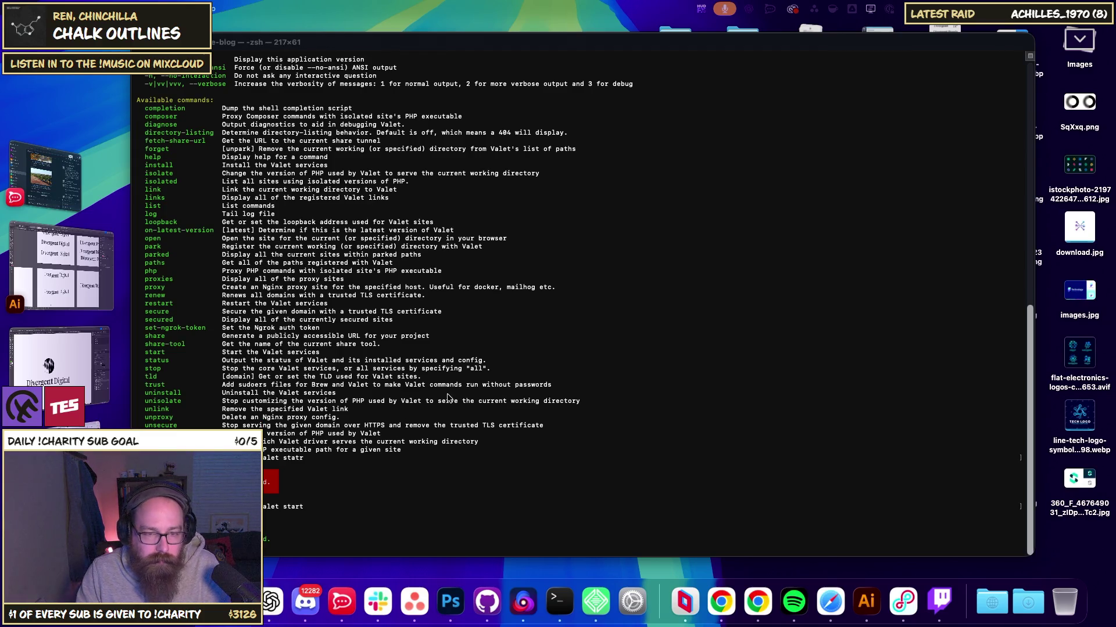
key(super+Tab)
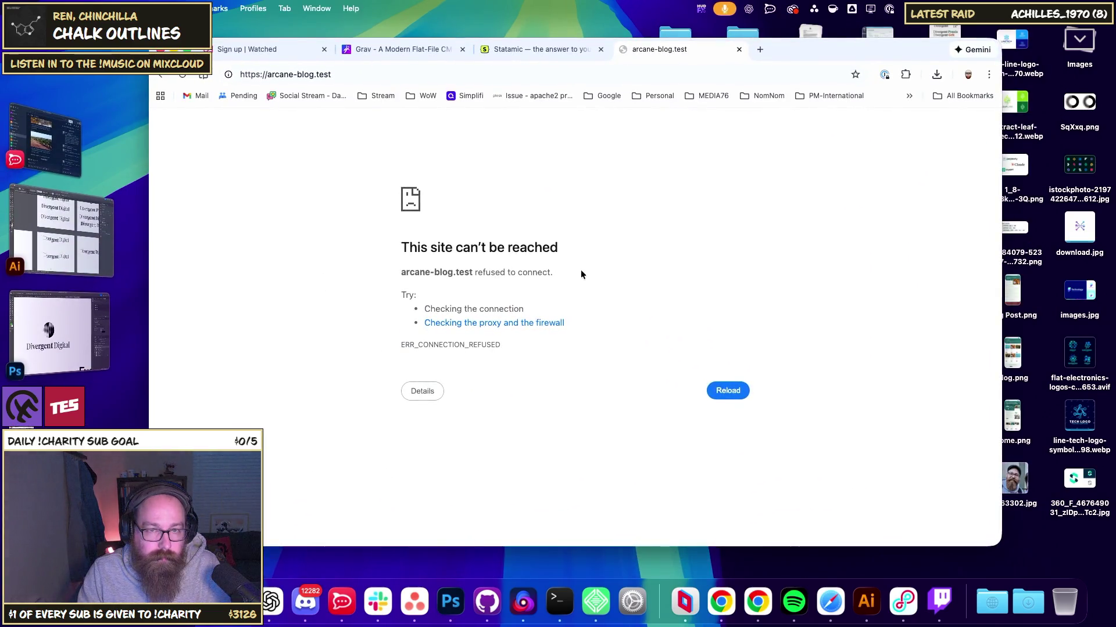
Shorten the browser address from arcane-blog.test to arcane.test.
click(318, 74)
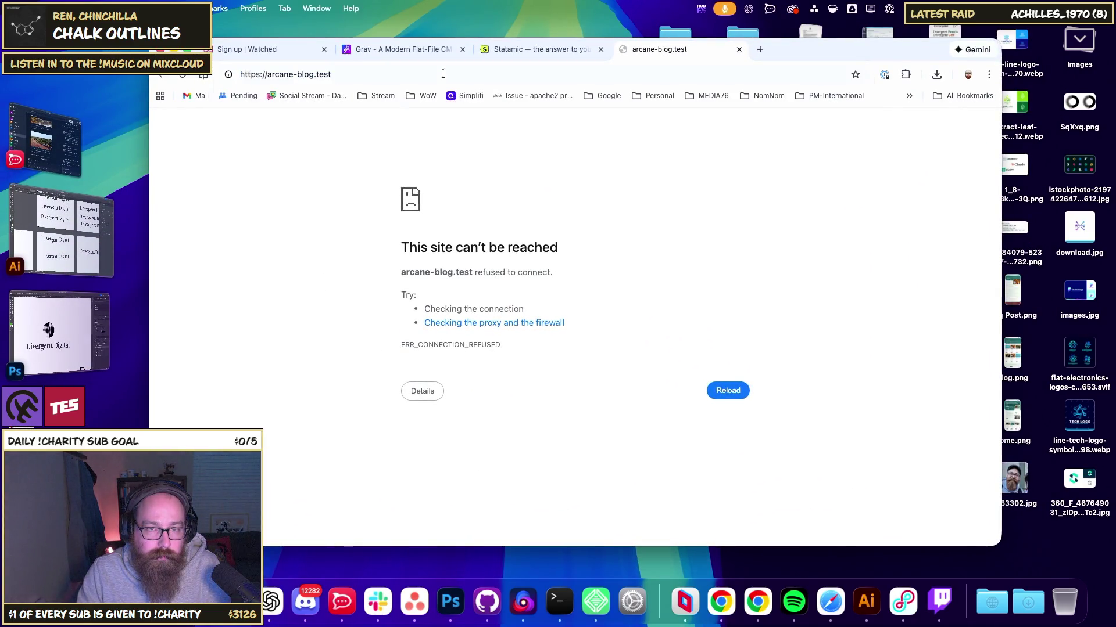
double_click(311, 75)
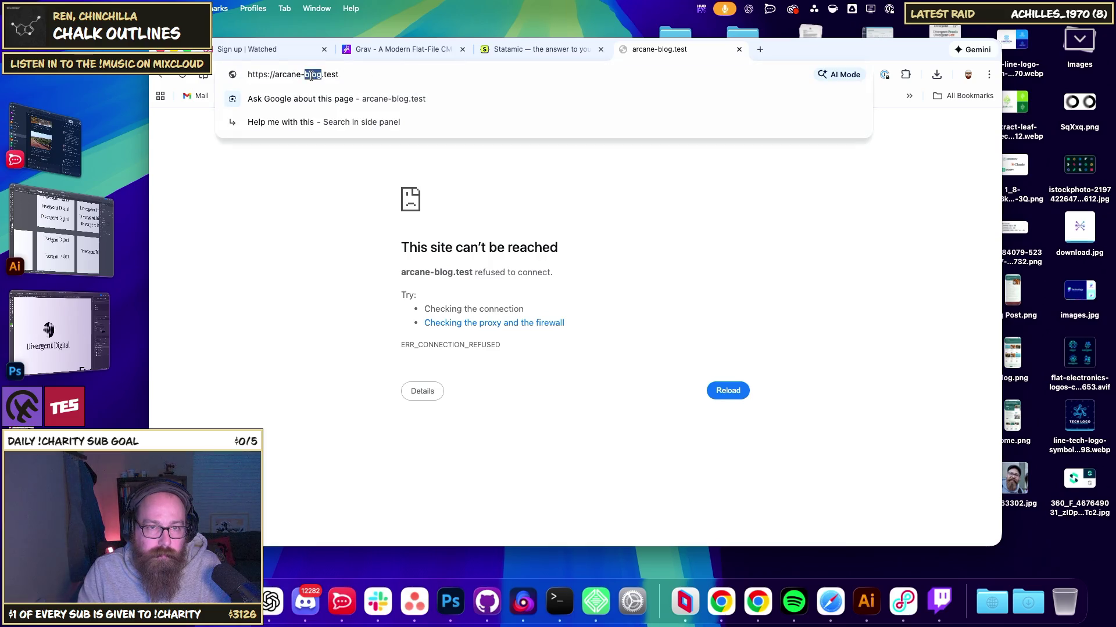
key(BackSpace)
key(BackSpace)
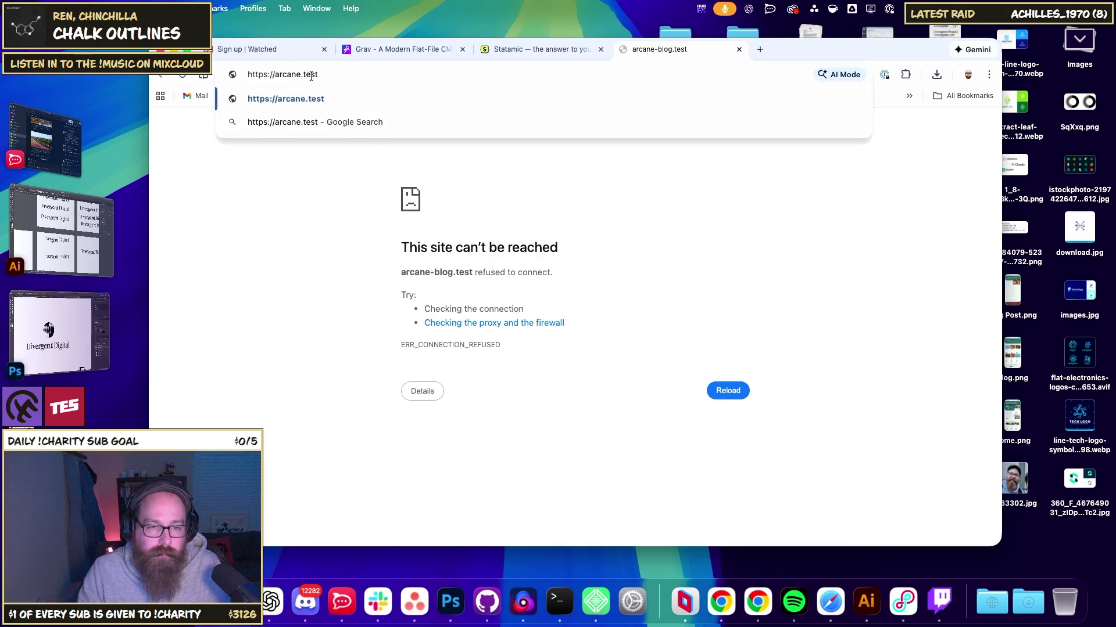
In Terminal, move up to the parent projects folder and list its folders with ll.
key(super+Tab)
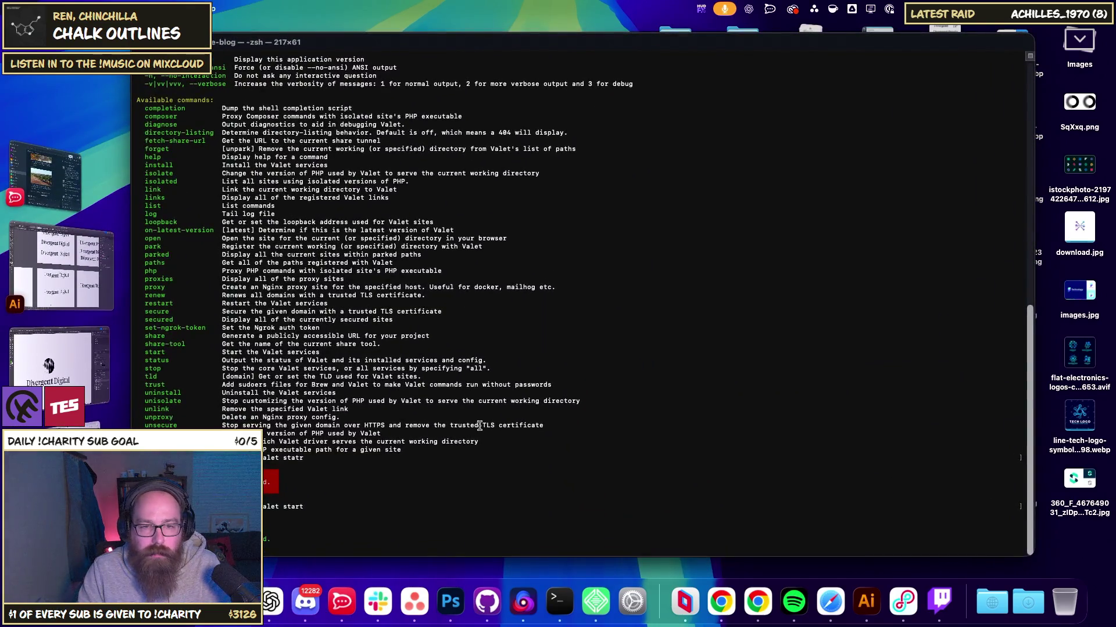
key(Return)
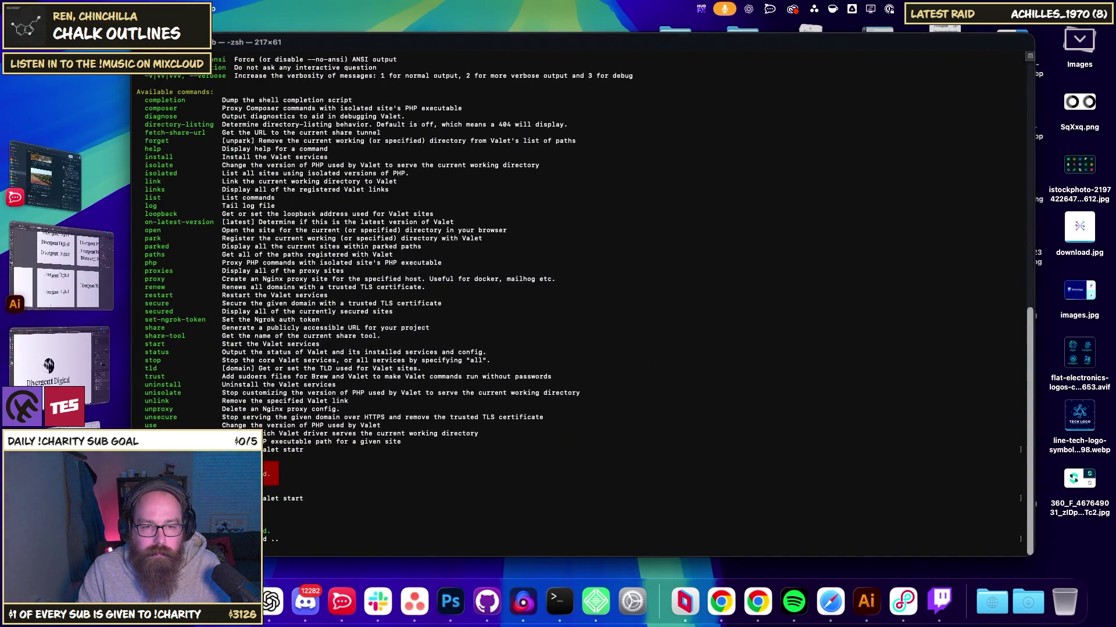
text(ll)
key(Return)
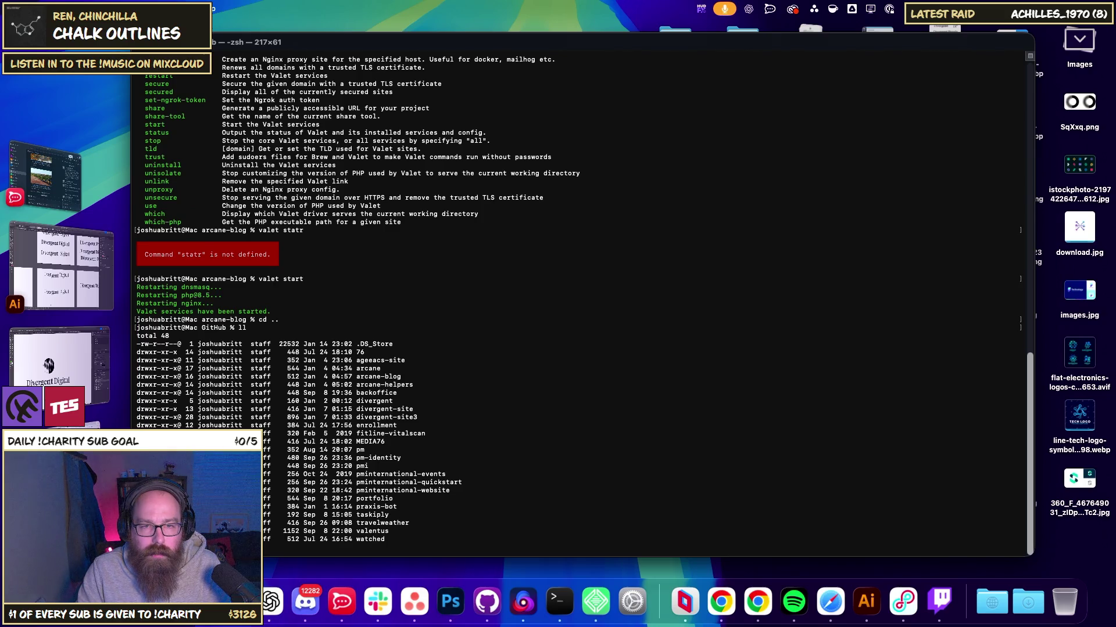
Load portfolio.test in Chrome, then bring the Local app forward.
key(super+Tab)
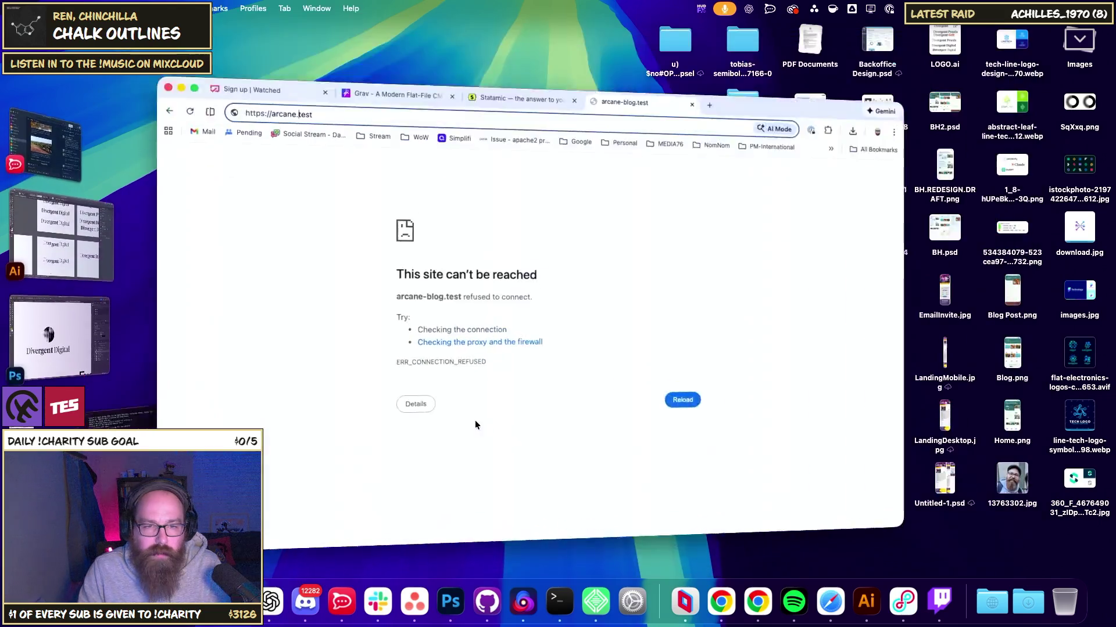
double_click(281, 74)
text(port)
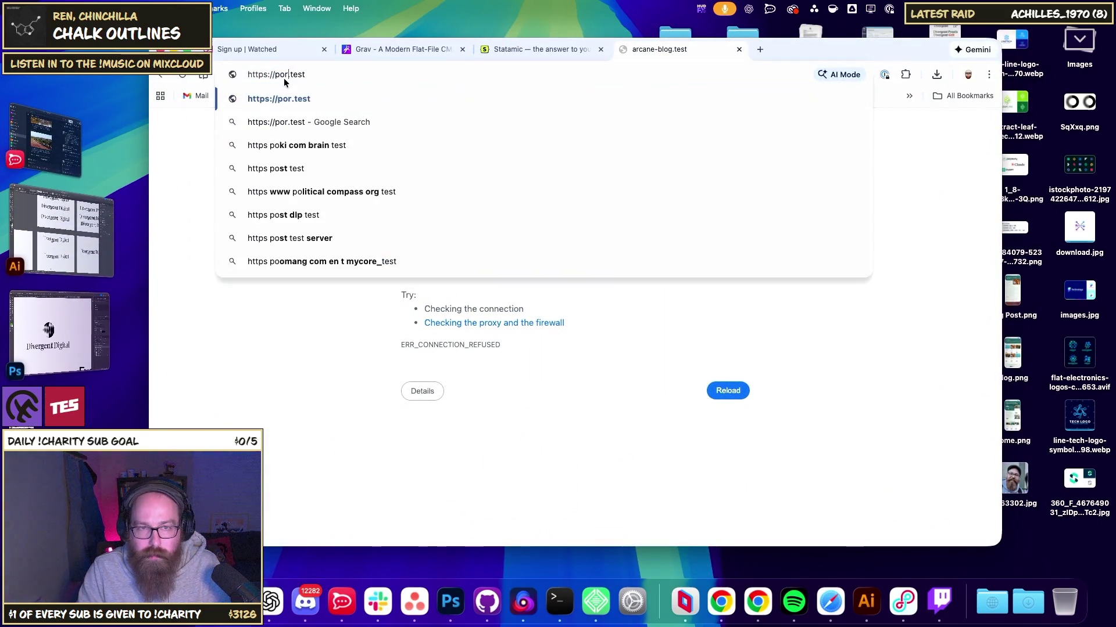
text(folio)
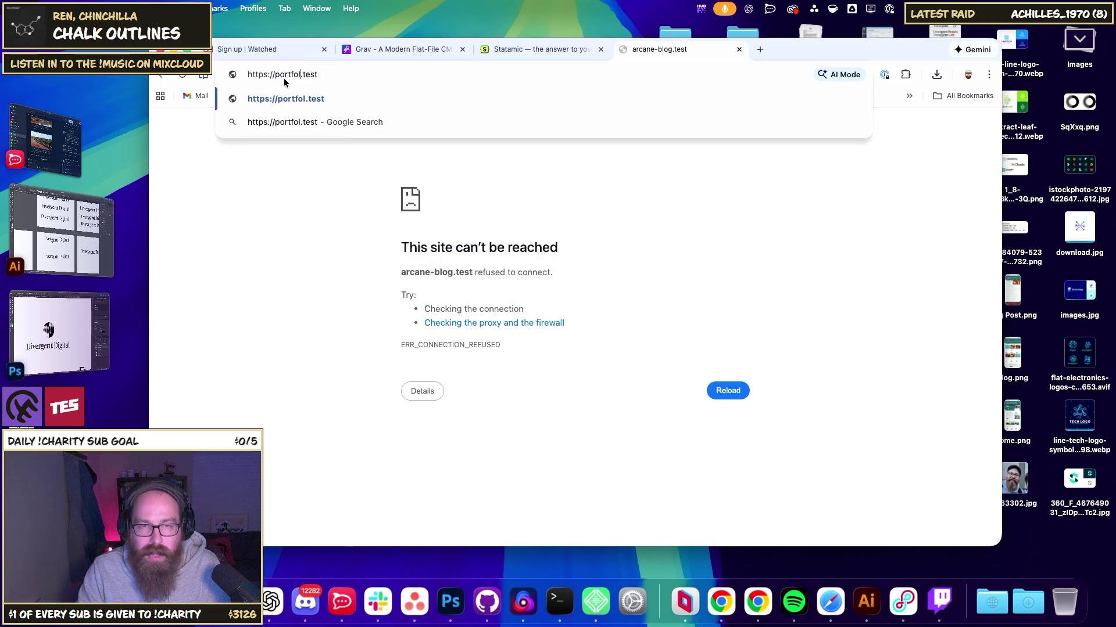
key(Return)
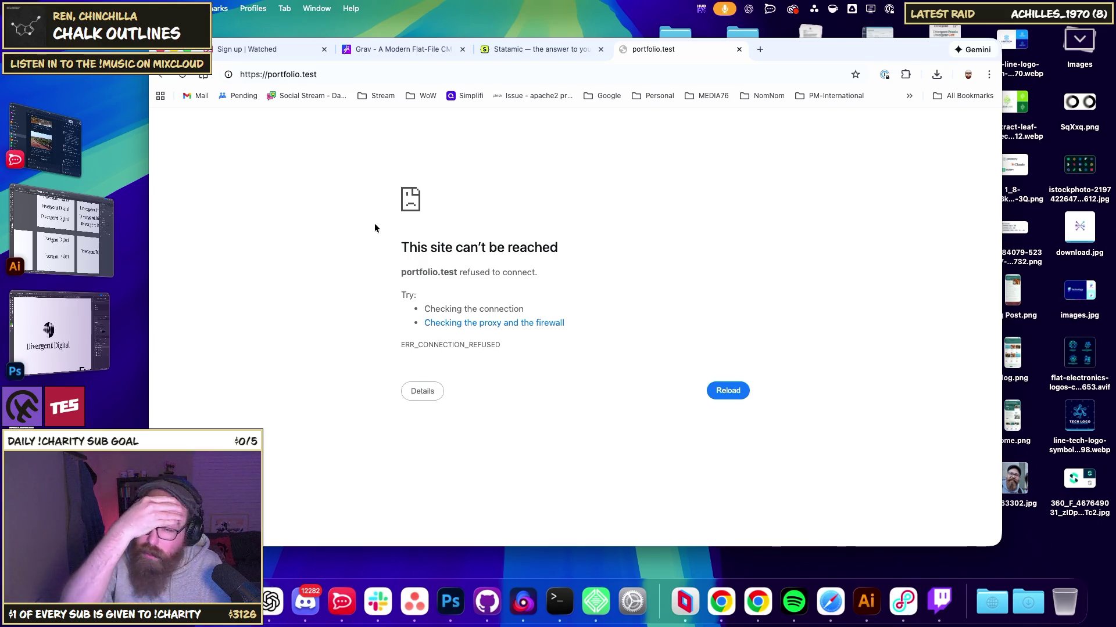
click(596, 602)
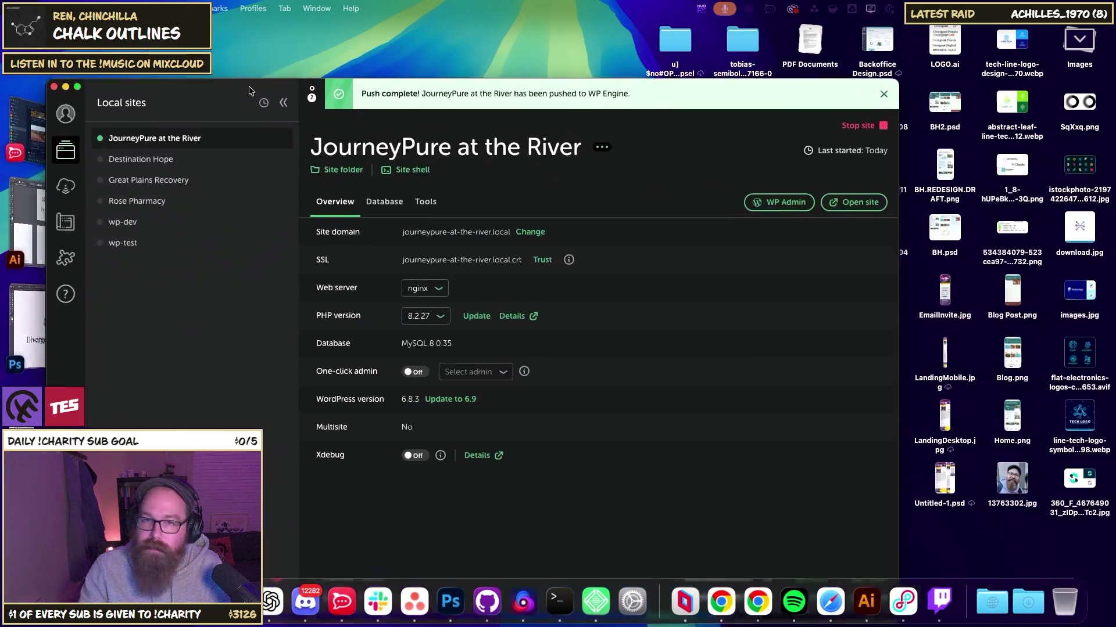
Stop the JourneyPure at the River site and drag the Local window mostly off the right edge.
click(971, 107)
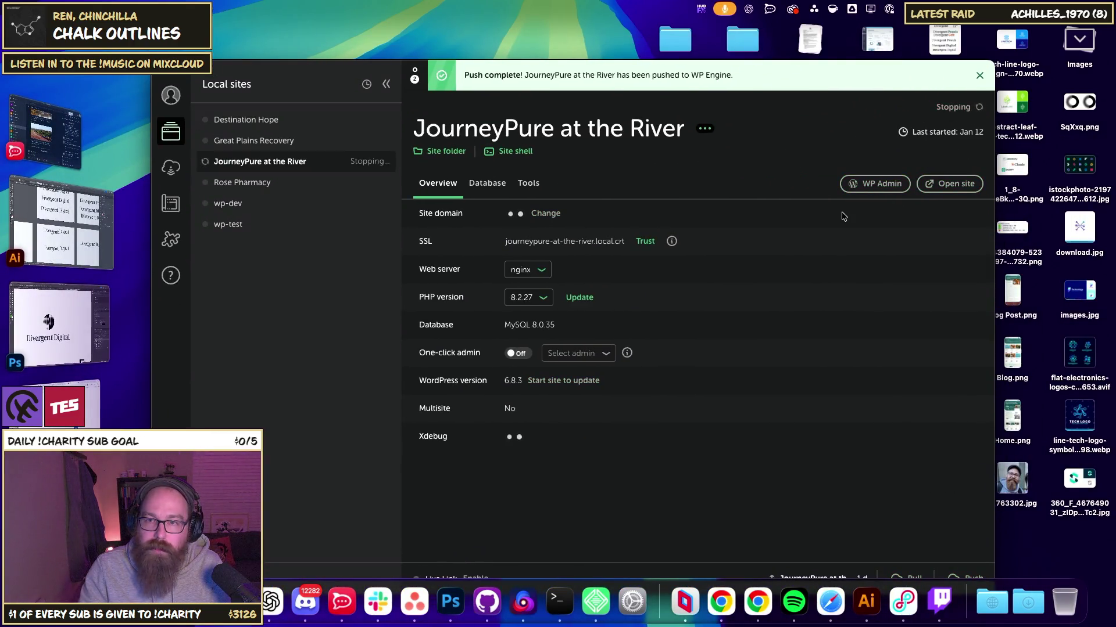
mouse_move(295, 71)
mouse_down()
mouse_move(301, 103)
mouse_move(300, 92)
mouse_up()
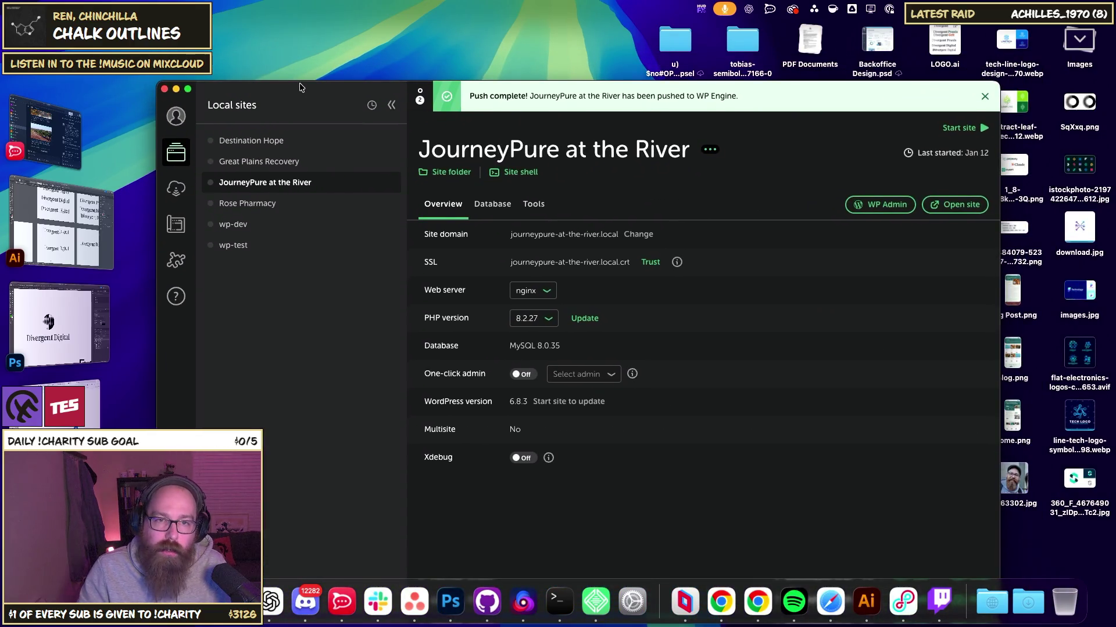
double_click(308, 91)
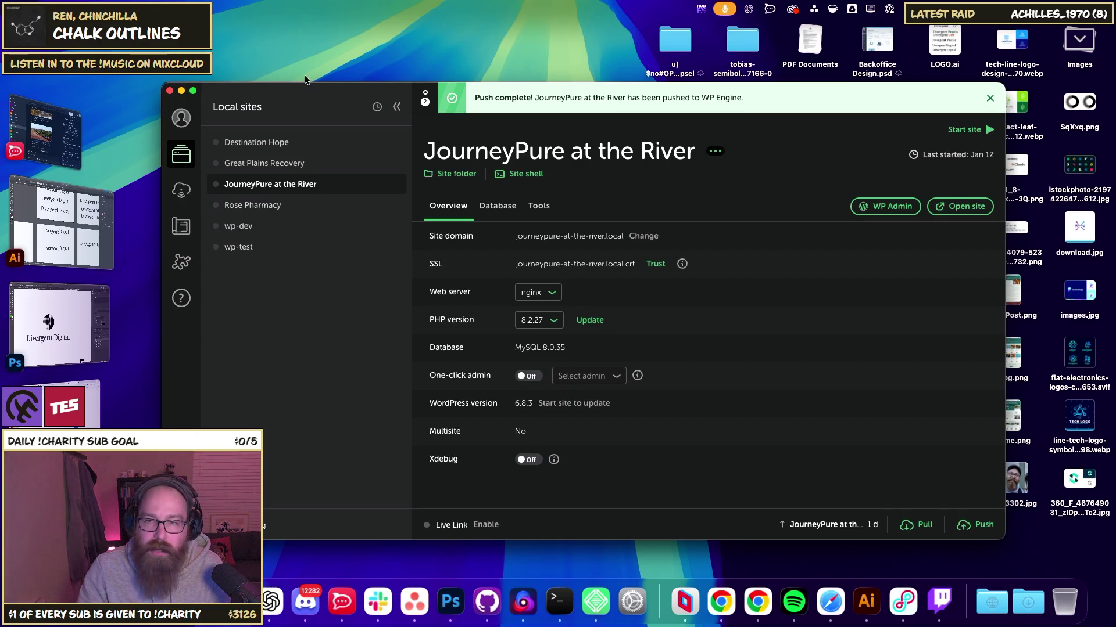
drag(306, 87, 1114, 87)
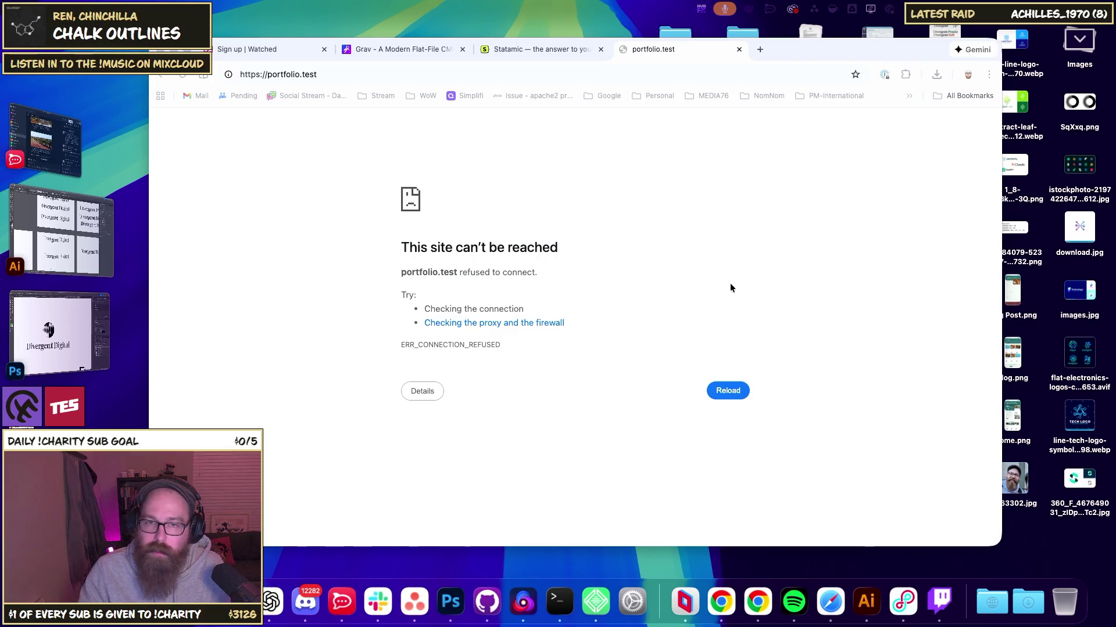
Search Google for wplocal in a new tab, open localwp.com, then return to the portfolio.test tab.
click(765, 52)
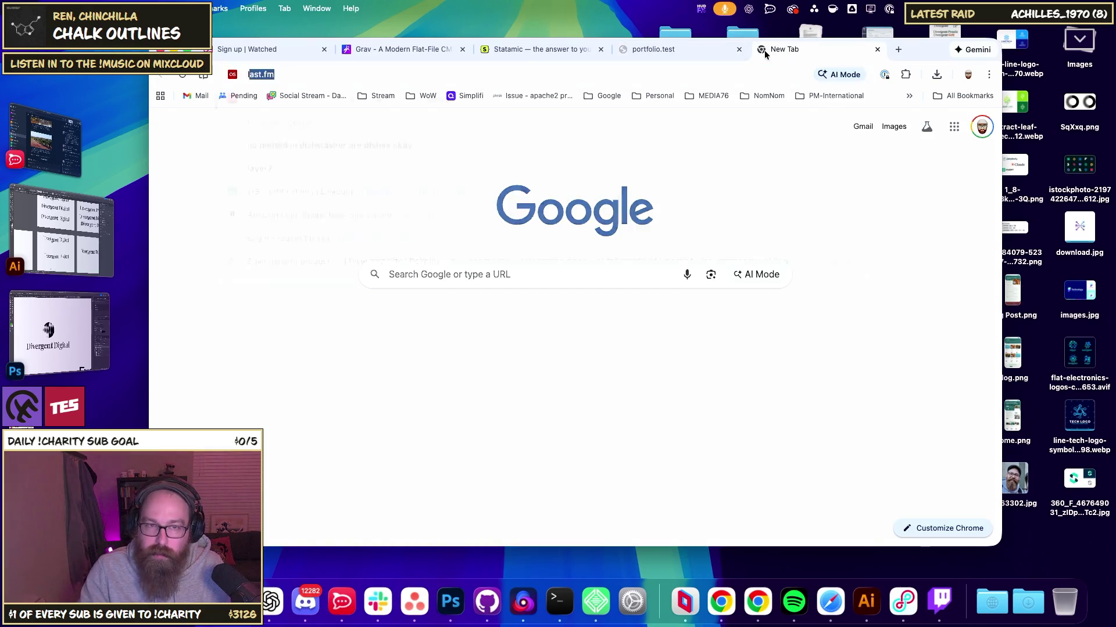
text(loca)
key(BackSpace)
key(BackSpace)
key(BackSpace)
text(wplocal)
key(Return)
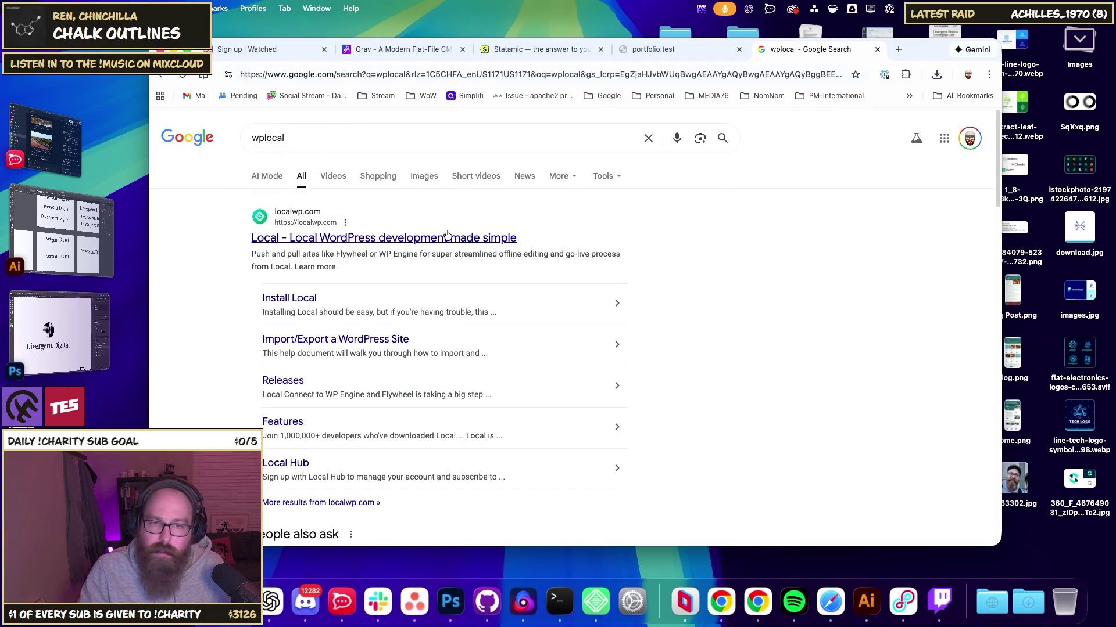
click(452, 239)
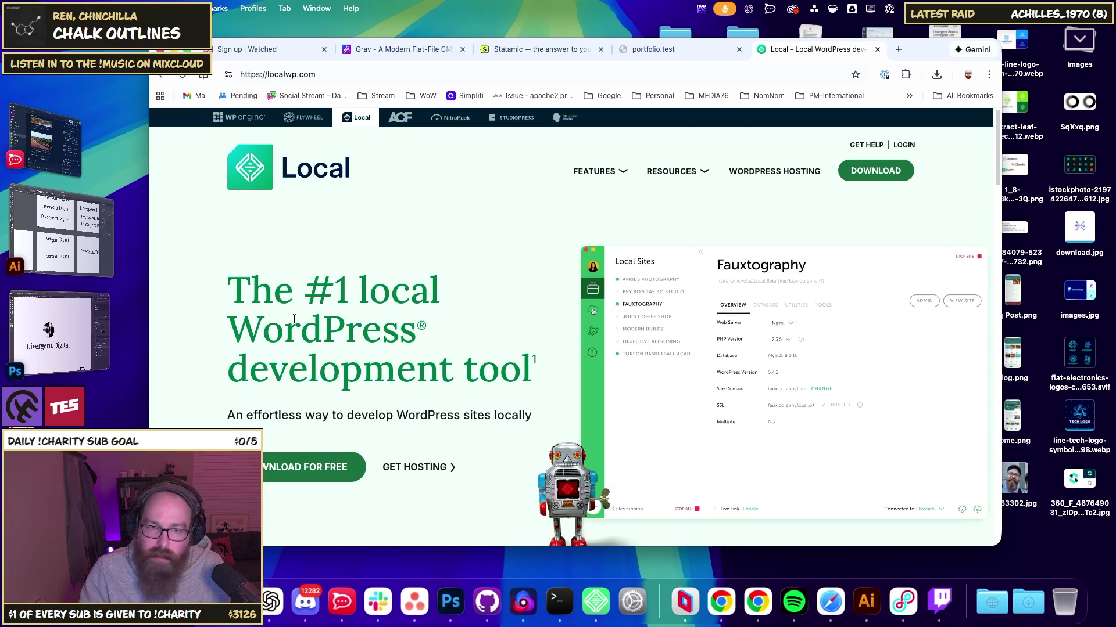
drag(211, 297, 549, 360)
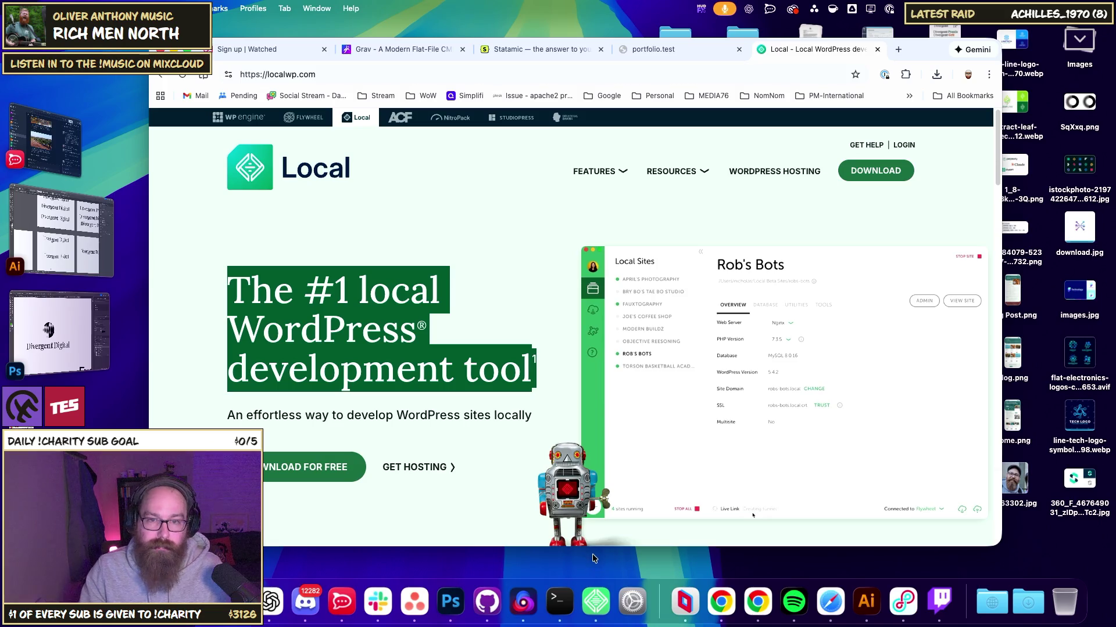
click(668, 50)
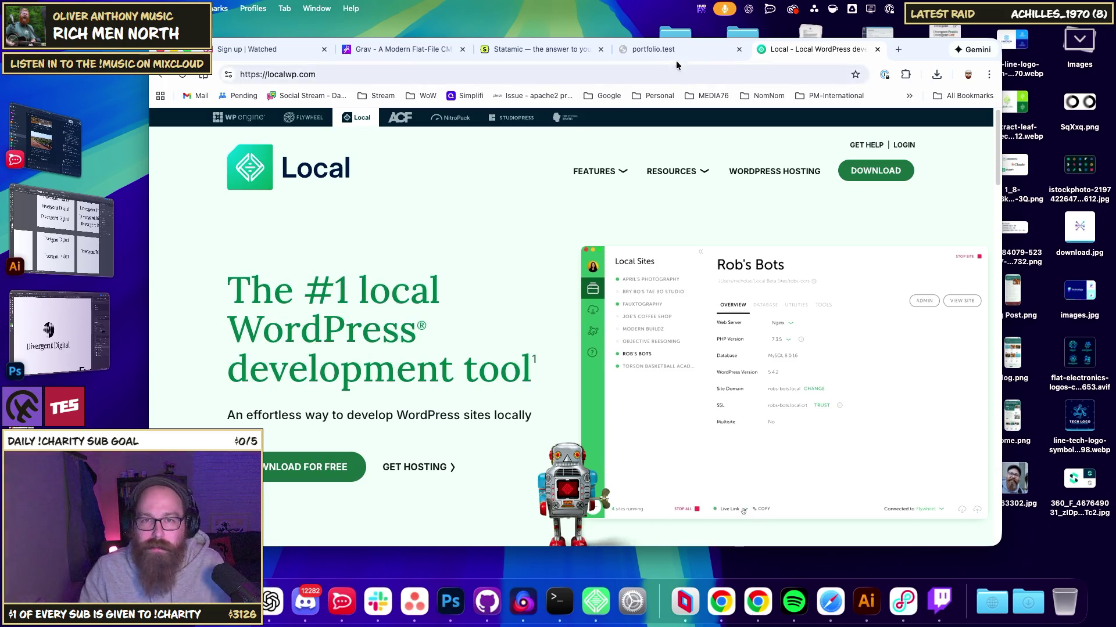
click(379, 74)
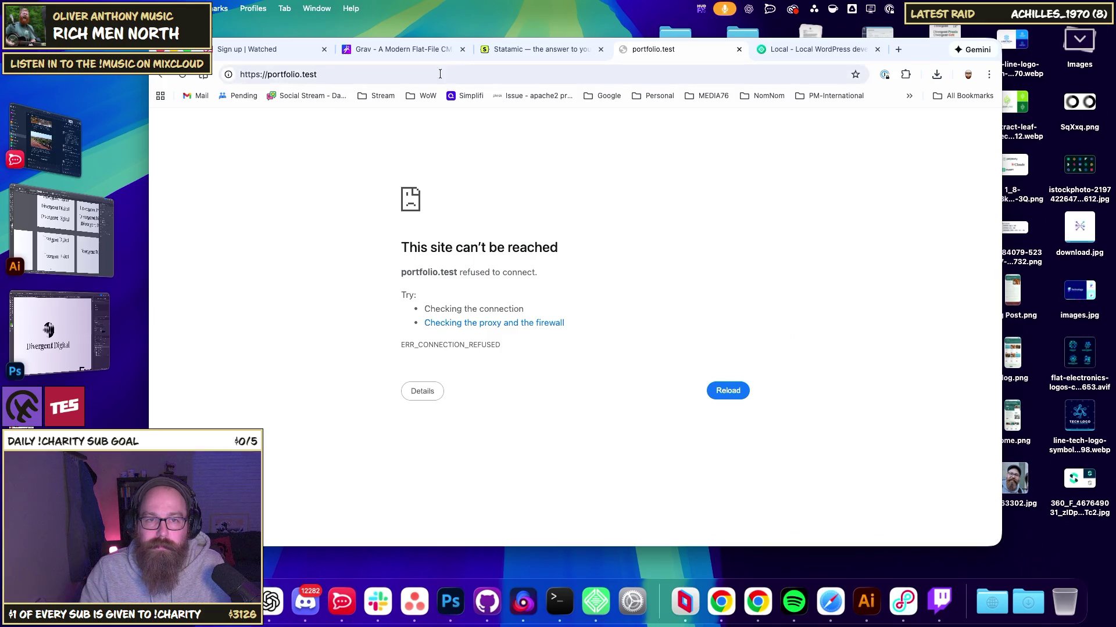
Run valet restart in Terminal, then go back to Chrome.
click(379, 62)
key(super+Tab)
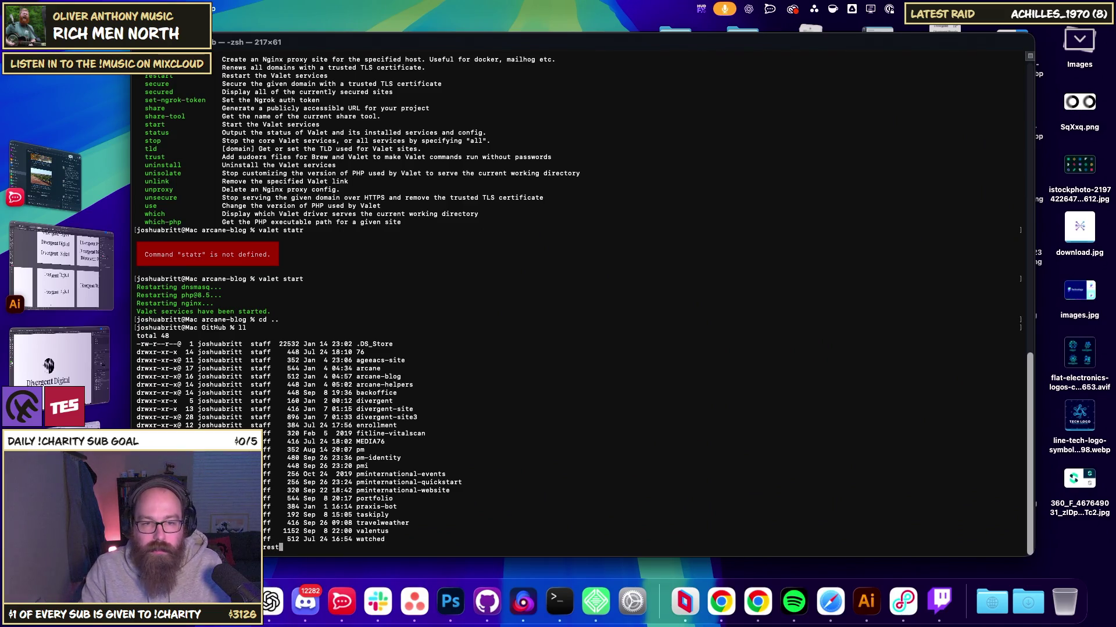
text(art)
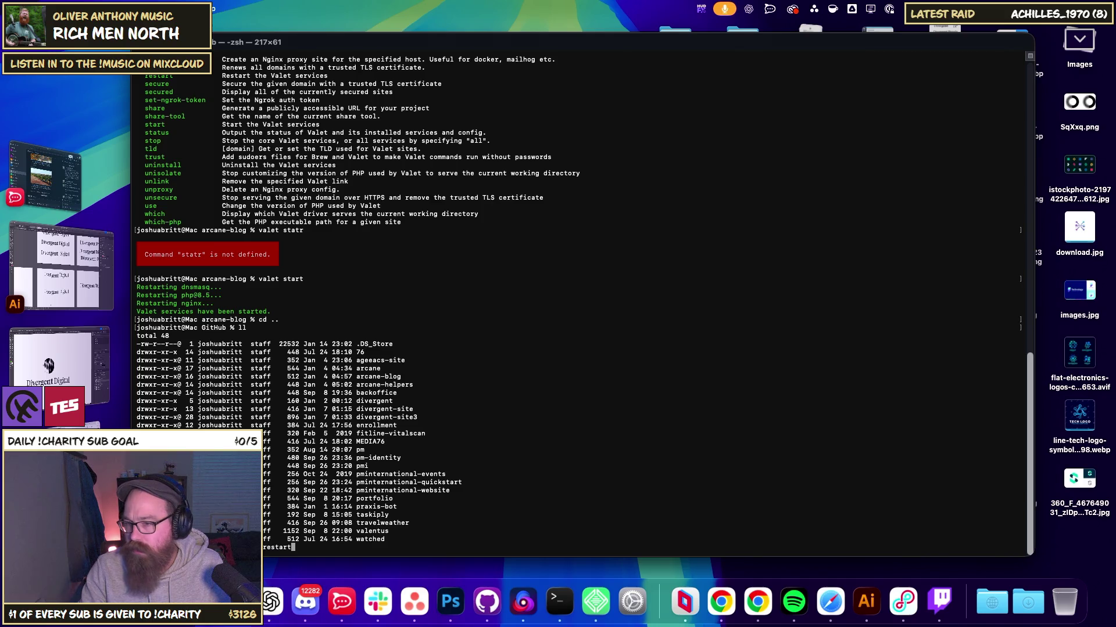
key(Return)
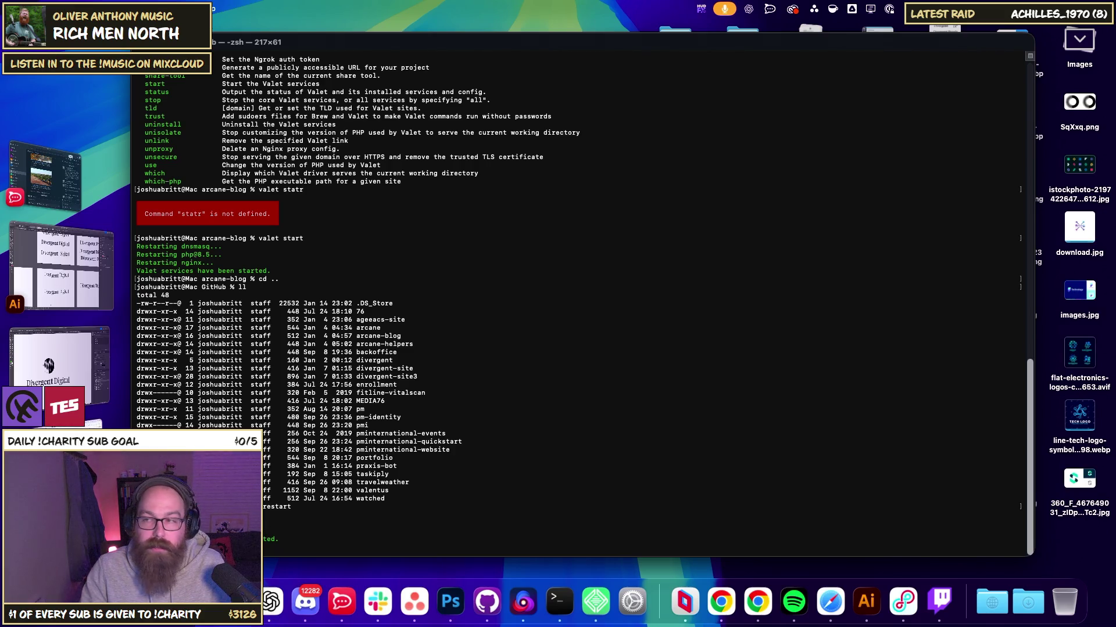
key(super+Tab)
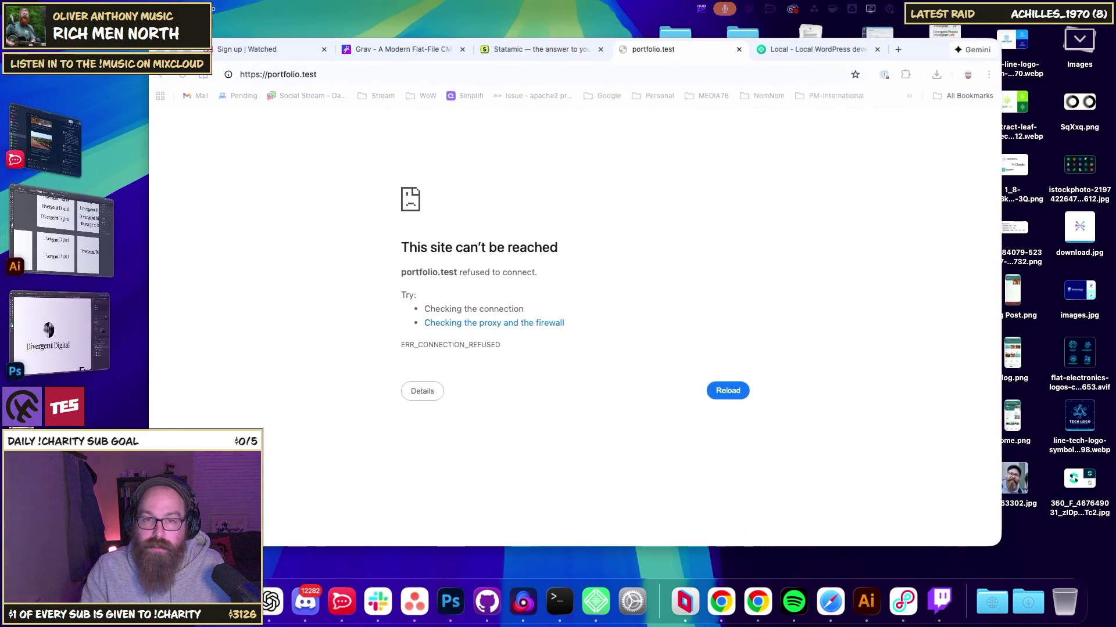
Replace the portfolio.test address with the arcane GitHub repository from the address suggestions.
click(541, 49)
click(573, 74)
click(640, 50)
click(577, 75)
click(577, 74)
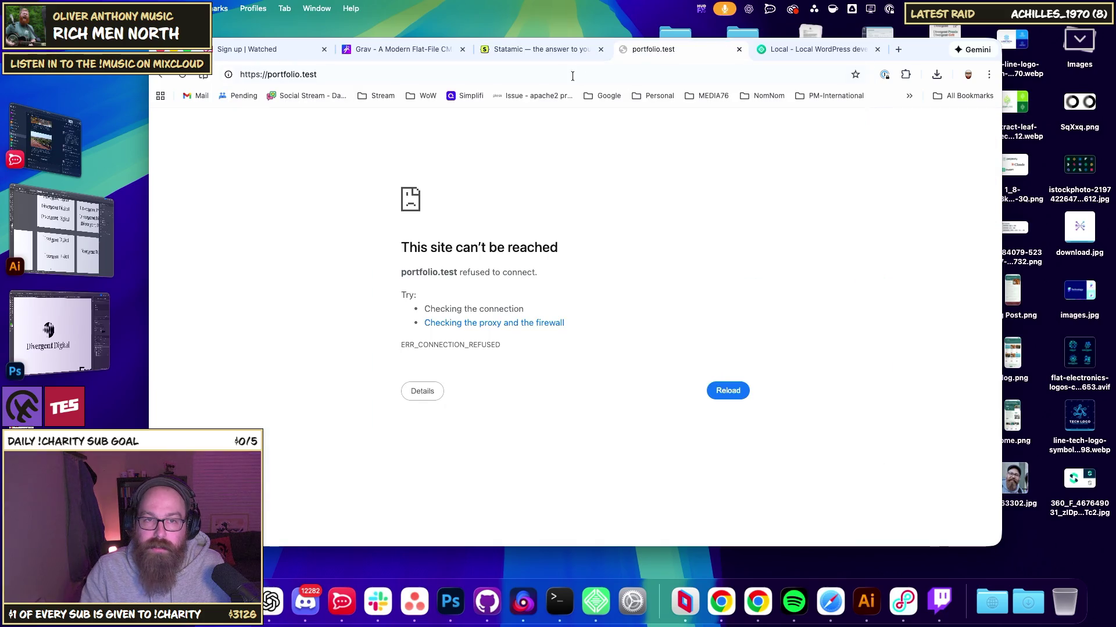
key(BackSpace)
key(BackSpace)
key(BackSpace)
key(BackSpace)
key(BackSpace)
key(BackSpace)
key(BackSpace)
key(BackSpace)
text(ar)
key(Return)
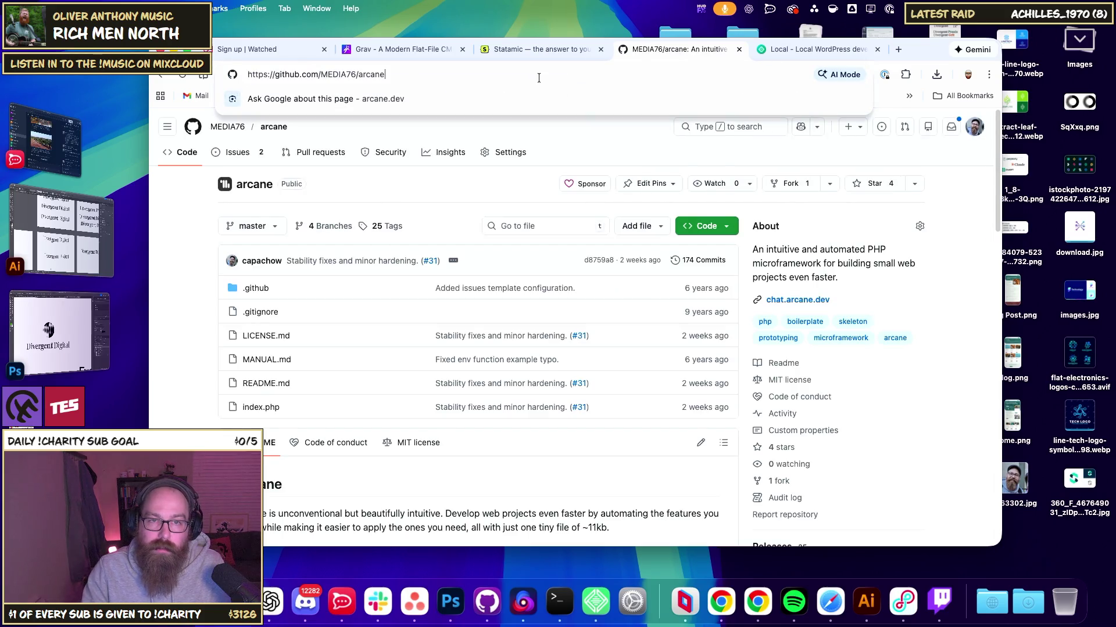
Clear the address, then close the arcane GitHub tab and the Local WordPress tab.
triple_click(305, 74)
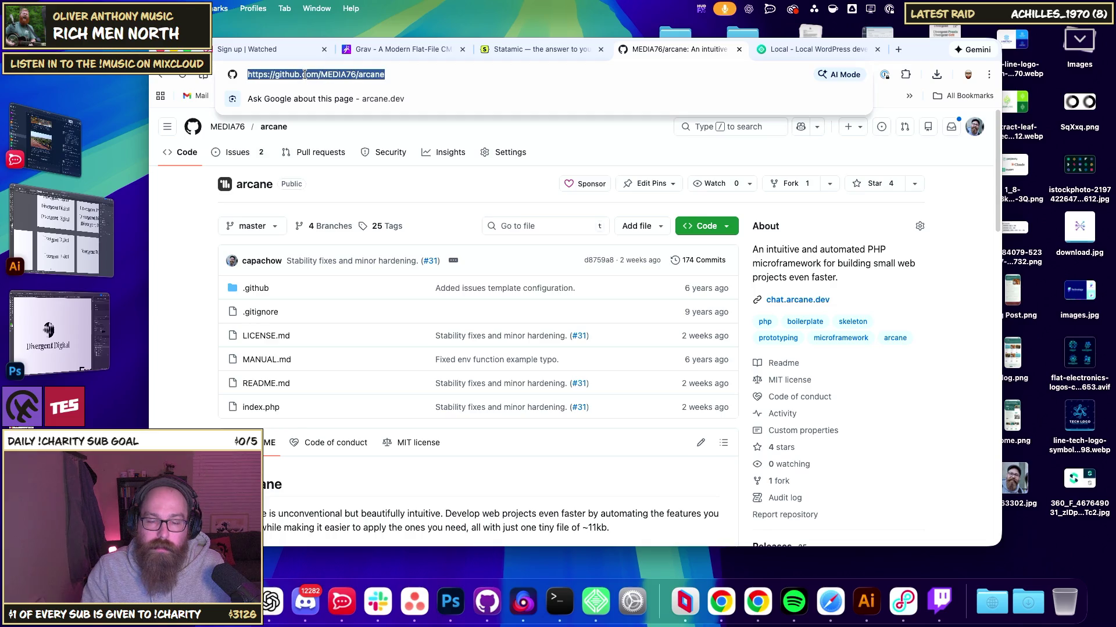
text(ar)
key(BackSpace)
key(BackSpace)
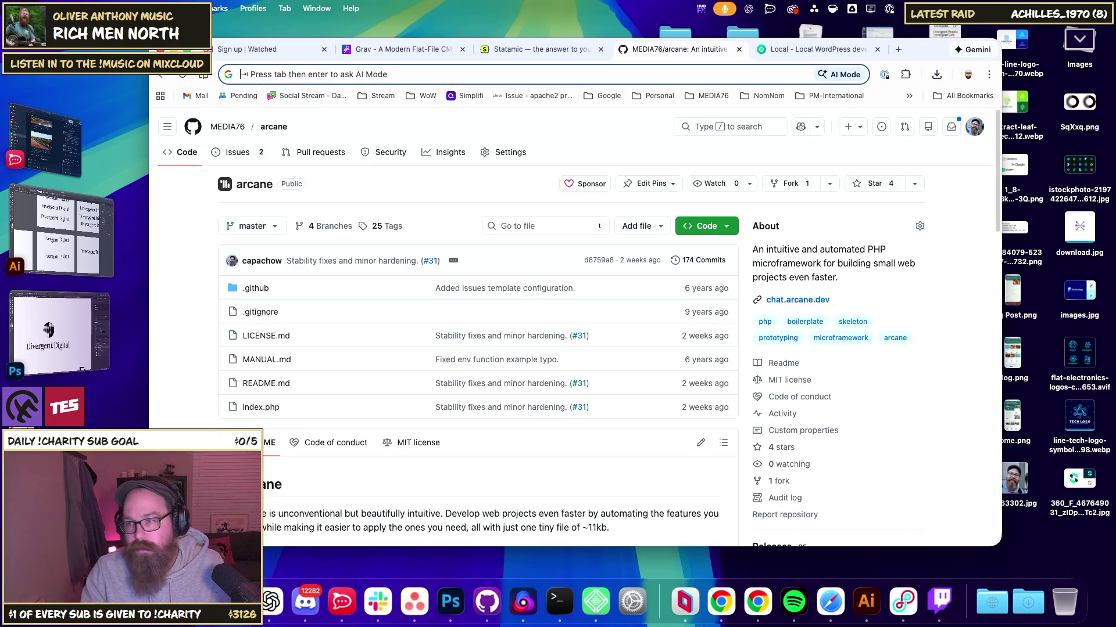
click(738, 49)
click(555, 51)
click(675, 50)
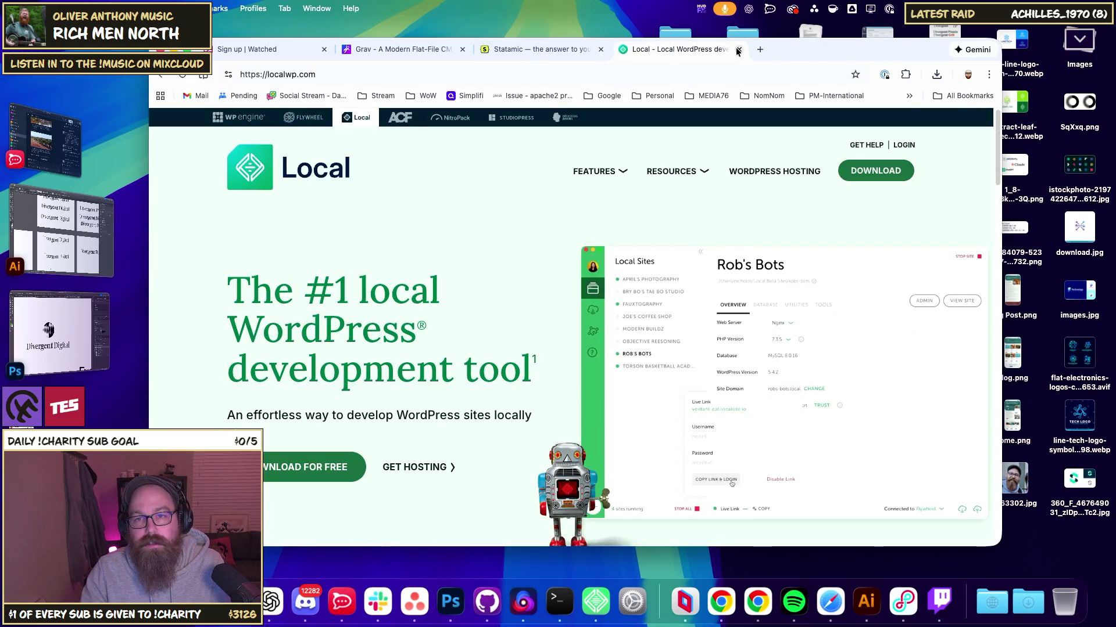
click(738, 48)
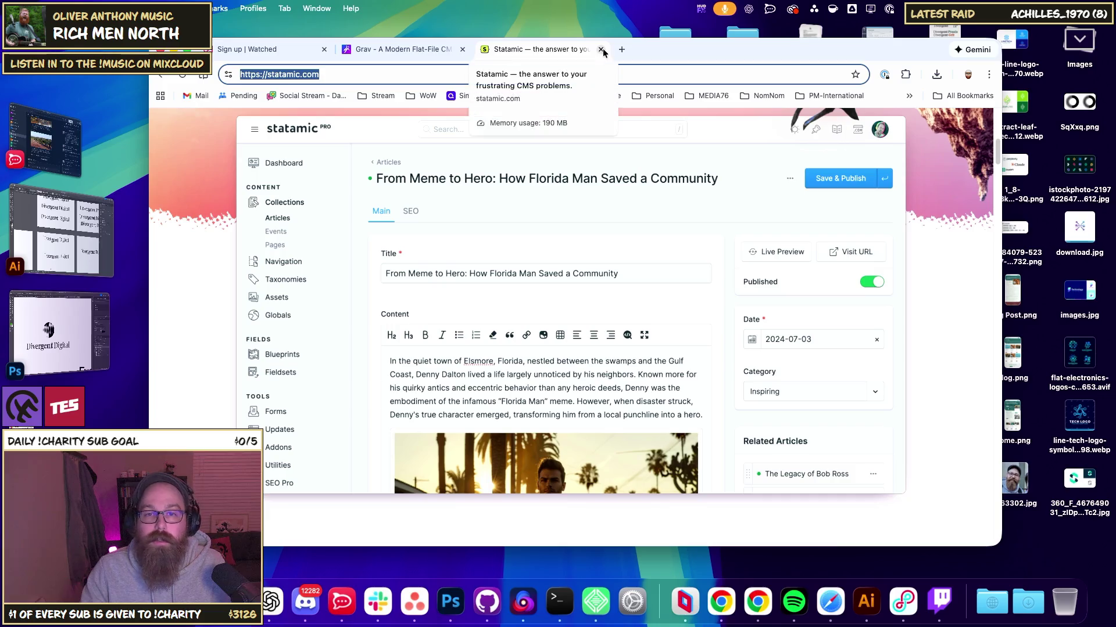
Close the Statamic page, then open and close the downloaded JSON file from the Downloads stack.
click(602, 50)
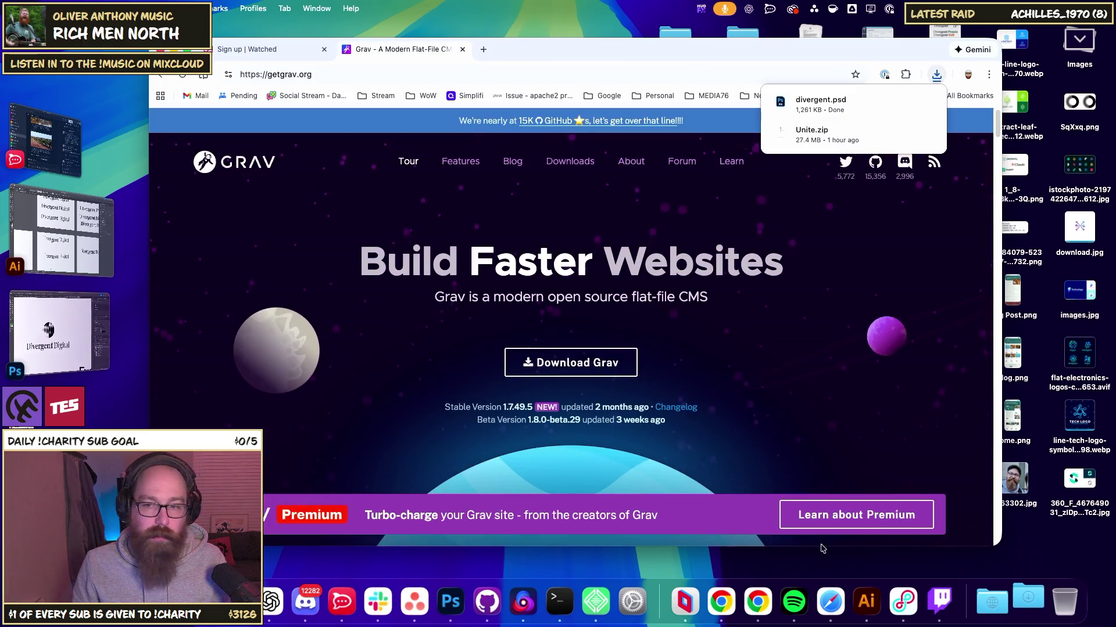
click(992, 606)
scroll(961, 91, up, 10)
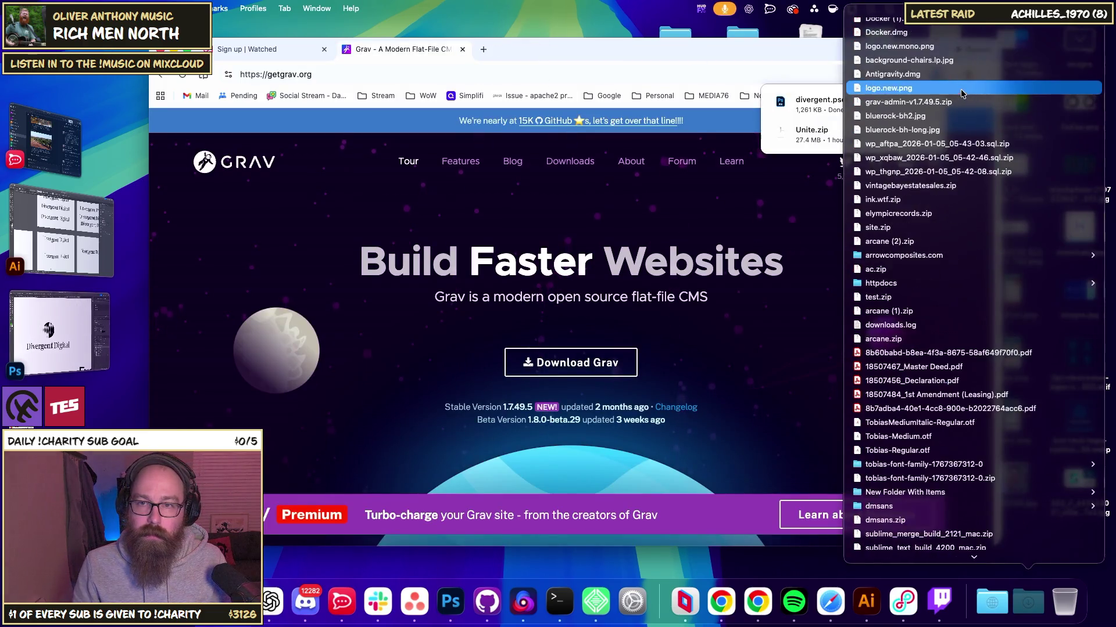
scroll(961, 90, up, 2)
click(930, 32)
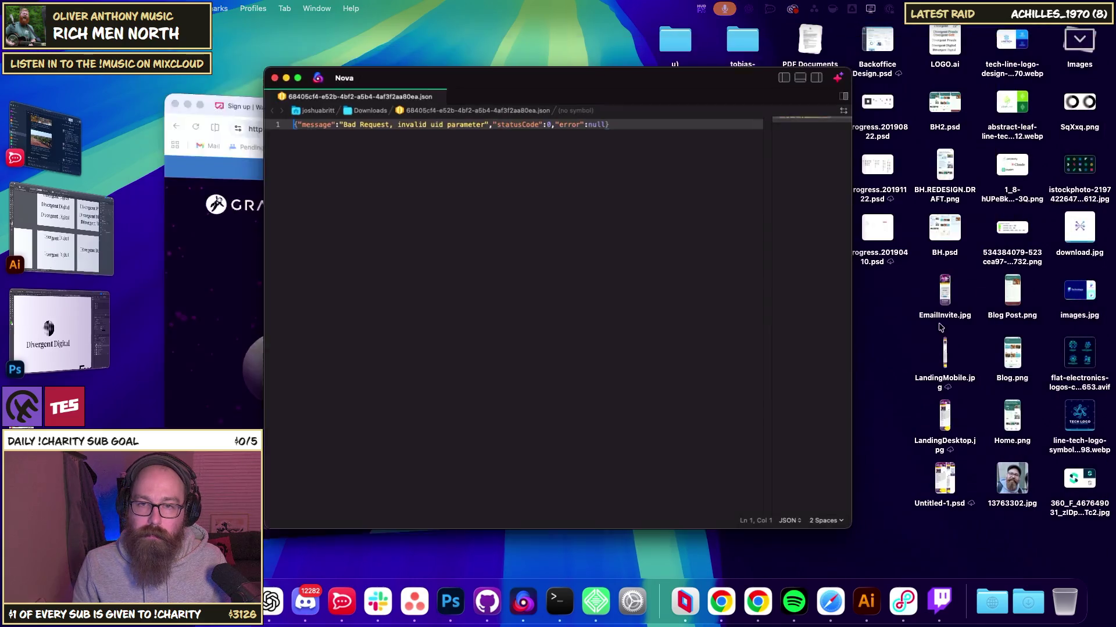
click(271, 75)
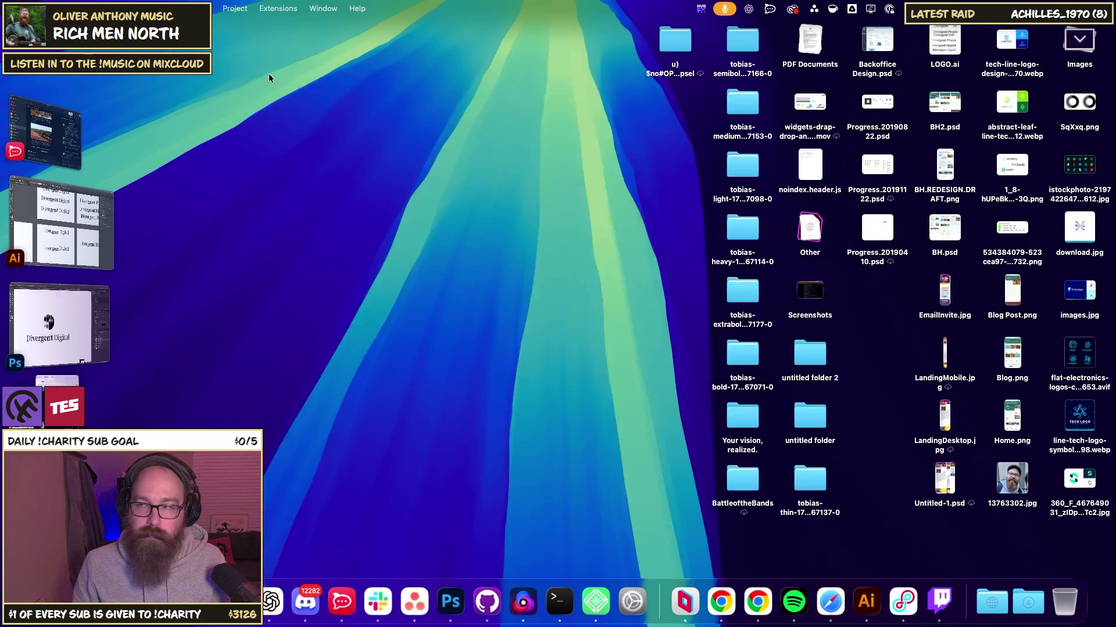
Look through recent downloads again, then switch to divergent.psd in Photoshop.
click(1028, 603)
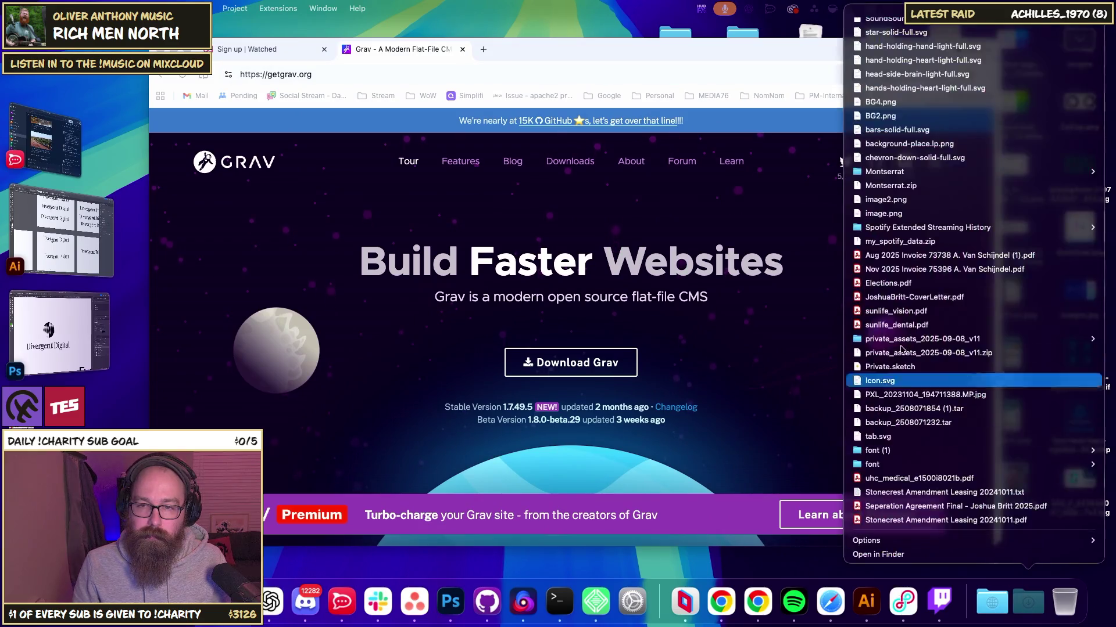
scroll(857, 258, up, 10)
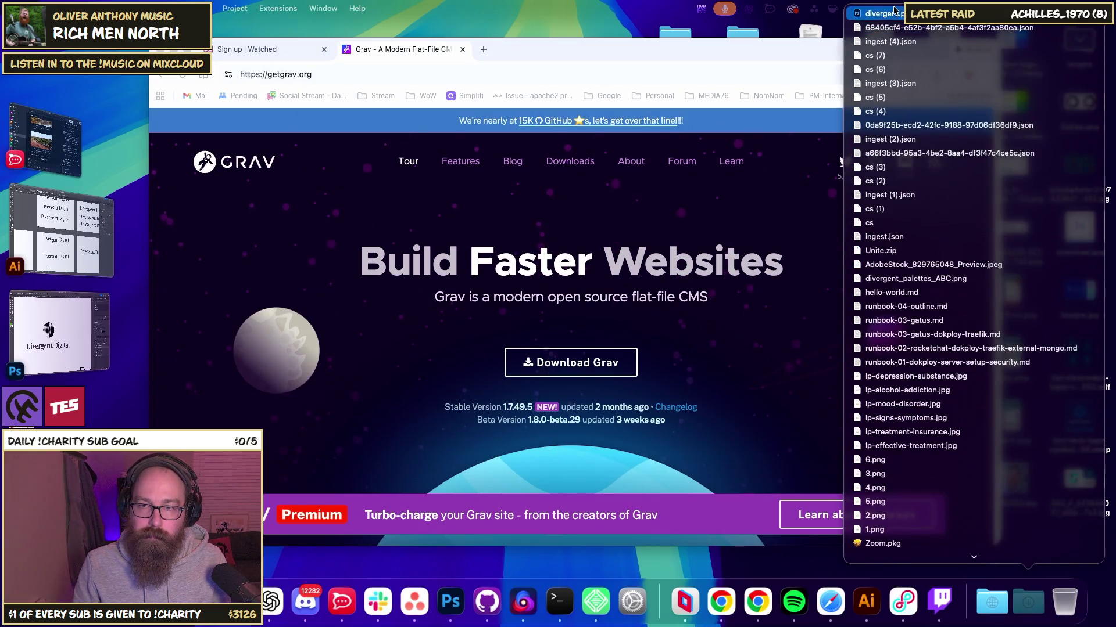
key(super+Tab)
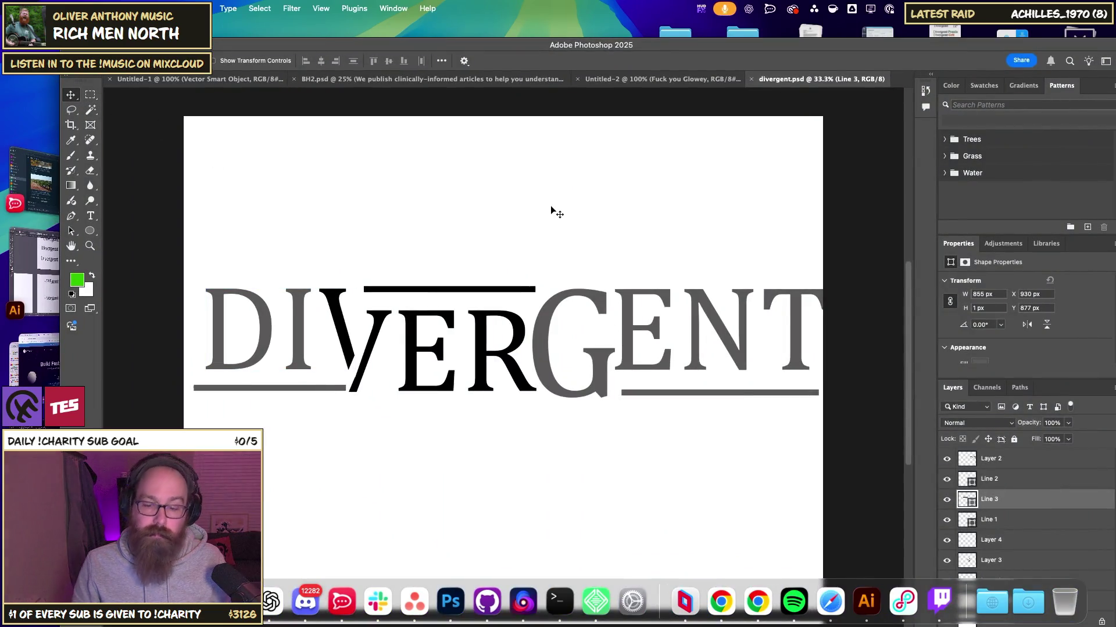
Zoom out and back in, then check the VER overline's colour in the Color Picker, keeping it black.
key(super+minus)
key(super+minus)
key(super+minus)
key(super+minus)
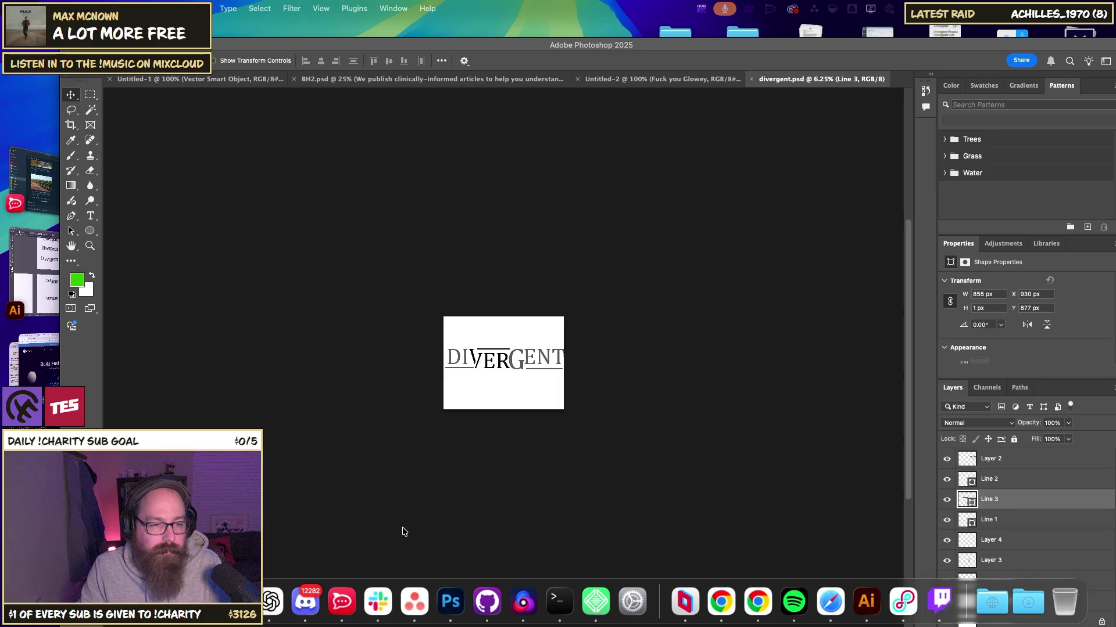
key(super+equal)
key(super+equal)
key(super+equal)
key(super+equal)
key(super+equal)
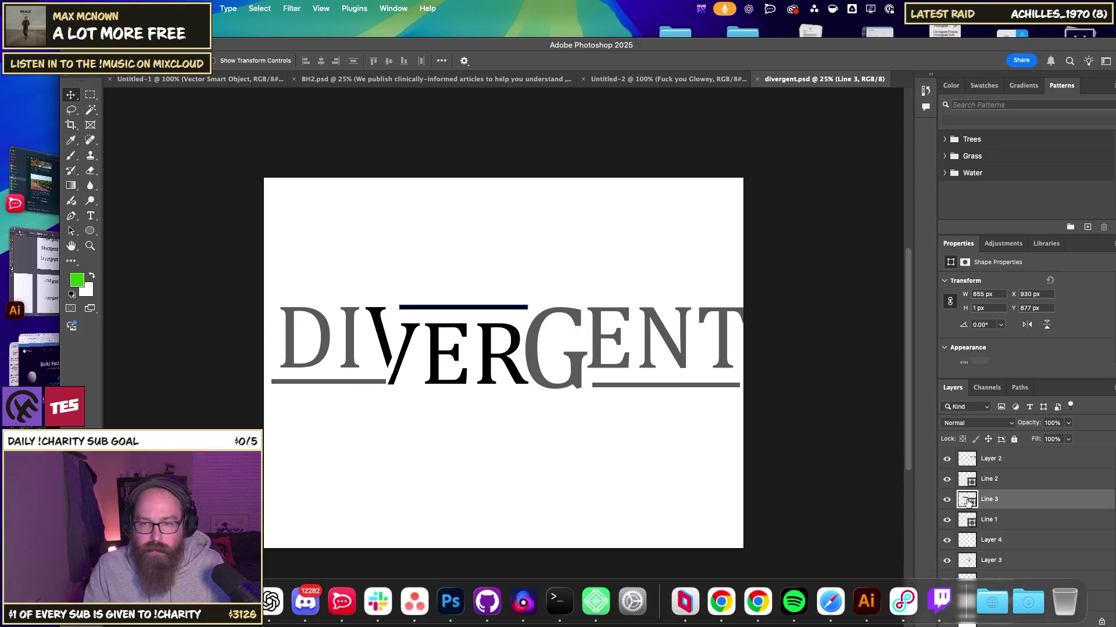
double_click(967, 502)
click(931, 415)
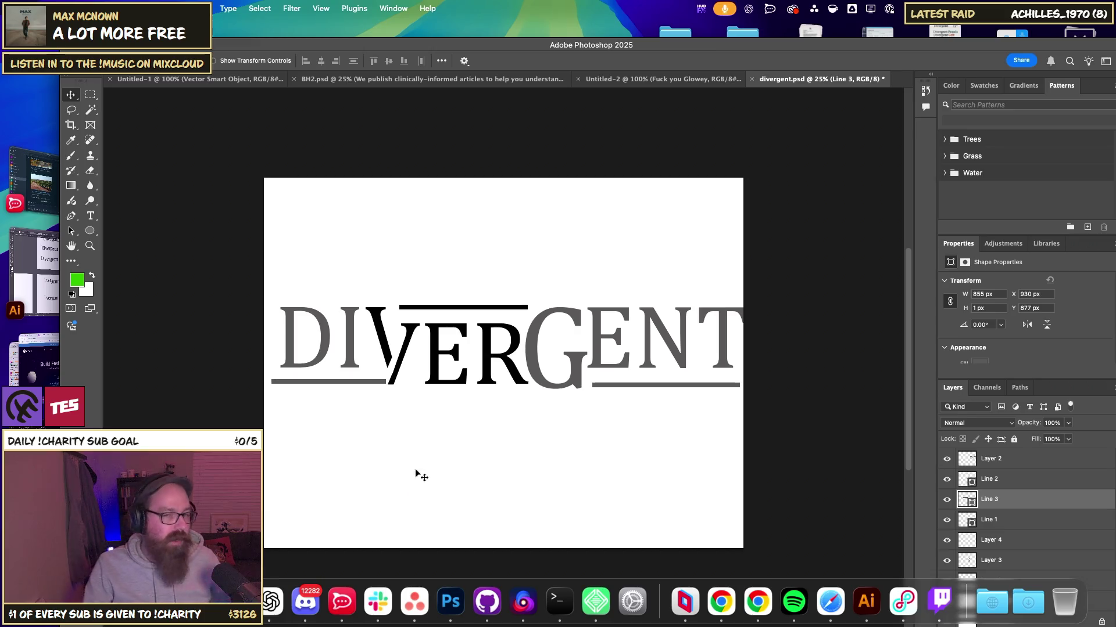
Make the DIVERGENT layer active and collapse the Properties and Patterns panels so all layers show.
right_click(351, 348)
click(360, 349)
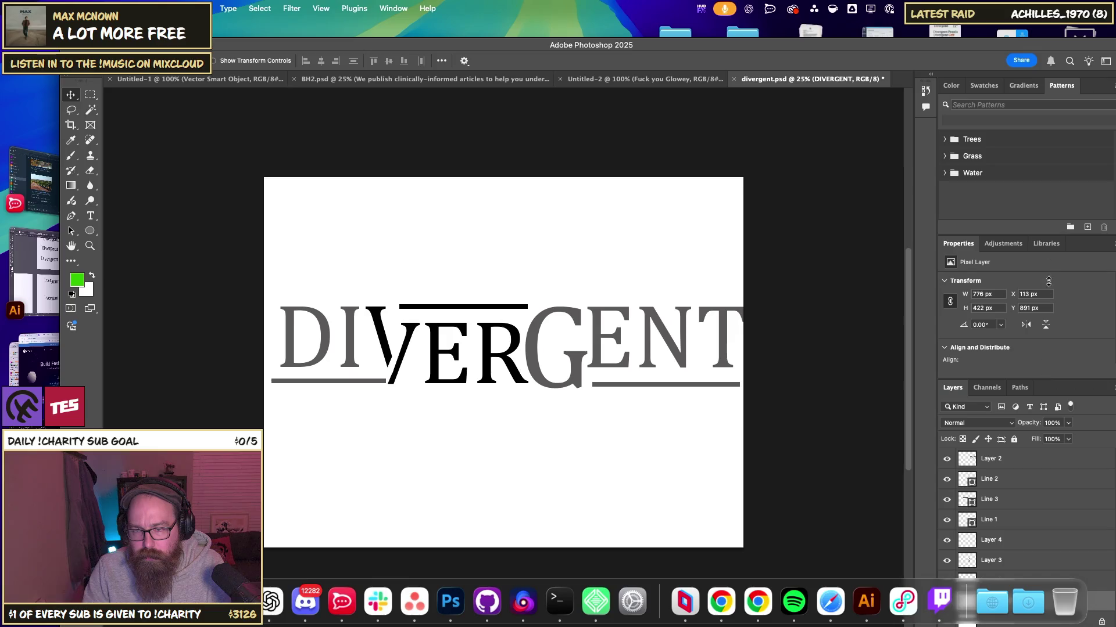
double_click(1076, 246)
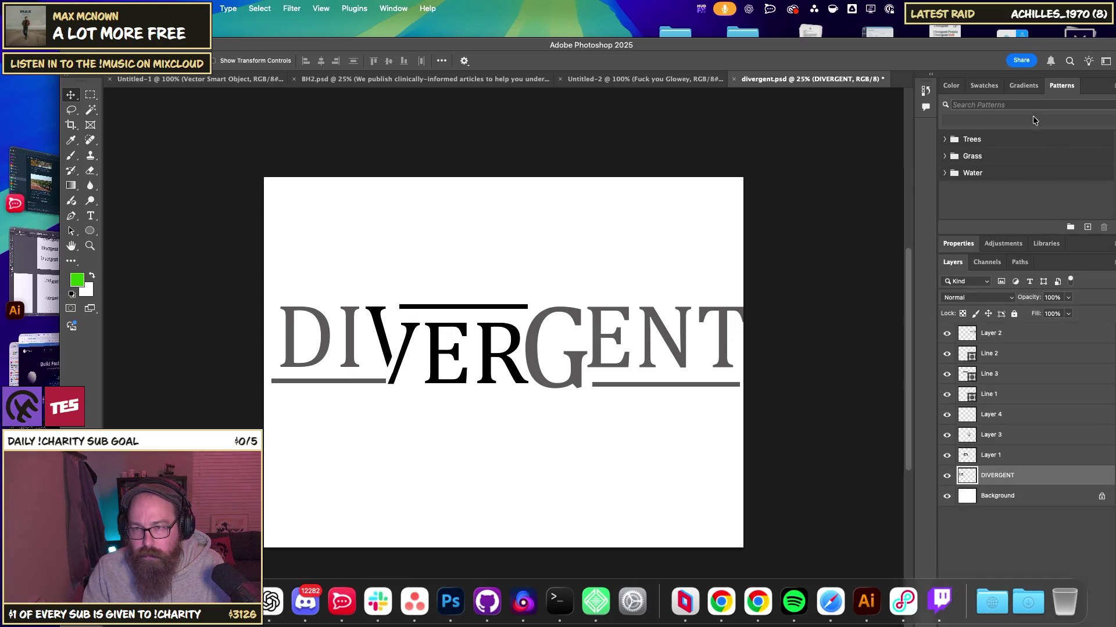
double_click(1101, 87)
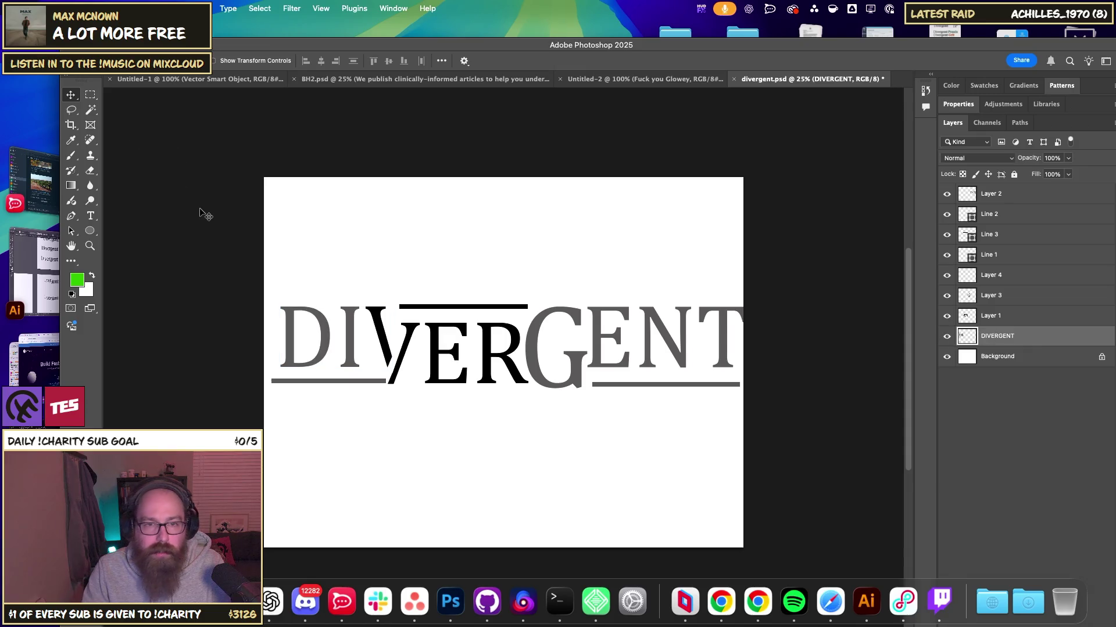
Load the wordmark layer's letter pixels as a selection, switching between marquee and move tools.
super+click(965, 338)
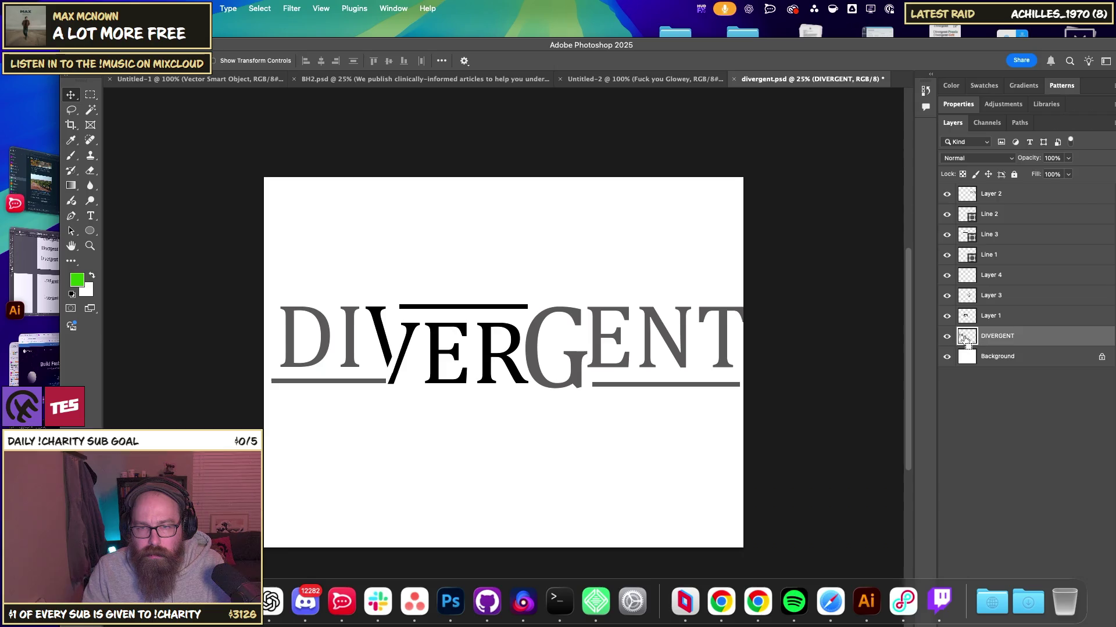
click(89, 97)
click(262, 180)
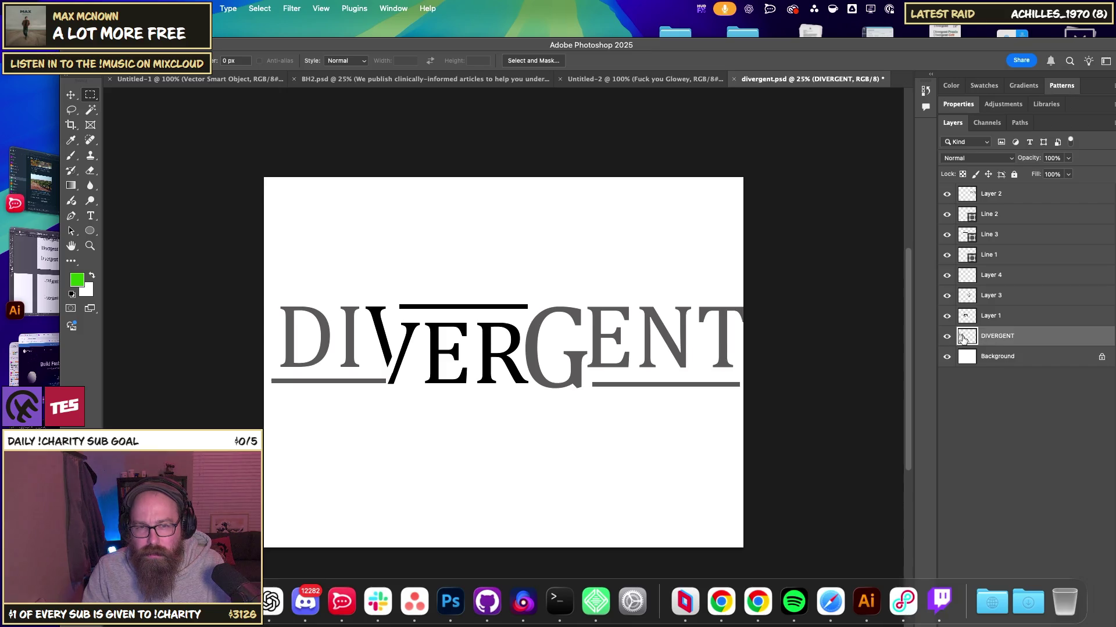
super+click(963, 338)
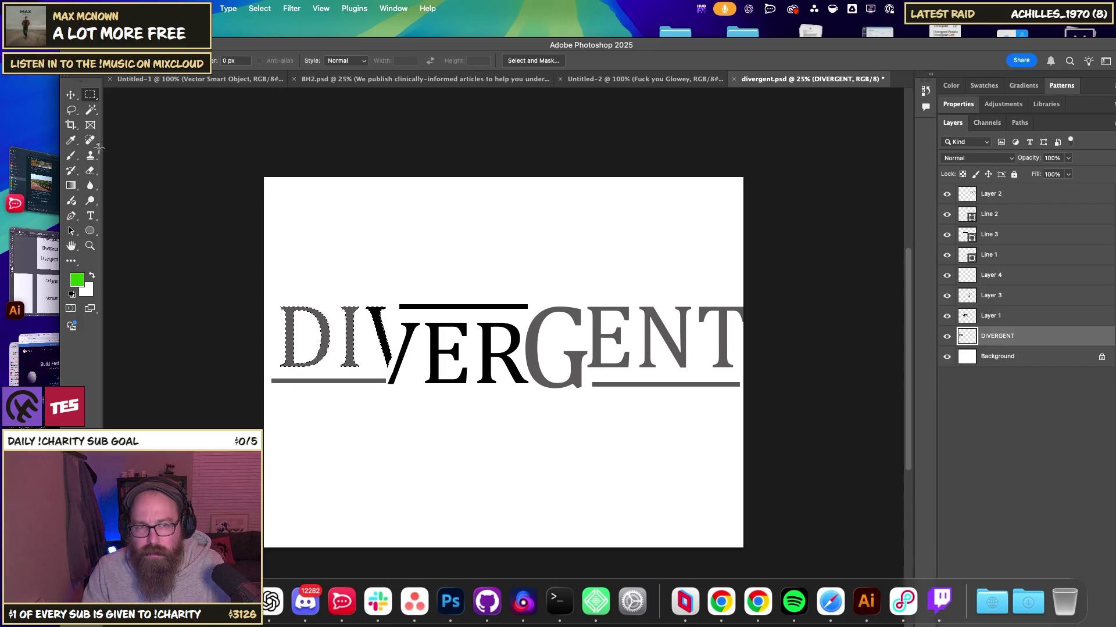
key(v)
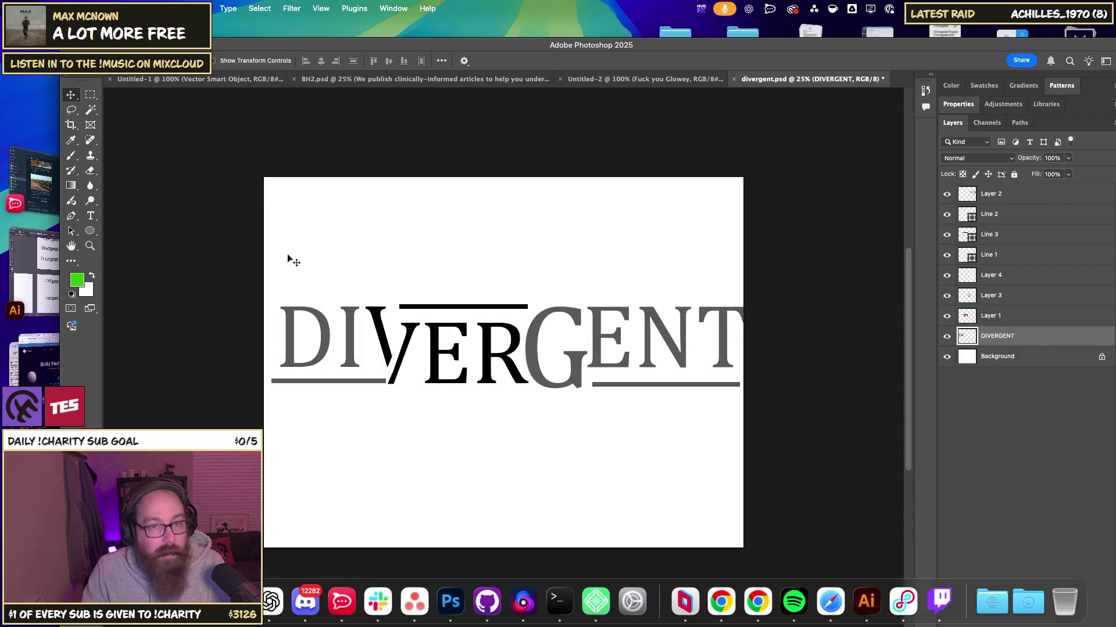
key(m)
Test-delete the DI letters with a marquee, undo the erasure, then select the whole canvas.
drag(209, 186, 364, 430)
key(Delete)
key(ctrl+d)
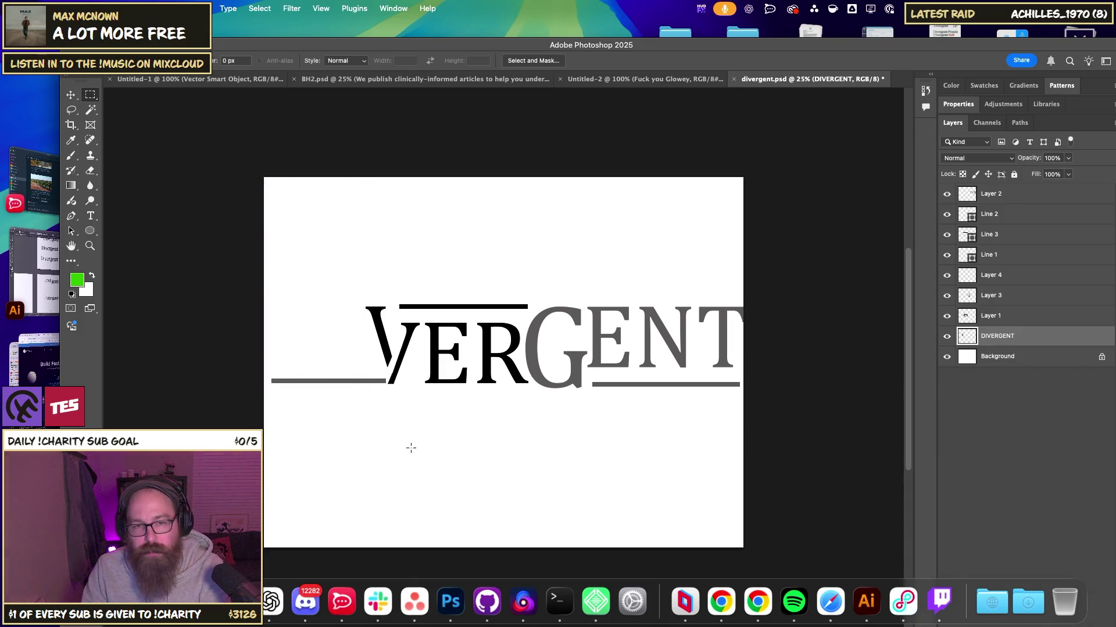
key(ctrl+shift+d)
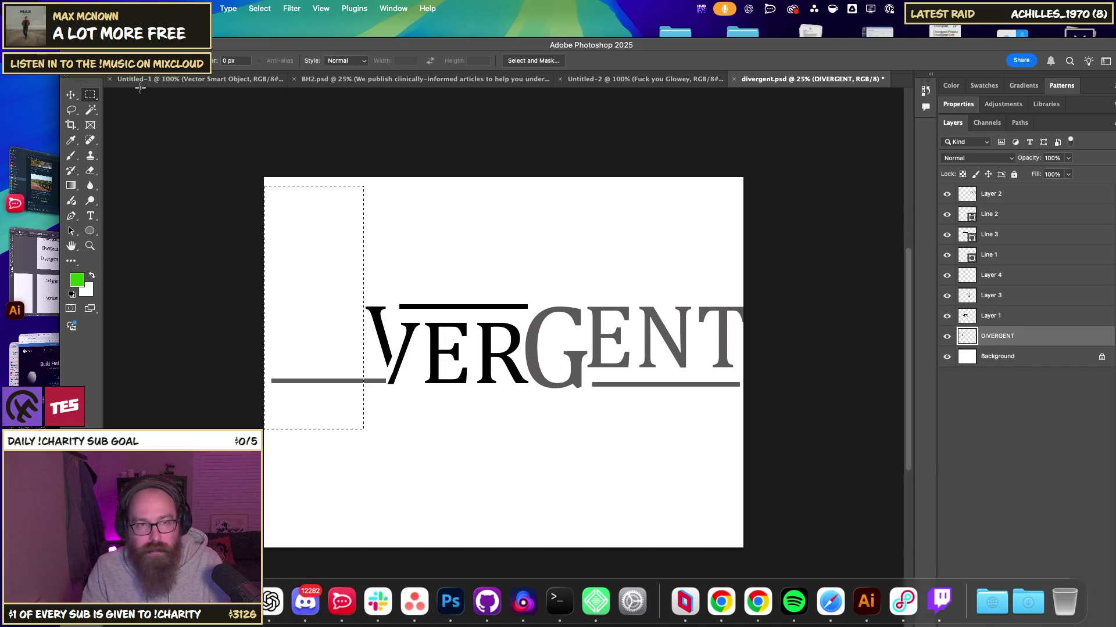
key(ctrl+z)
key(v)
key(ctrl+a)
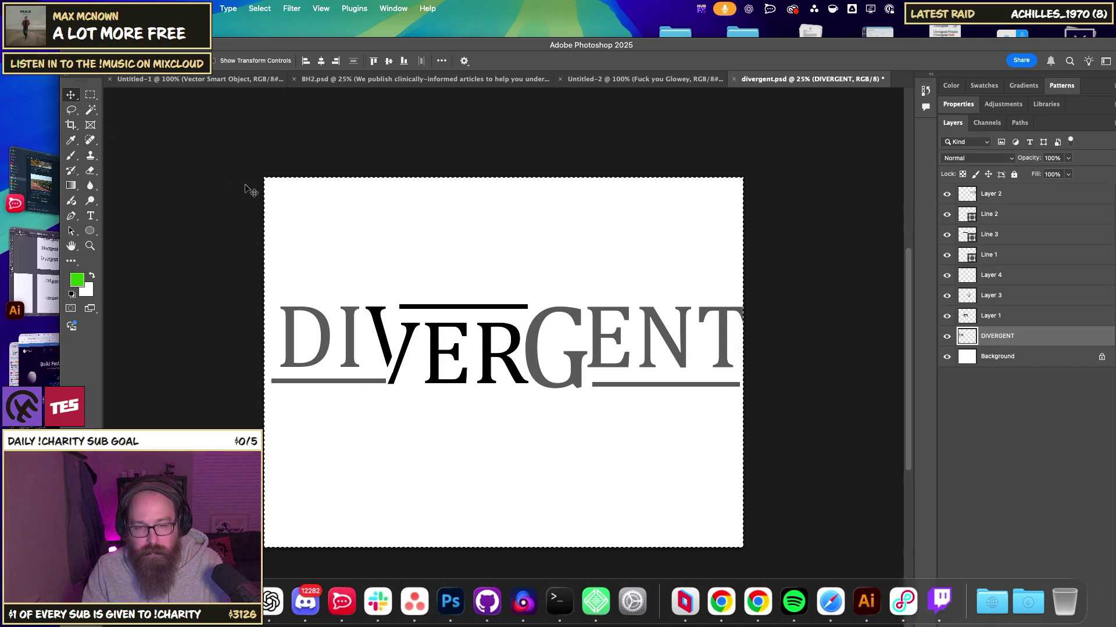
Duplicate the DIVERGENT layer, move the copy to the top, and hide the layers below it.
key(ctrl+j)
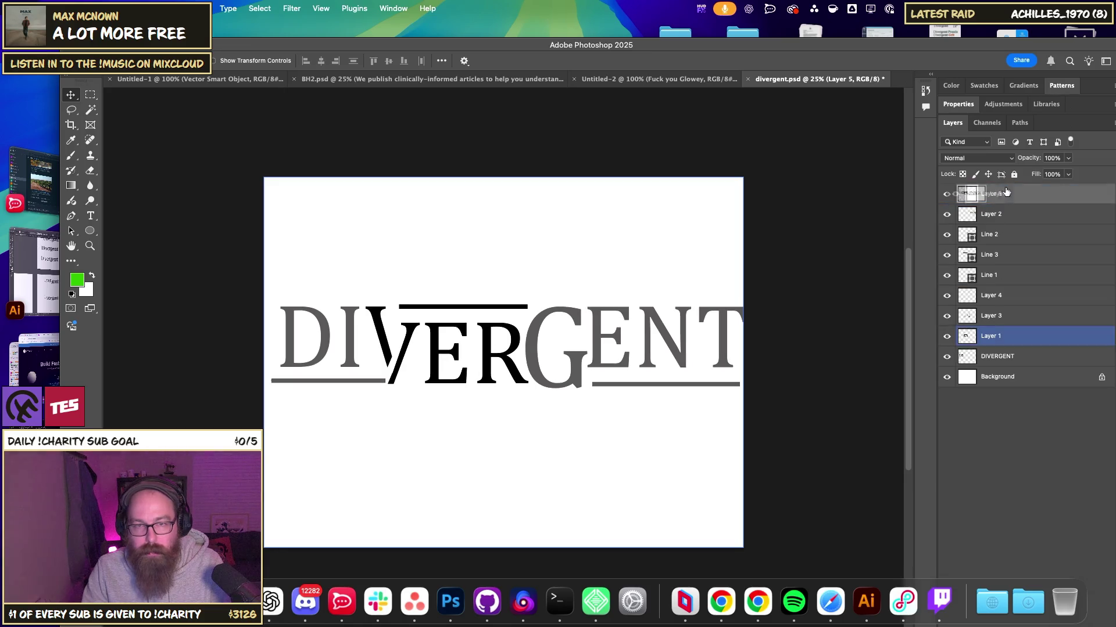
drag(982, 345, 982, 192)
click(91, 94)
drag(264, 223, 361, 408)
click(370, 426)
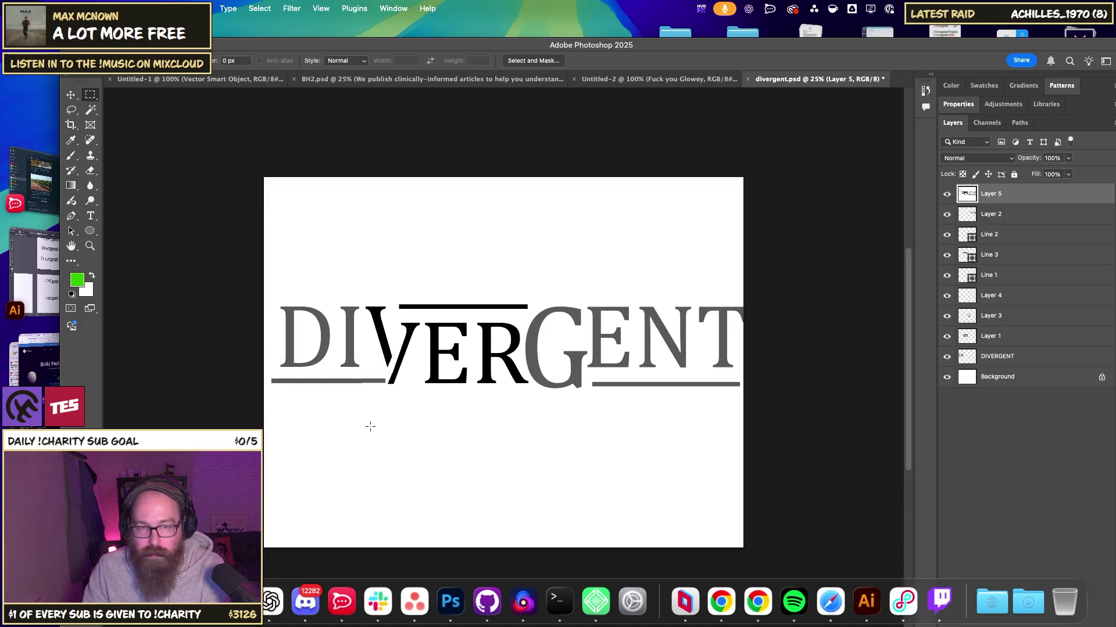
drag(947, 215, 946, 356)
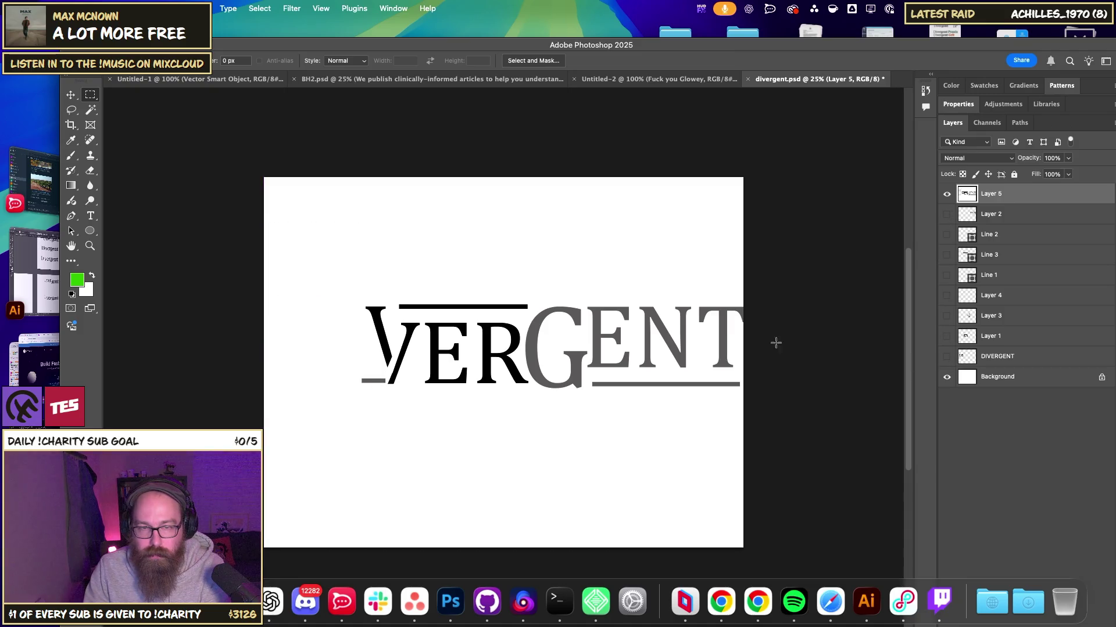
Delete the short underline, VER overline and letters right of the V, leaving only V, then go to Untitled-2.
drag(356, 376, 389, 392)
key(Delete)
drag(398, 285, 561, 311)
key(Delete)
drag(422, 317, 747, 418)
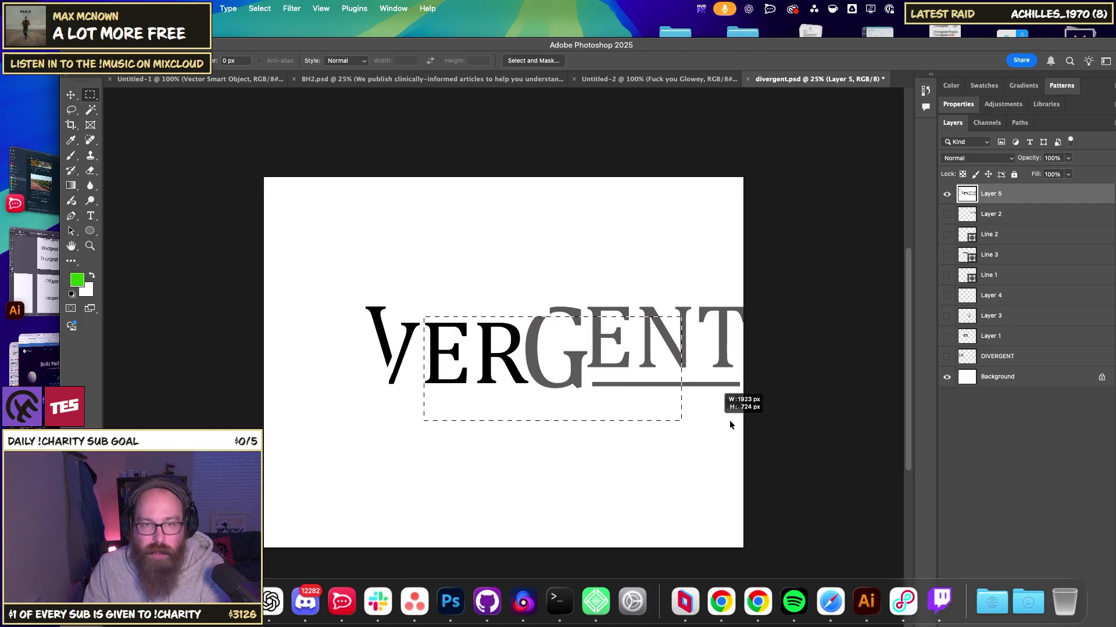
key(Delete)
drag(520, 281, 747, 343)
key(Delete)
key(ctrl+d)
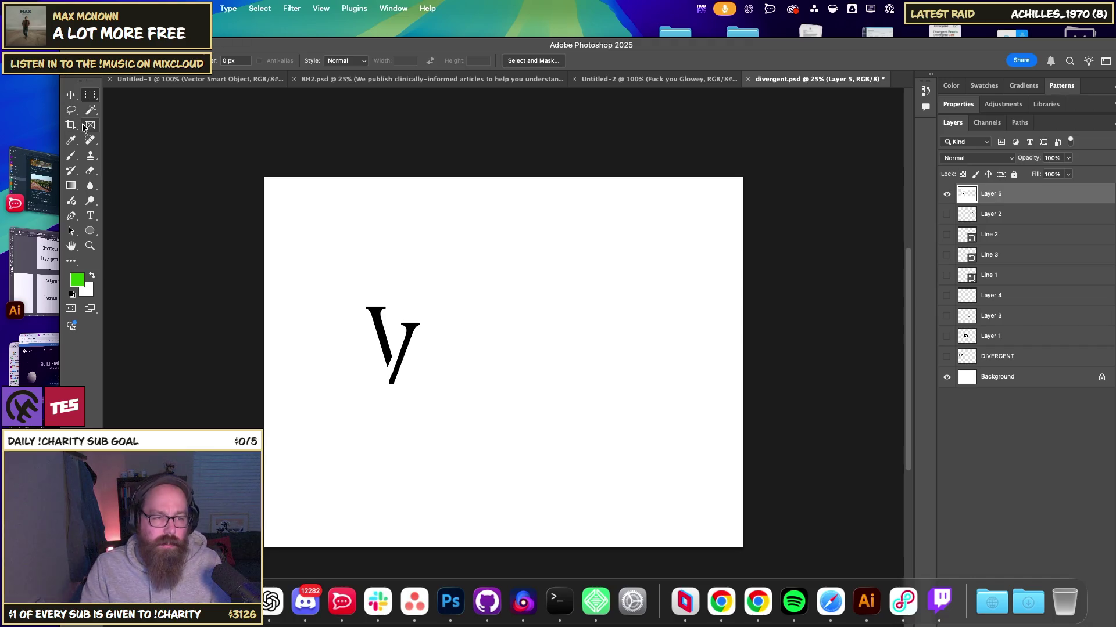
click(71, 95)
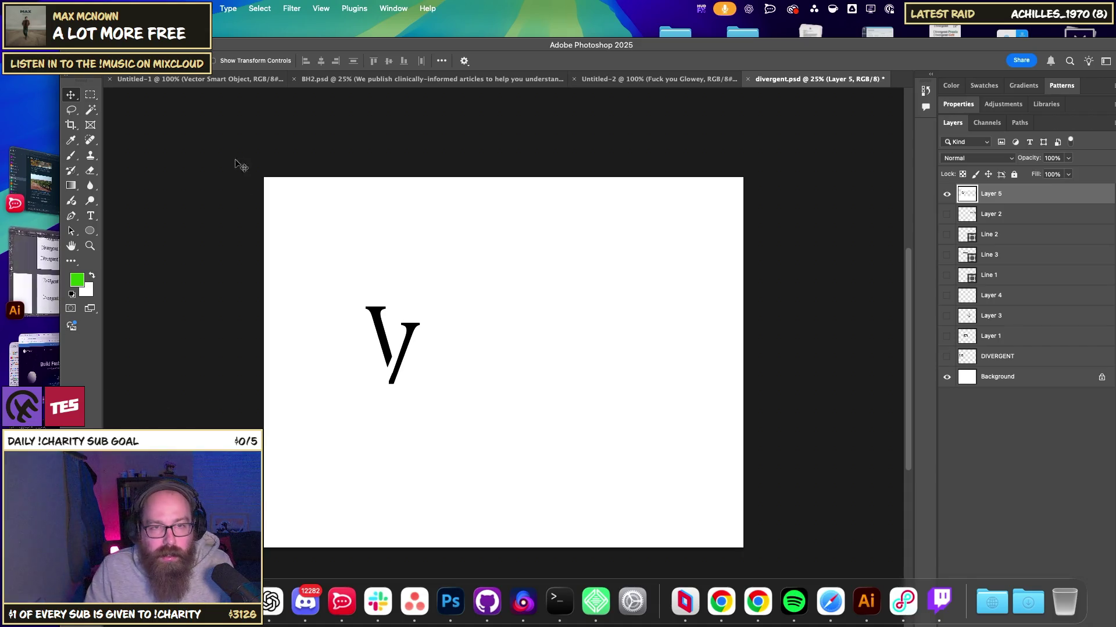
click(639, 79)
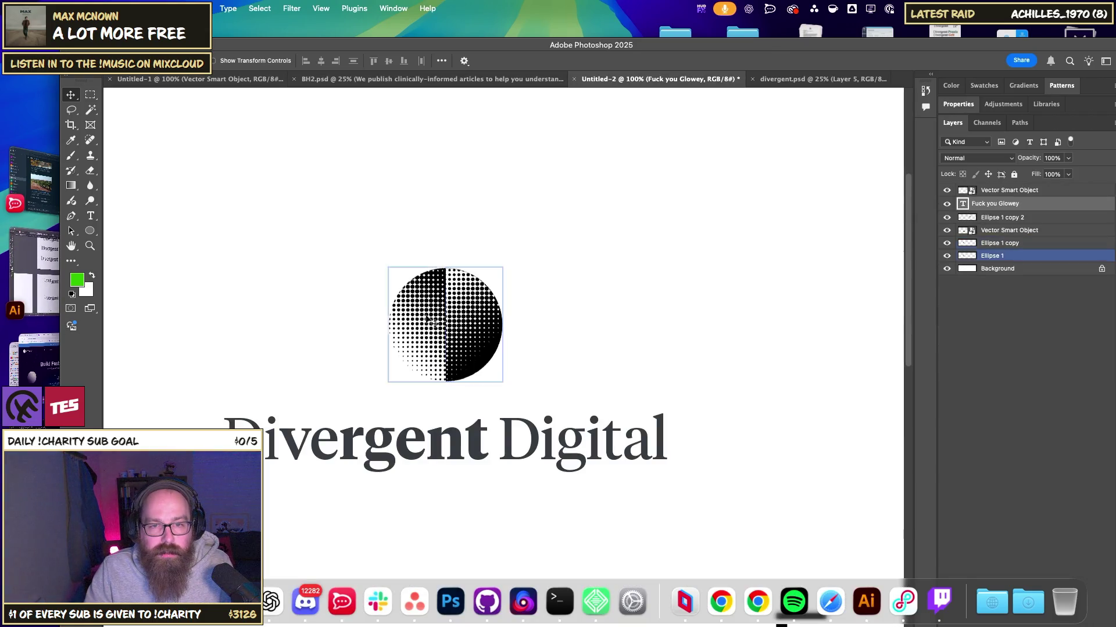
Inspect the halftone circle in Untitled-2, zooming, panning and selecting its right half.
click(480, 377)
key(super+equal)
key(super+equal)
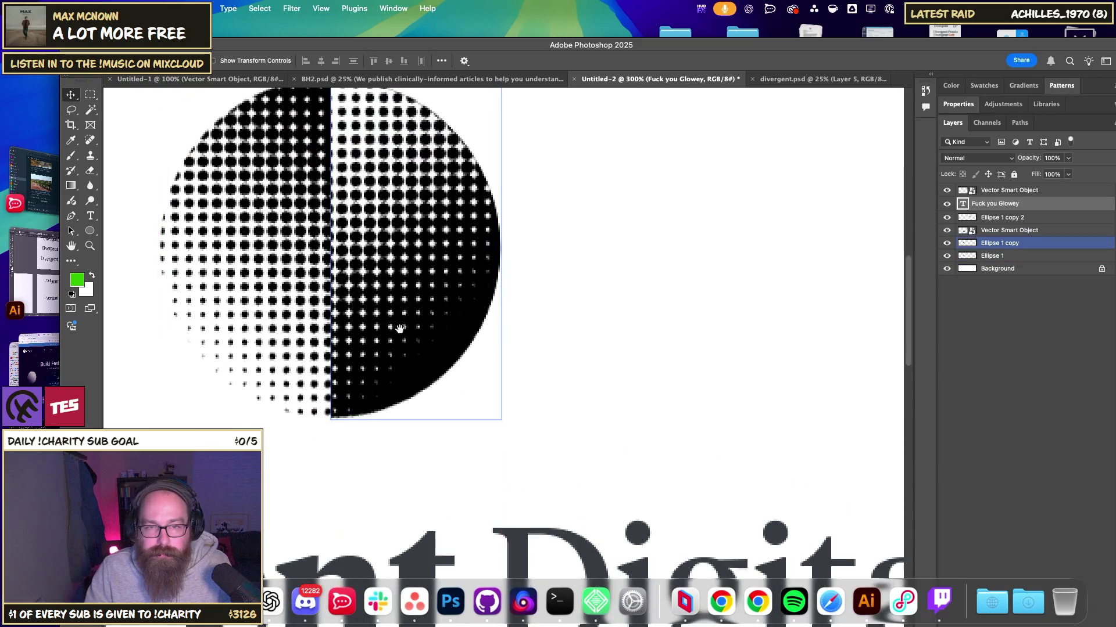
key(super+minus)
key(super+minus)
drag(626, 353, 435, 366)
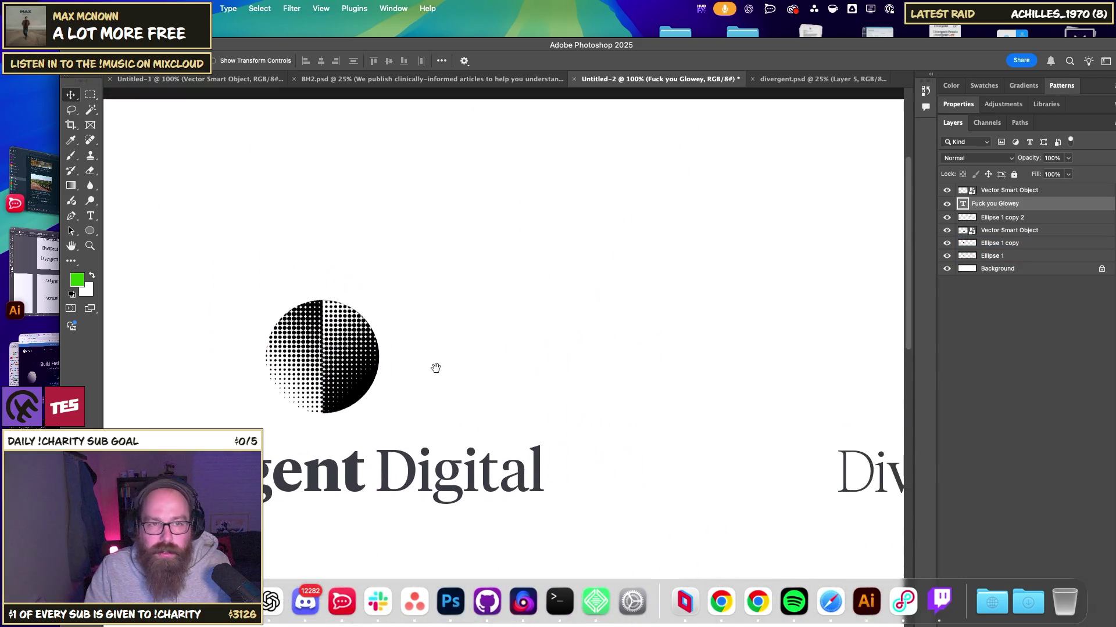
click(281, 299)
click(337, 373)
click(650, 411)
drag(572, 46, 555, 47)
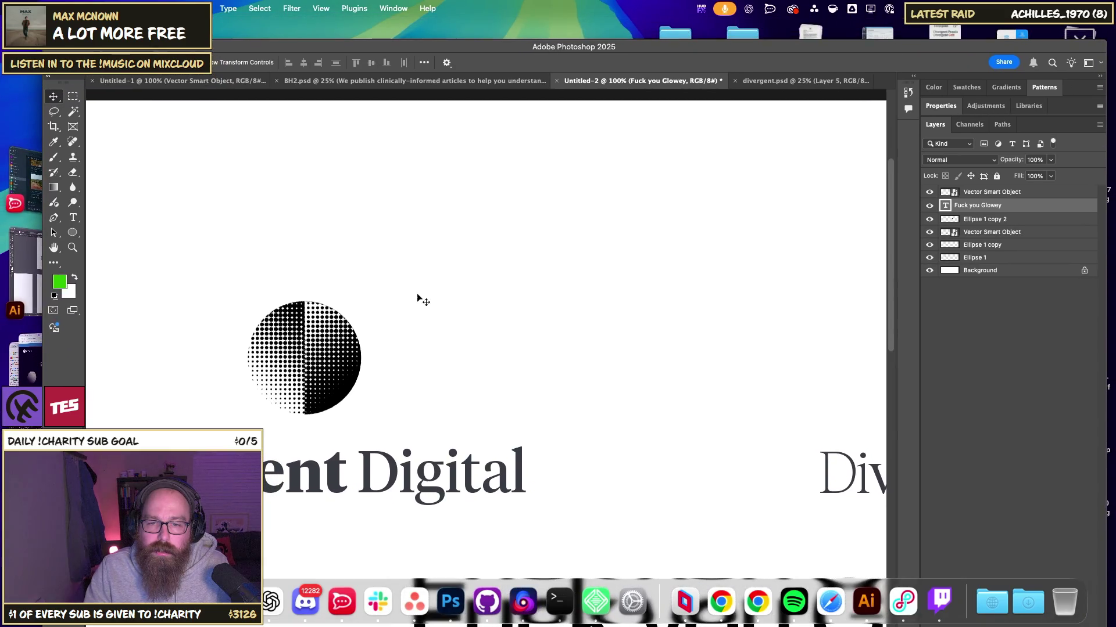
Delete the large test text layer and recentre the circle and wordmark in view.
drag(663, 482, 610, 269)
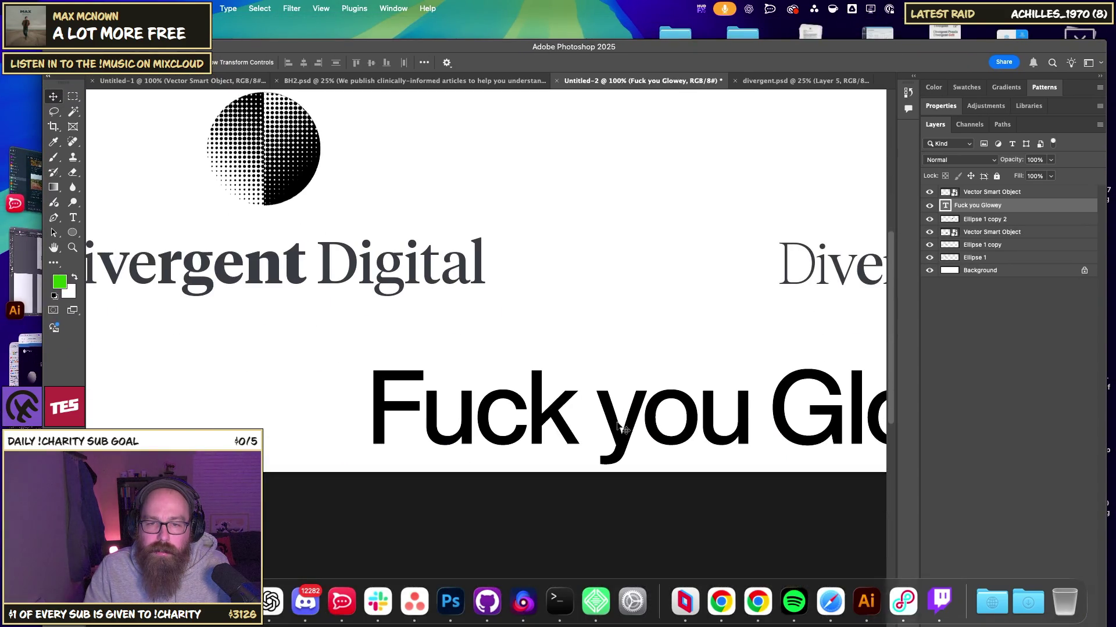
key(BackSpace)
drag(391, 365, 595, 523)
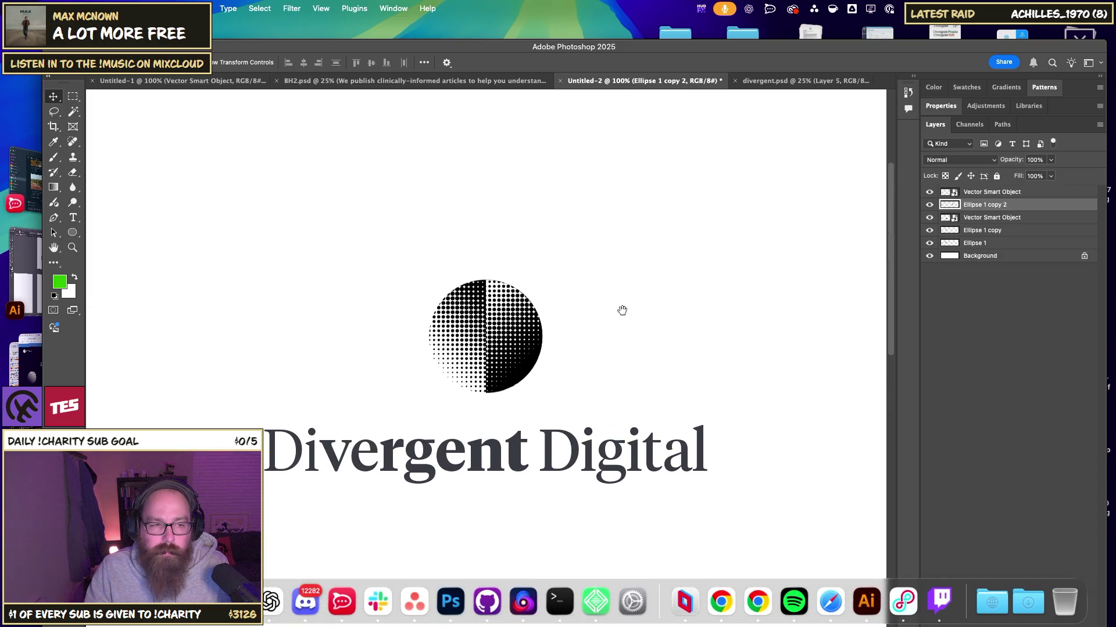
mouse_move(619, 316)
mouse_down()
mouse_move(633, 316)
mouse_move(623, 307)
mouse_up()
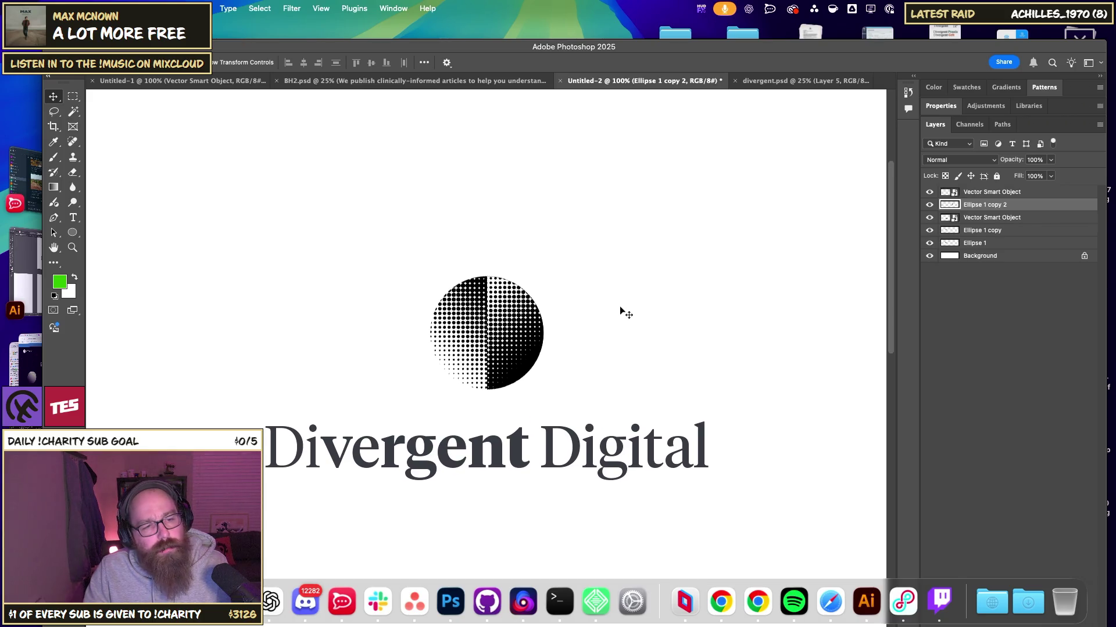
Flip through the Untitled-2 and divergent.psd documents, ending on the BH2.psd mockups.
click(502, 83)
click(650, 81)
click(773, 80)
click(471, 81)
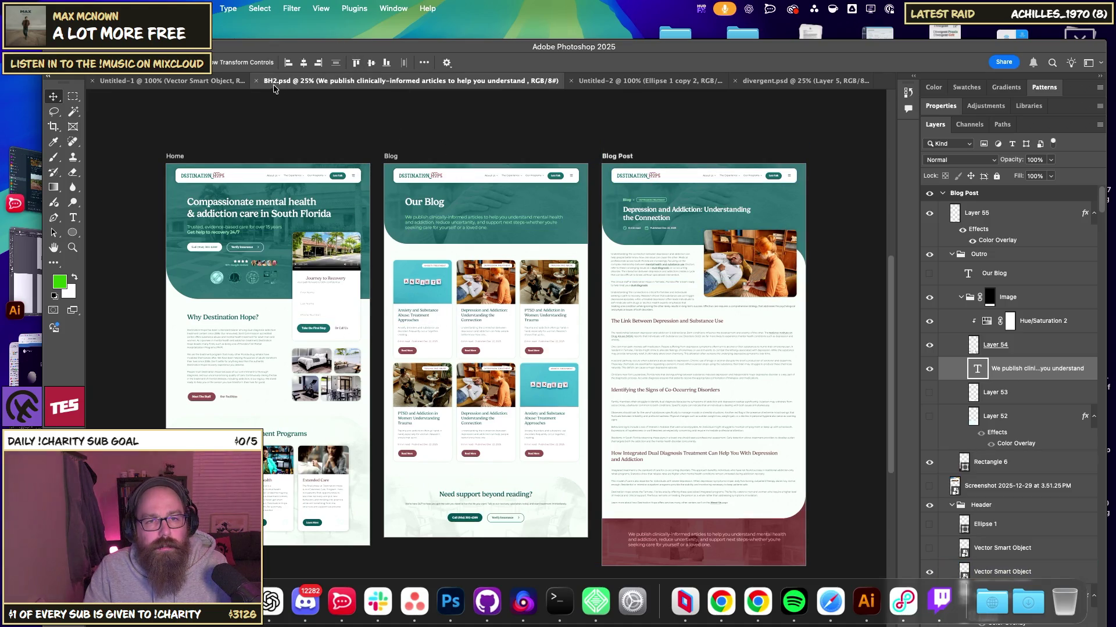
Close BH2.psd and bring up the Untitled-2 halftone logo, recentring it on the canvas.
click(257, 82)
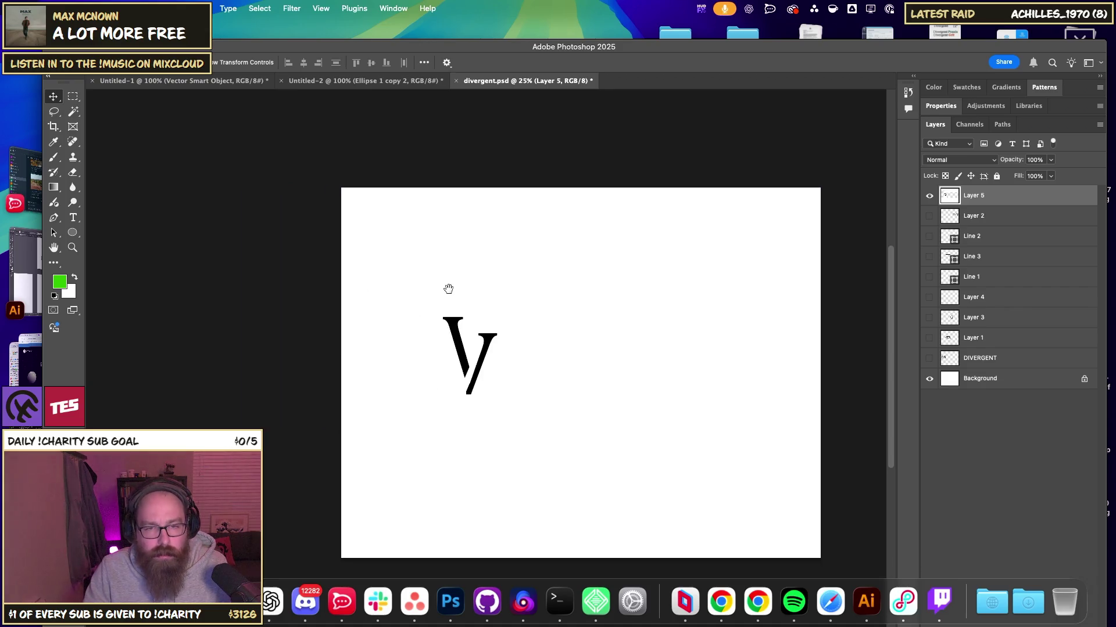
click(349, 81)
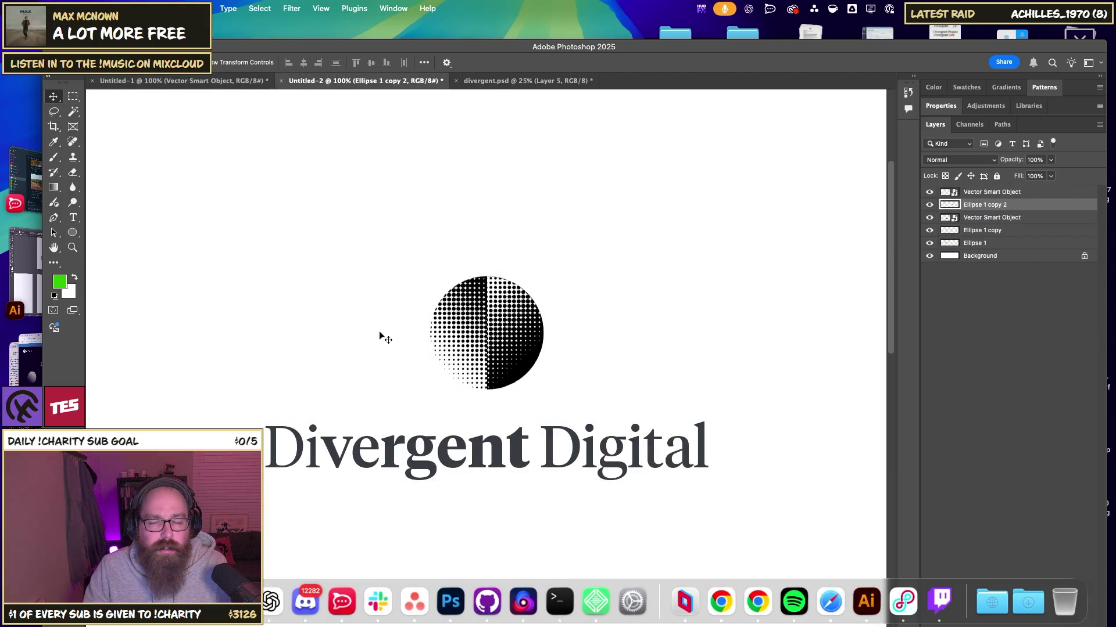
drag(566, 357, 511, 340)
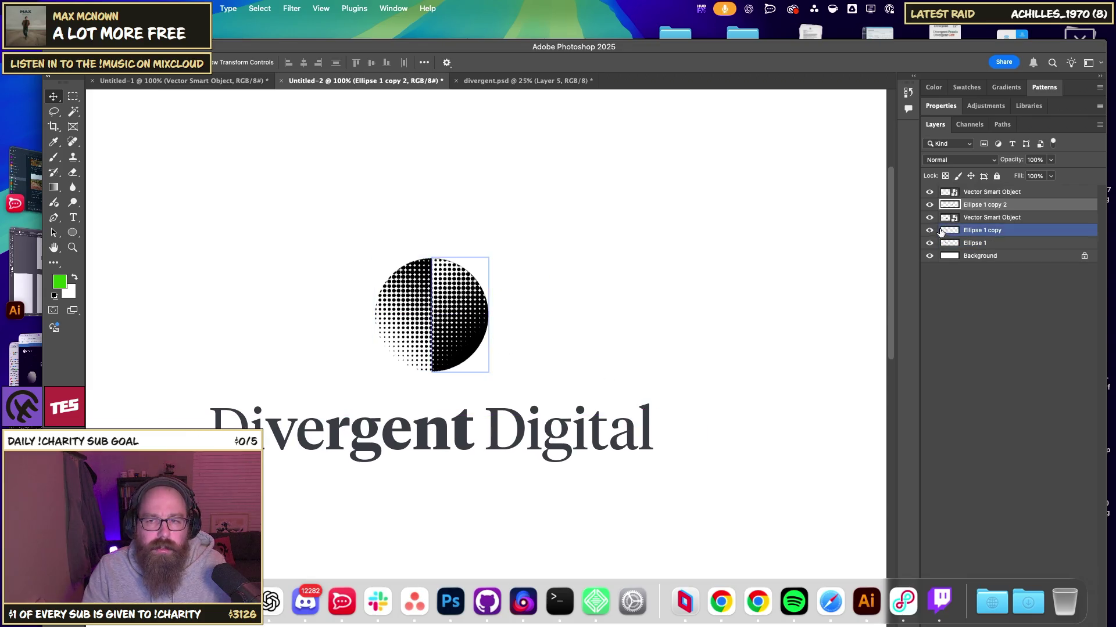
Rotate the Ellipse 1 copy half-circle to 165°, undo its move, then switch to Illustrator.
click(928, 194)
click(928, 193)
click(929, 230)
click(929, 230)
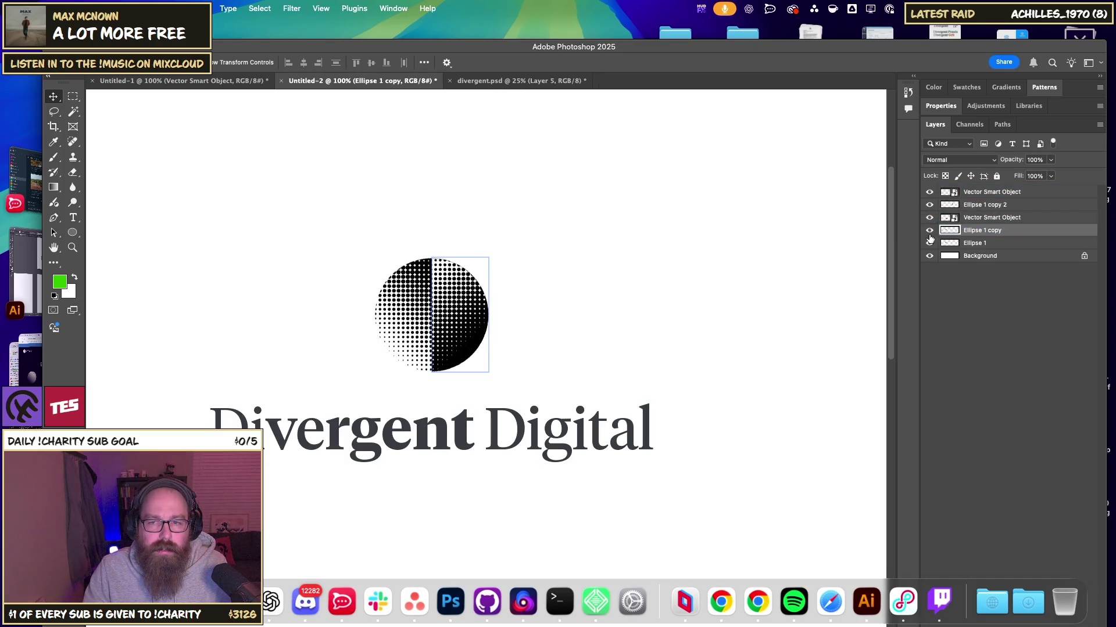
key(ctrl+t)
mouse_move(526, 390)
mouse_down()
mouse_move(377, 237)
mouse_move(398, 231)
mouse_up()
key(Return)
drag(506, 330, 371, 300)
key(ctrl+z)
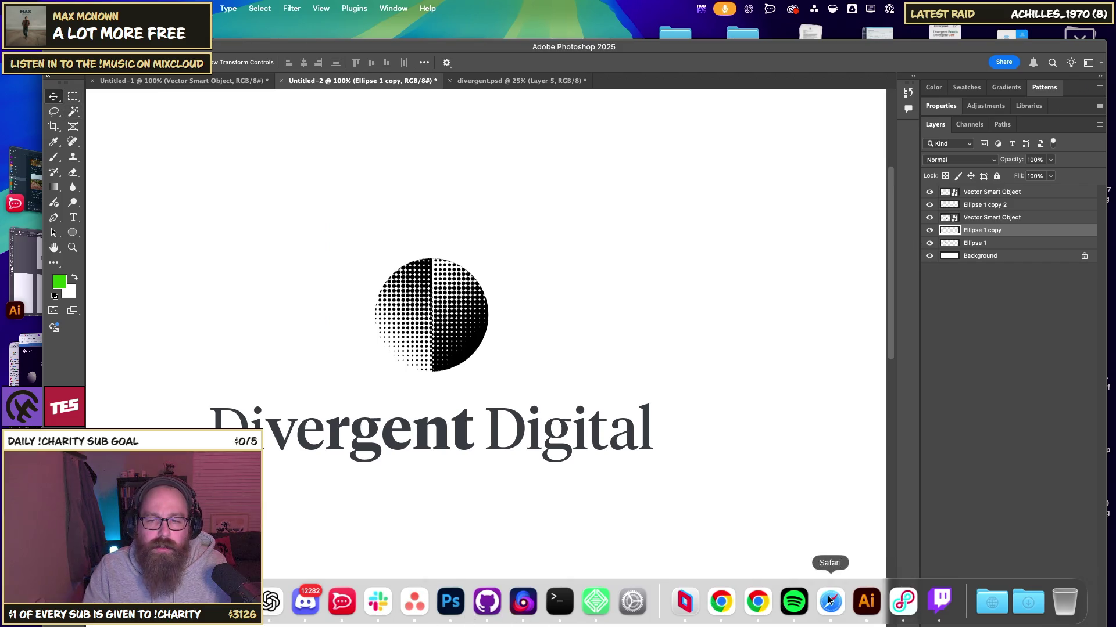
click(856, 608)
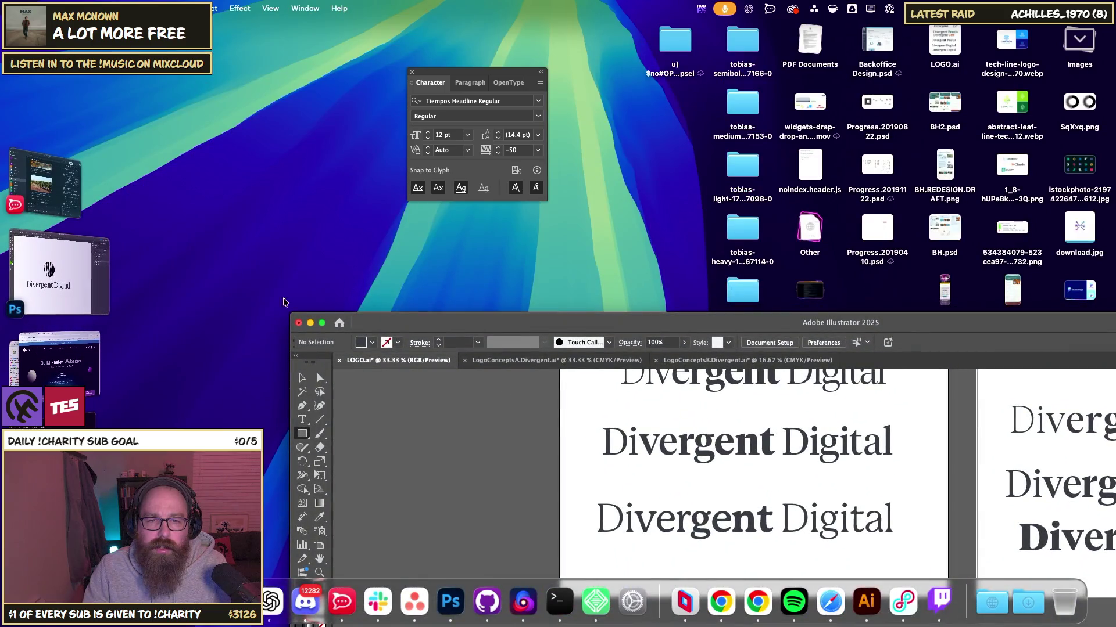
click(302, 378)
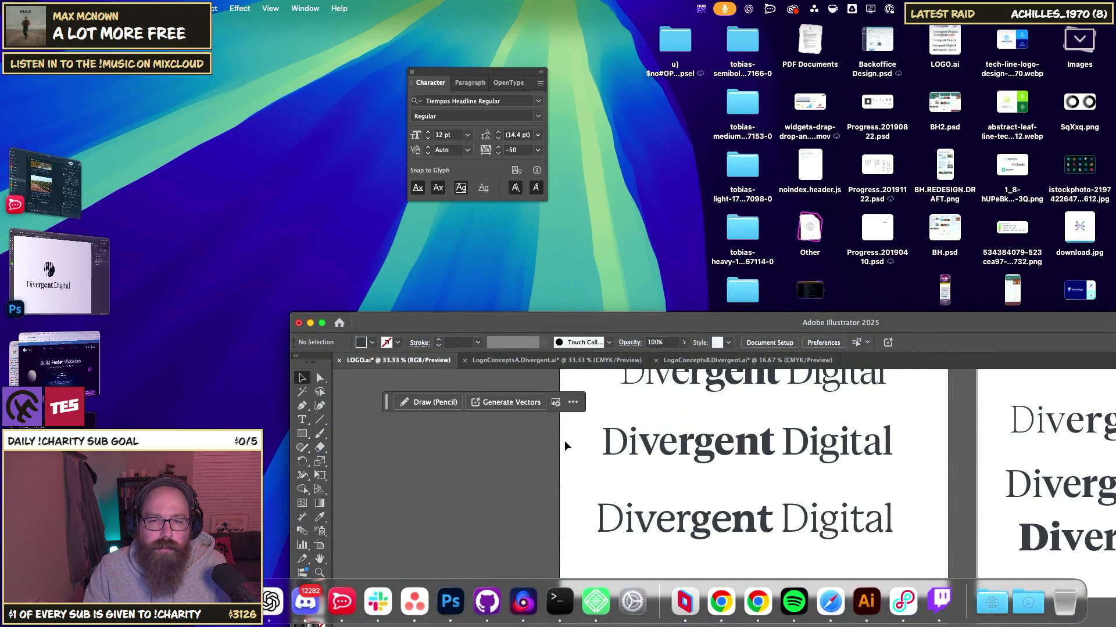
click(590, 444)
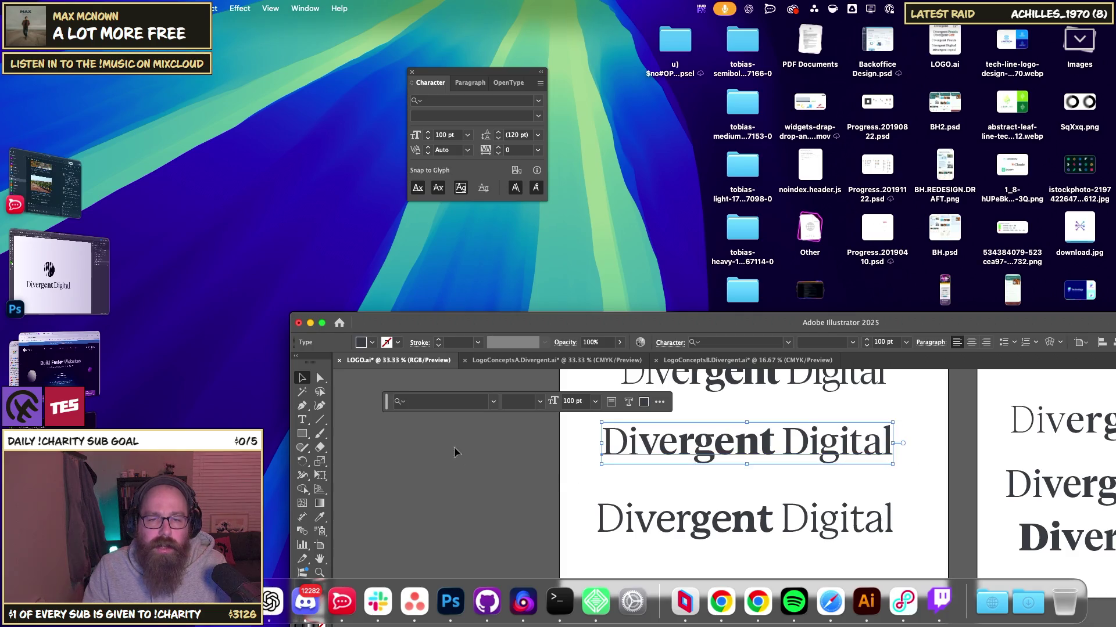
shift+click(715, 523)
drag(874, 540, 676, 528)
key(super+z)
click(58, 270)
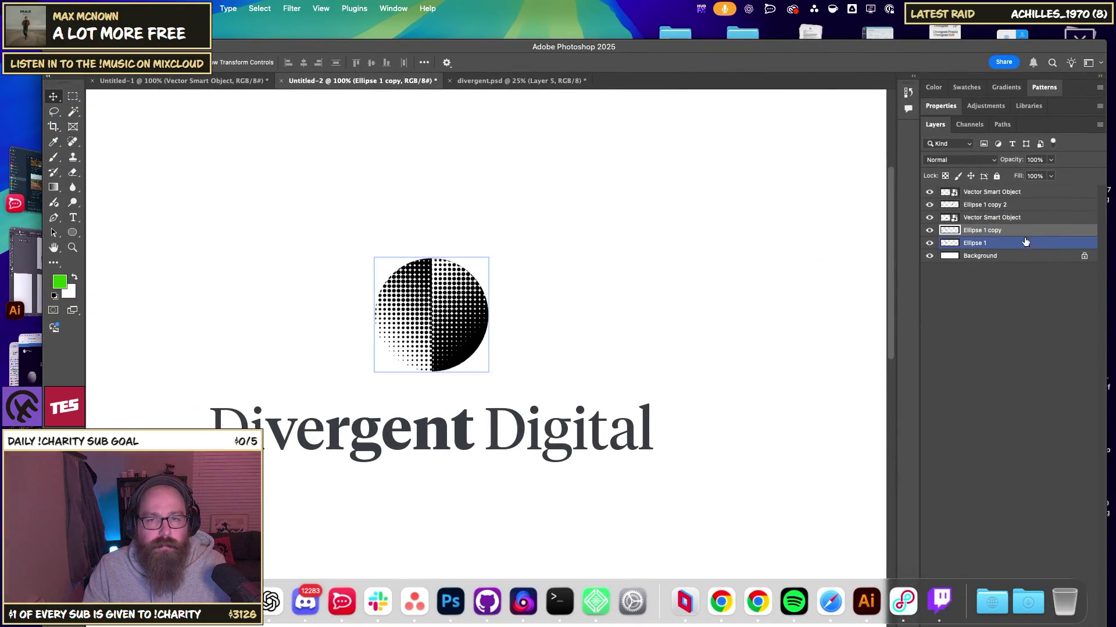
key(super+z)
key(super+shift+z)
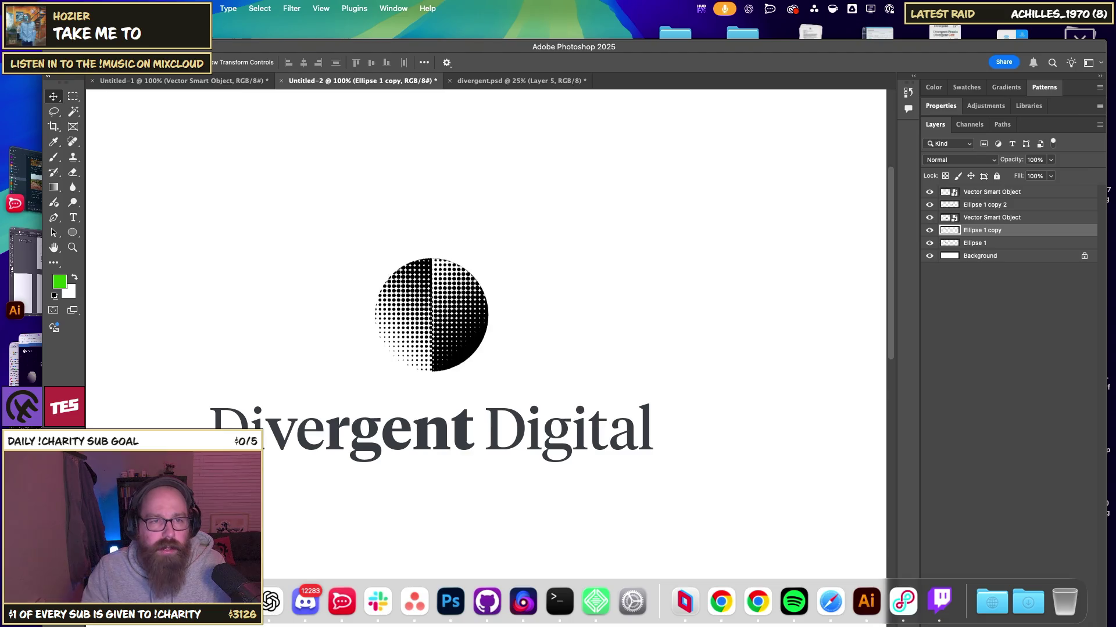
click(58, 62)
click(58, 62)
click(58, 63)
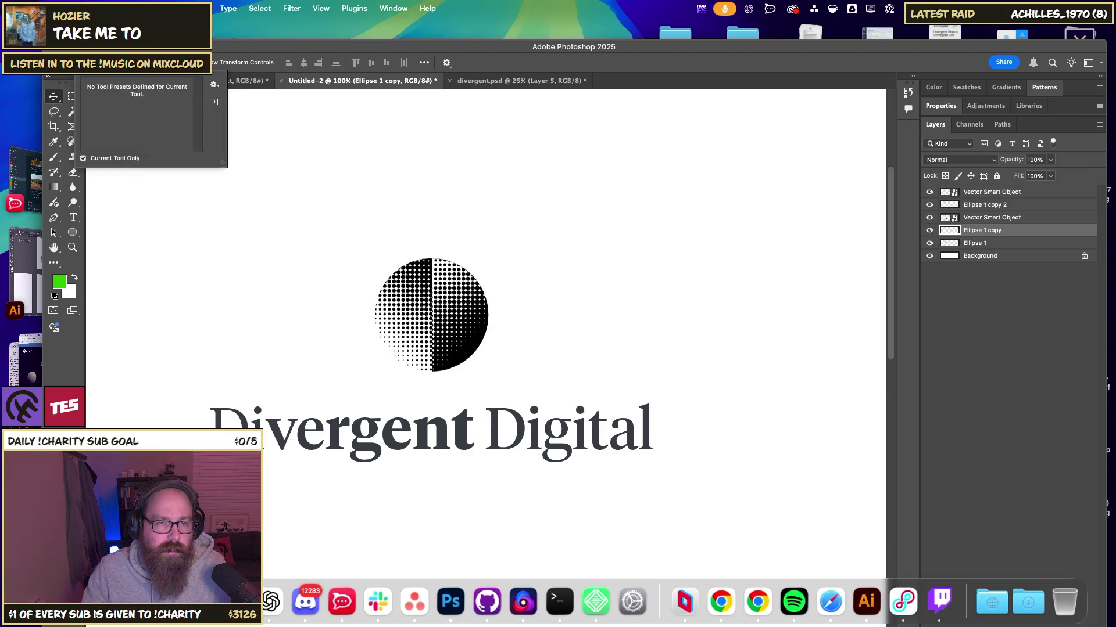
click(213, 85)
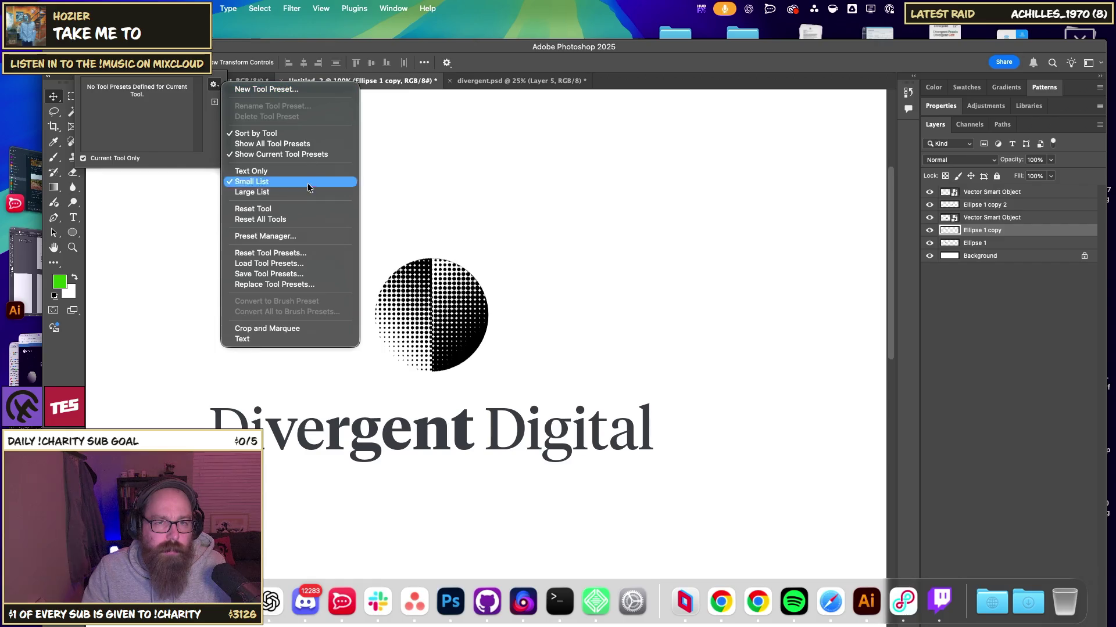
click(136, 151)
right_click(54, 100)
click(85, 107)
right_click(50, 101)
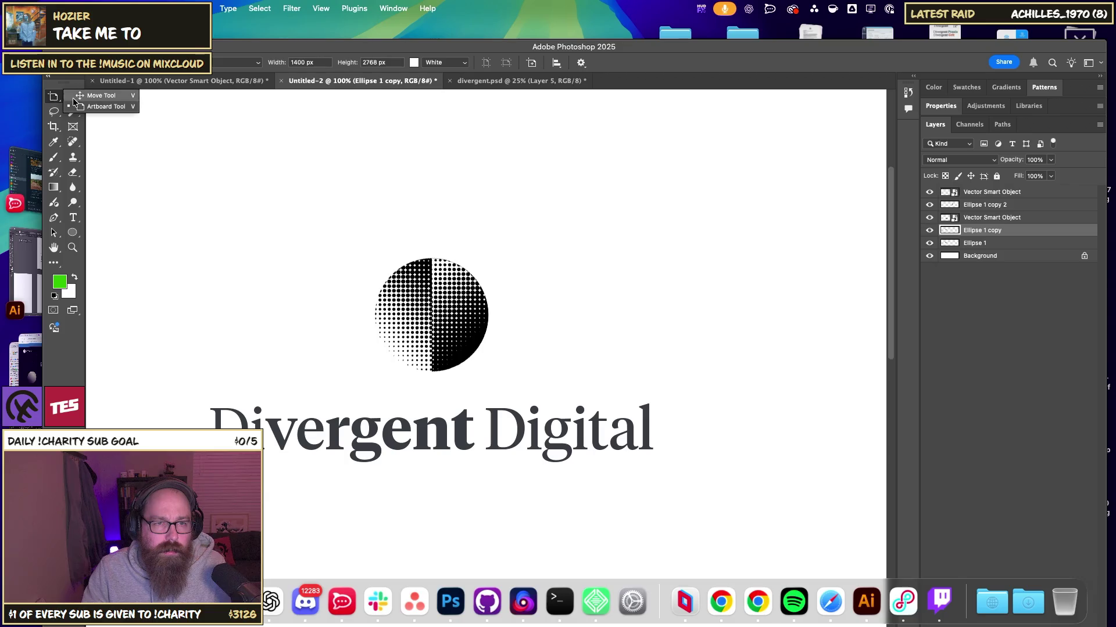
click(82, 96)
drag(212, 180, 455, 291)
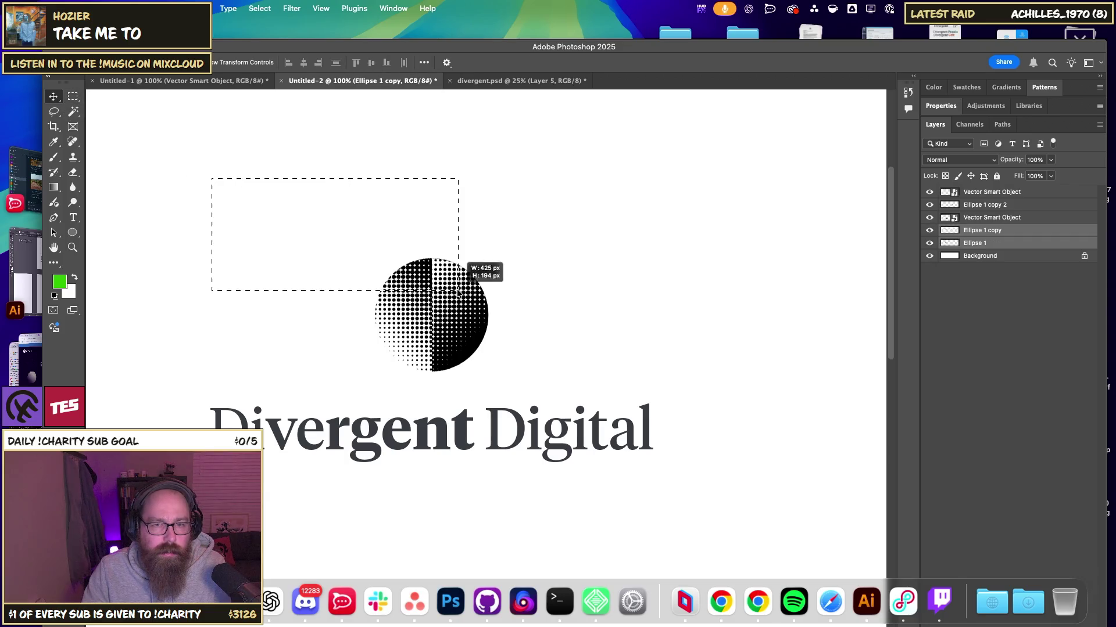
click(538, 365)
drag(538, 365, 347, 275)
drag(633, 324, 486, 291)
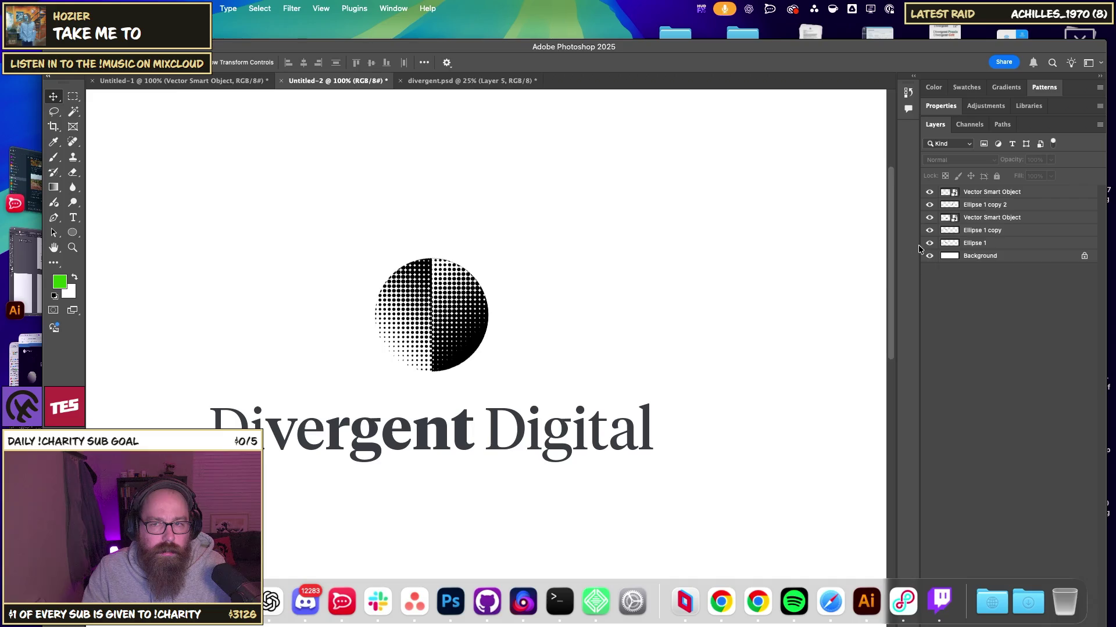
drag(567, 355, 430, 267)
drag(468, 311, 697, 256)
key(super+z)
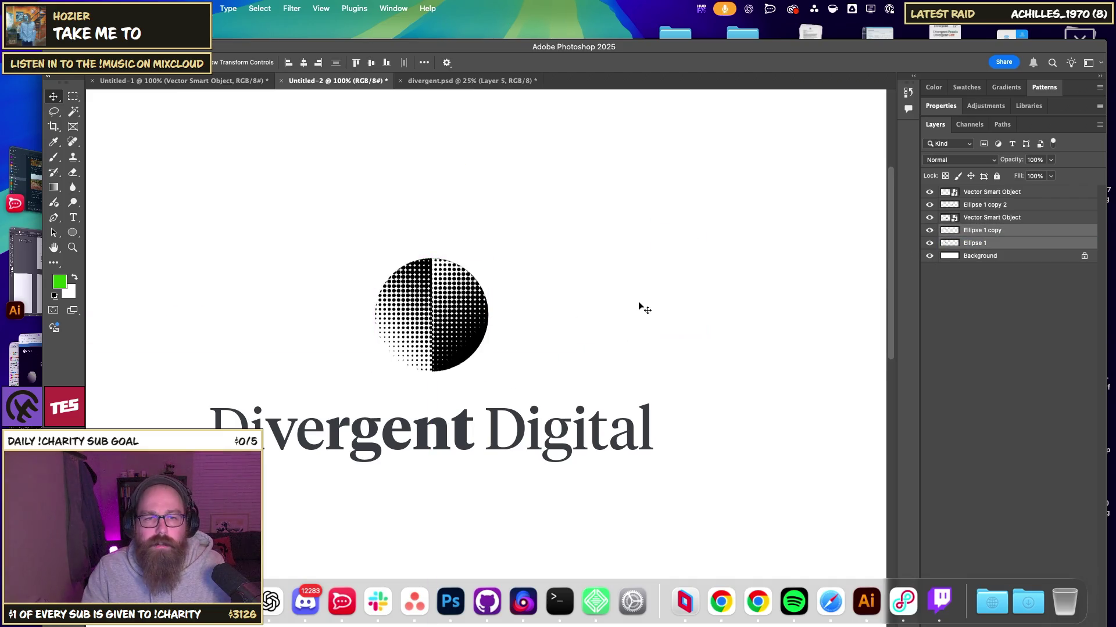
click(640, 306)
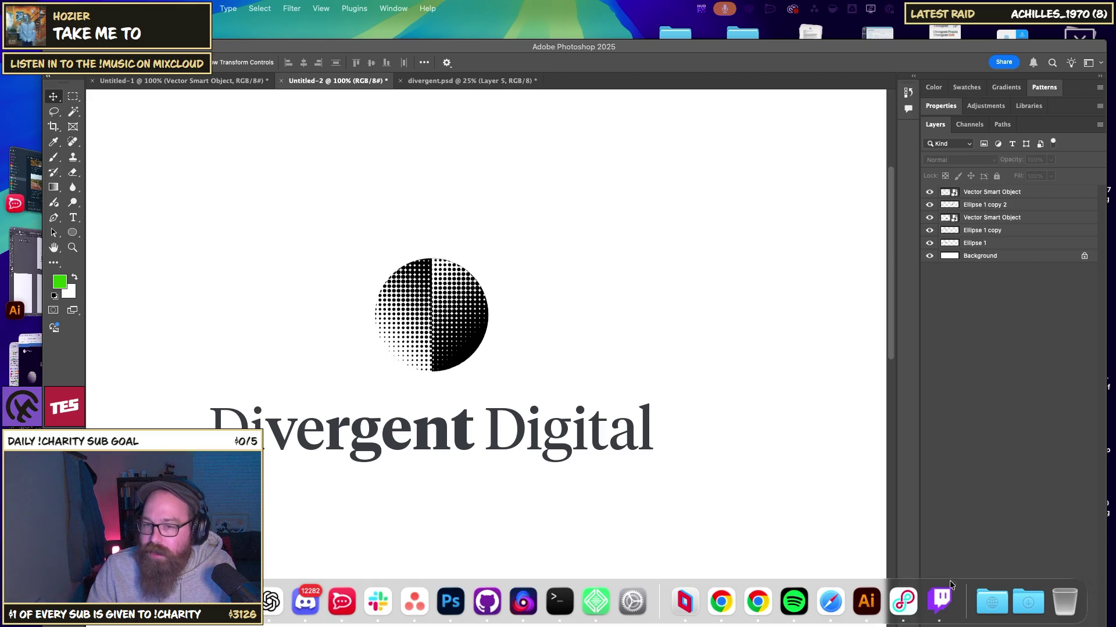
right_click(1027, 598)
Open the httpdocs folder in Finder from the Downloads stack.
click(1028, 599)
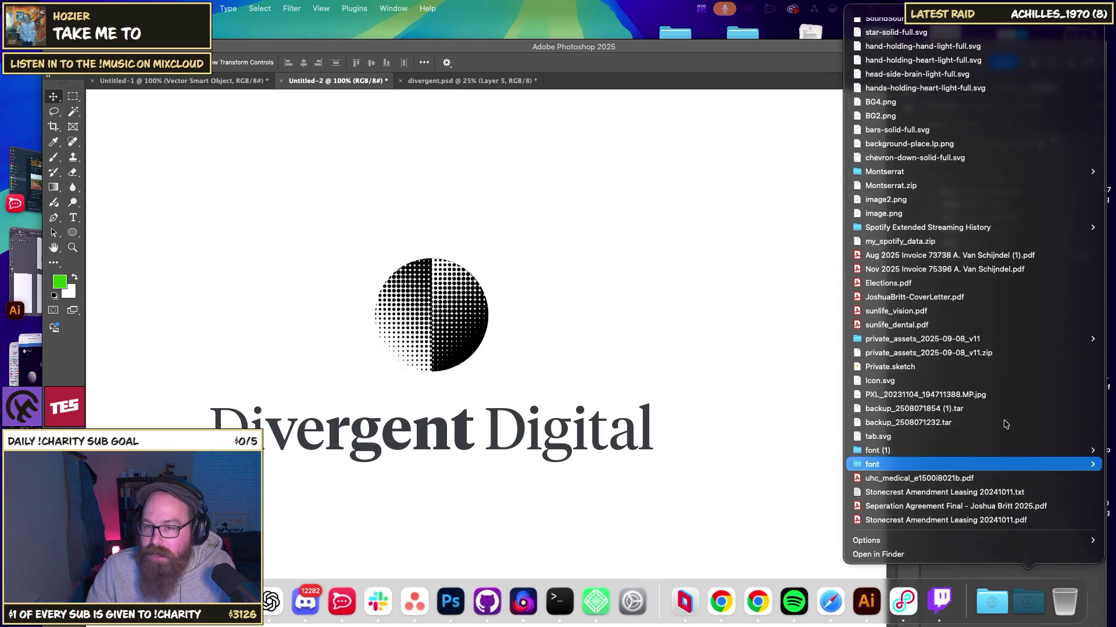
scroll(969, 378, up, 5)
scroll(969, 378, up, 5)
scroll(969, 378, down, 3)
scroll(965, 395, down, 2)
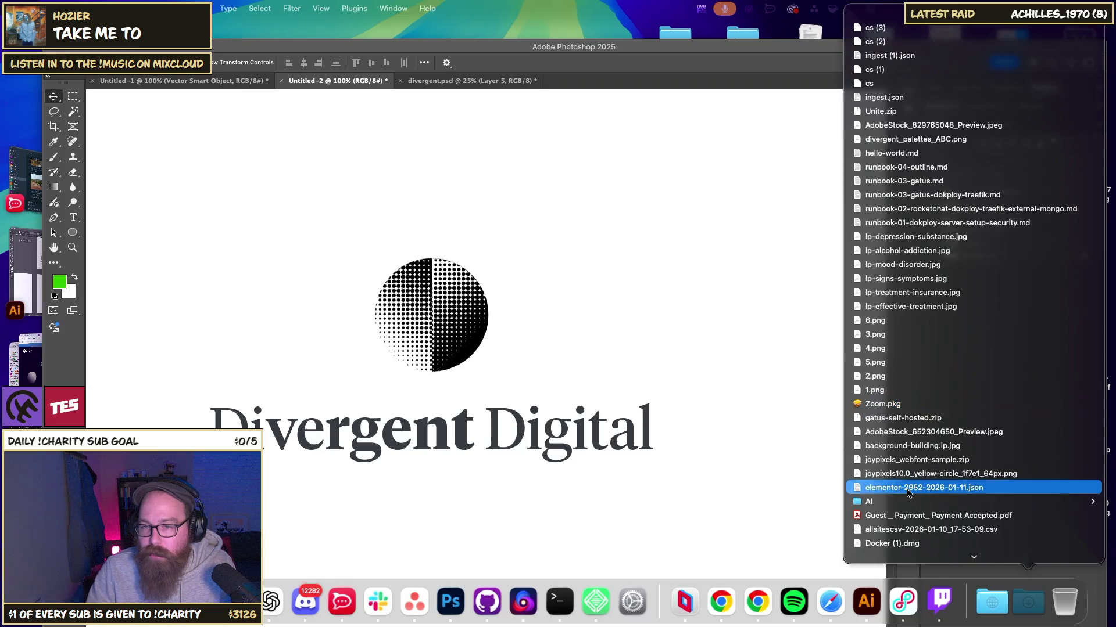
scroll(908, 493, down, 5)
scroll(906, 485, down, 5)
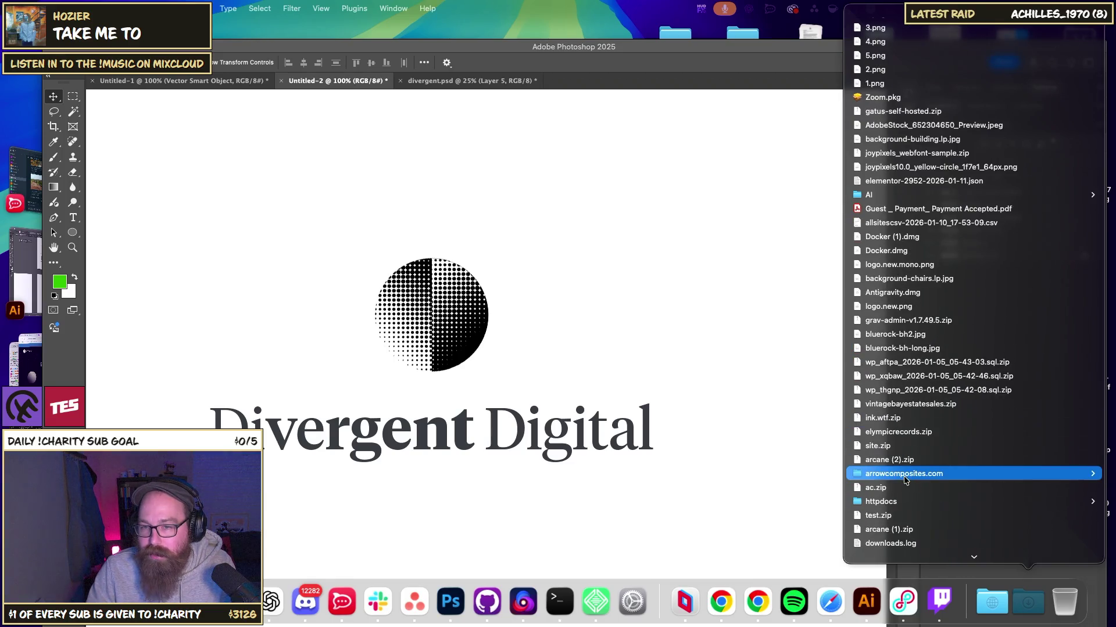
scroll(905, 480, down, 2)
mouse_move(885, 447)
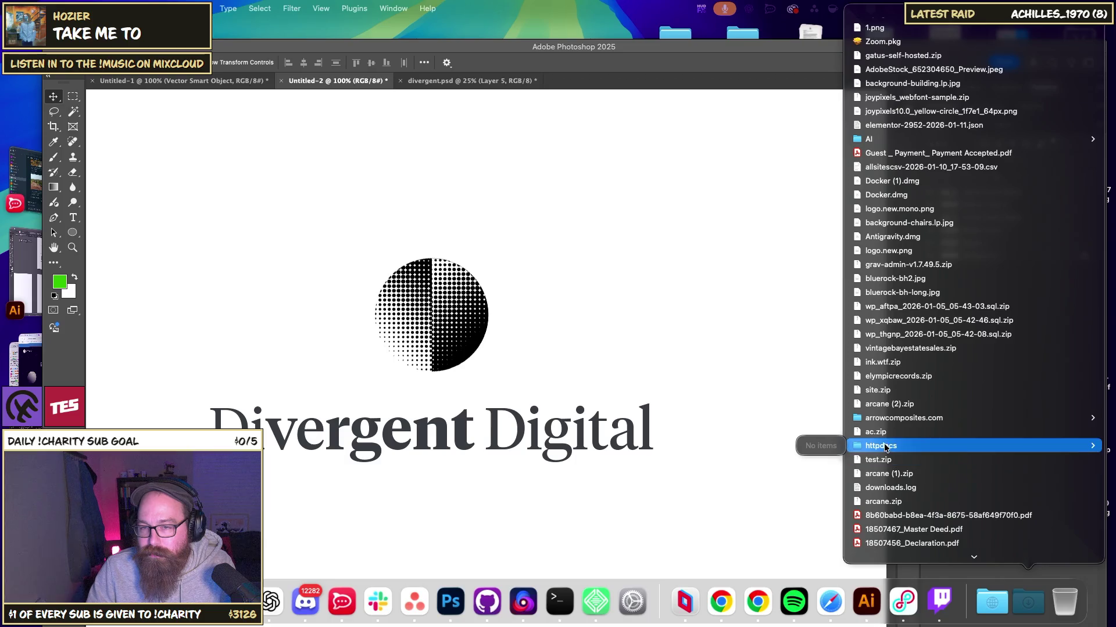
click(894, 450)
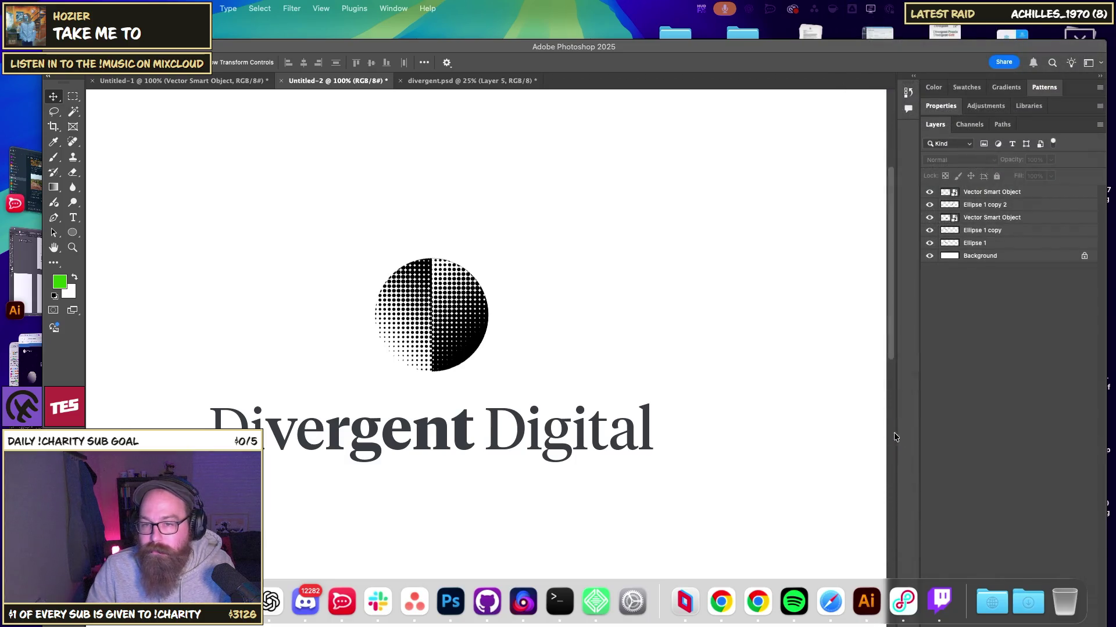
Go into the d2site2 folder and open index-v4.html in the browser.
scroll(410, 371, down, 3)
scroll(424, 363, down, 3)
scroll(439, 354, down, 3)
scroll(451, 347, down, 3)
scroll(438, 334, down, 4)
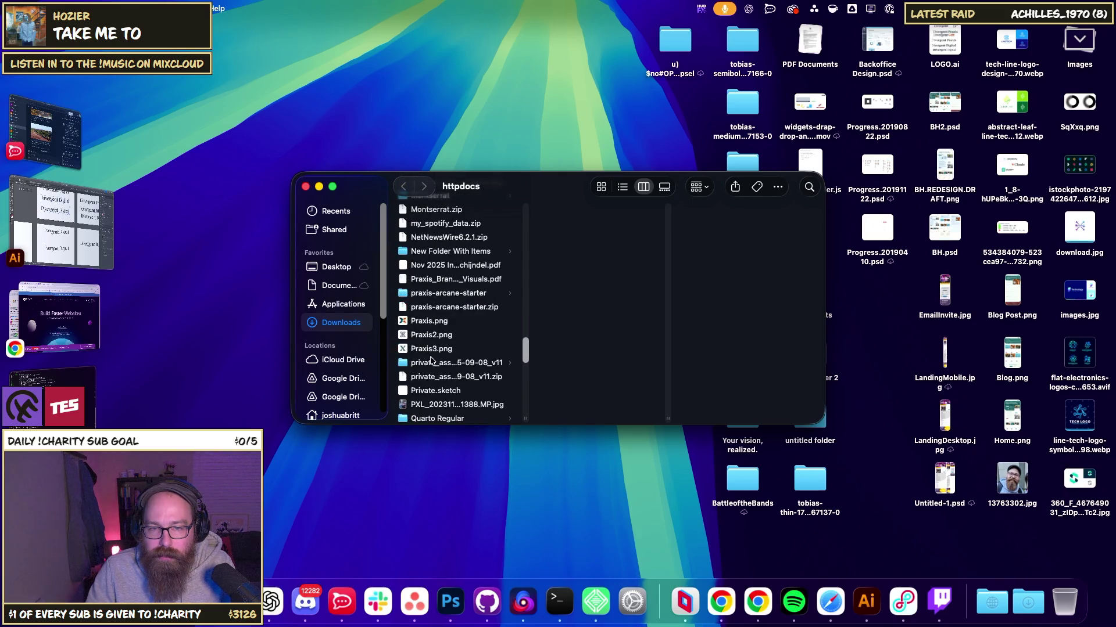
scroll(442, 395, down, 1)
scroll(434, 286, down, 5)
scroll(435, 326, down, 5)
scroll(437, 340, down, 6)
scroll(439, 351, down, 6)
scroll(438, 358, down, 4)
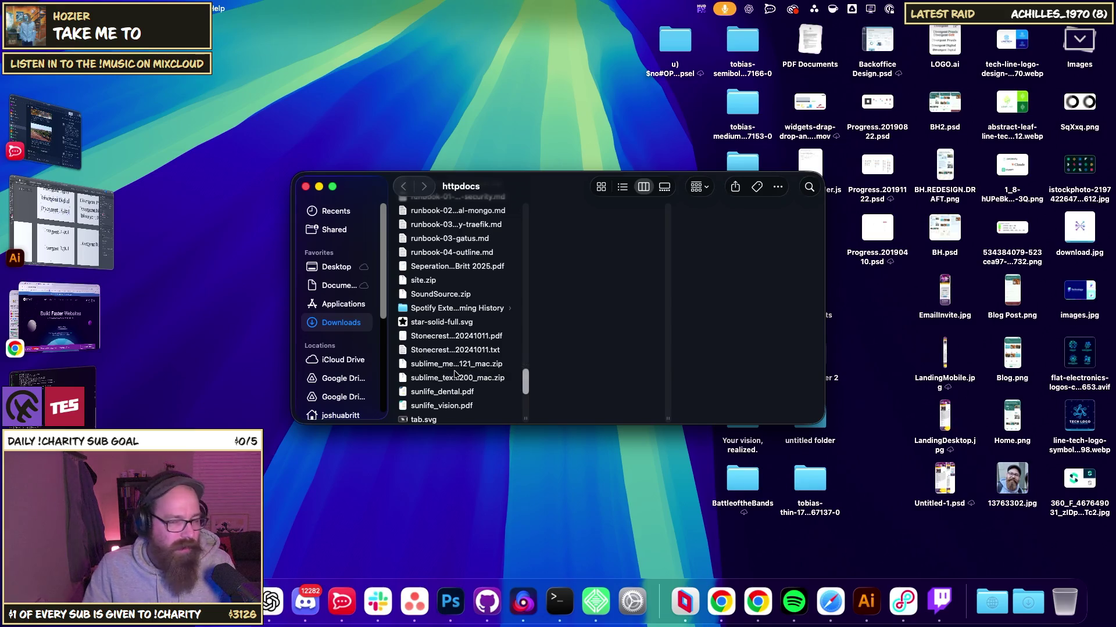
scroll(449, 367, down, 3)
scroll(438, 348, down, 5)
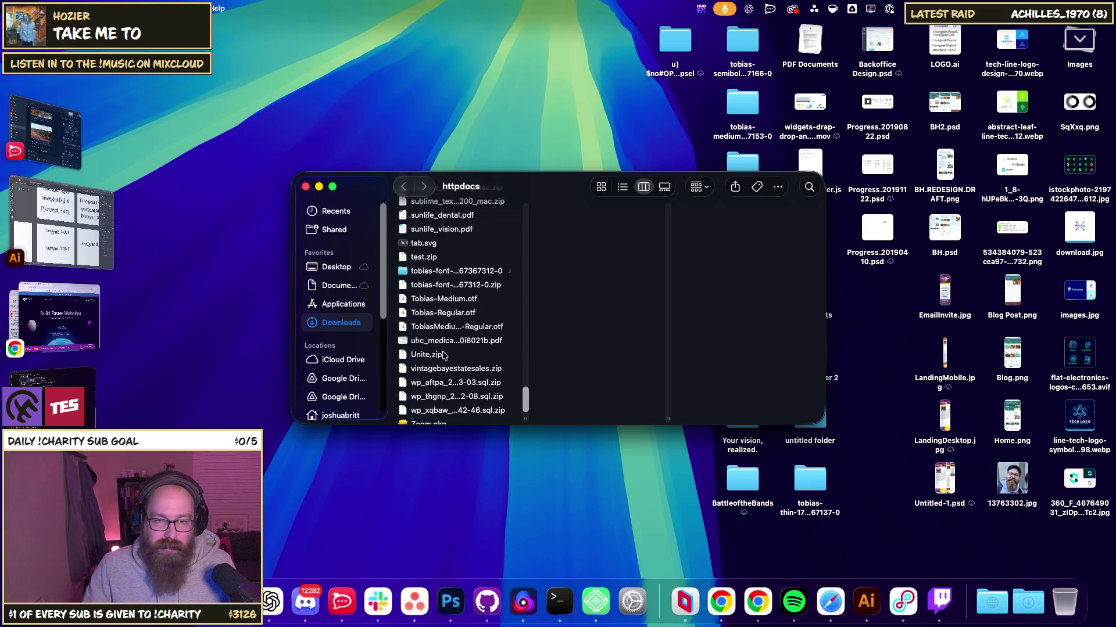
scroll(440, 349, up, 5)
scroll(439, 348, up, 5)
scroll(441, 295, up, 2)
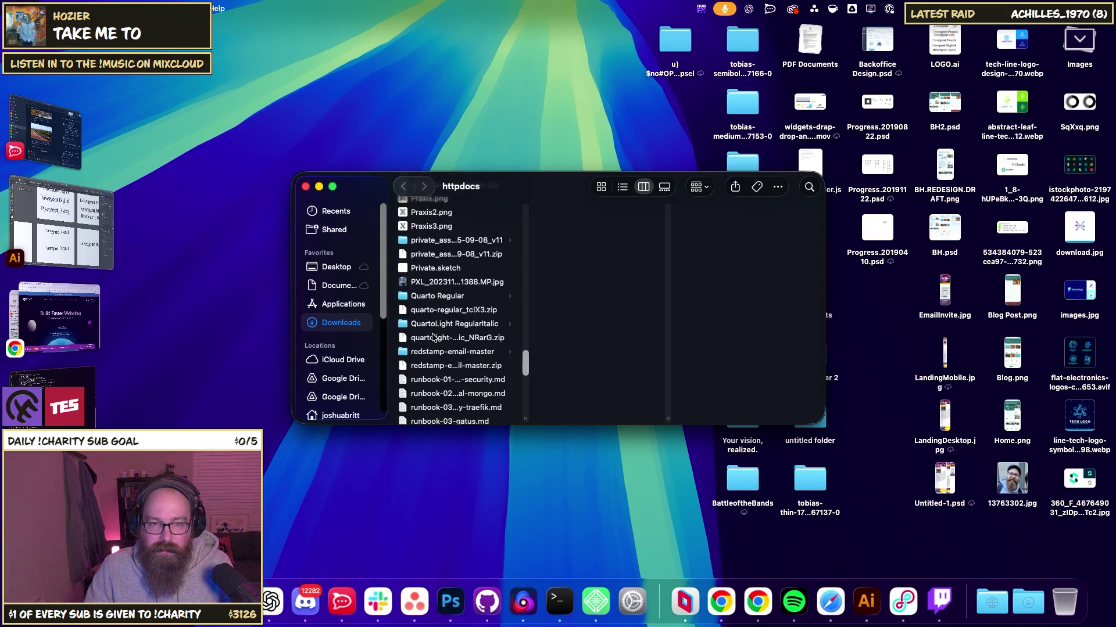
scroll(432, 336, up, 1)
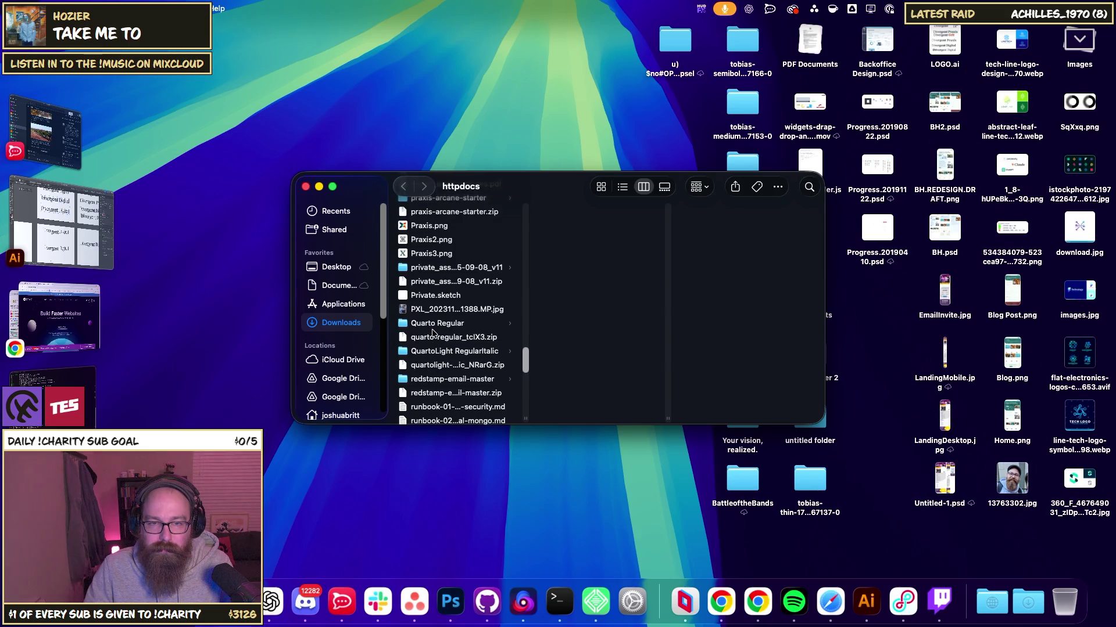
scroll(434, 322, up, 1)
scroll(436, 314, up, 1)
scroll(439, 305, up, 1)
scroll(441, 293, up, 1)
scroll(457, 325, up, 2)
scroll(457, 324, up, 2)
scroll(456, 325, up, 2)
scroll(454, 327, up, 3)
scroll(446, 309, up, 2)
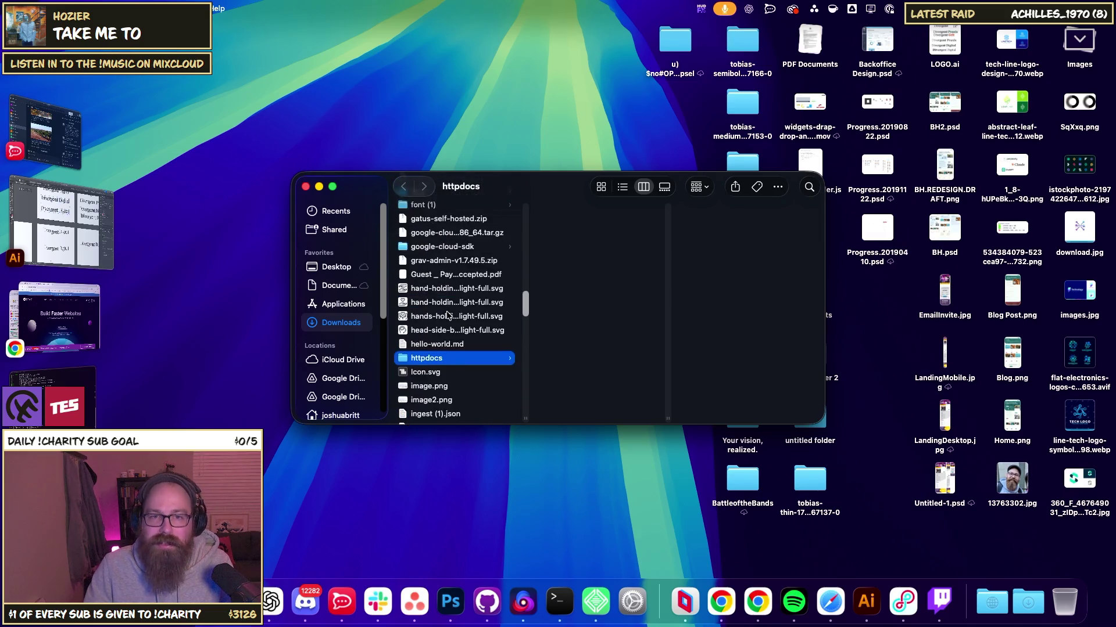
scroll(442, 299, up, 2)
scroll(443, 304, up, 2)
scroll(442, 308, up, 2)
scroll(443, 314, up, 2)
click(446, 269)
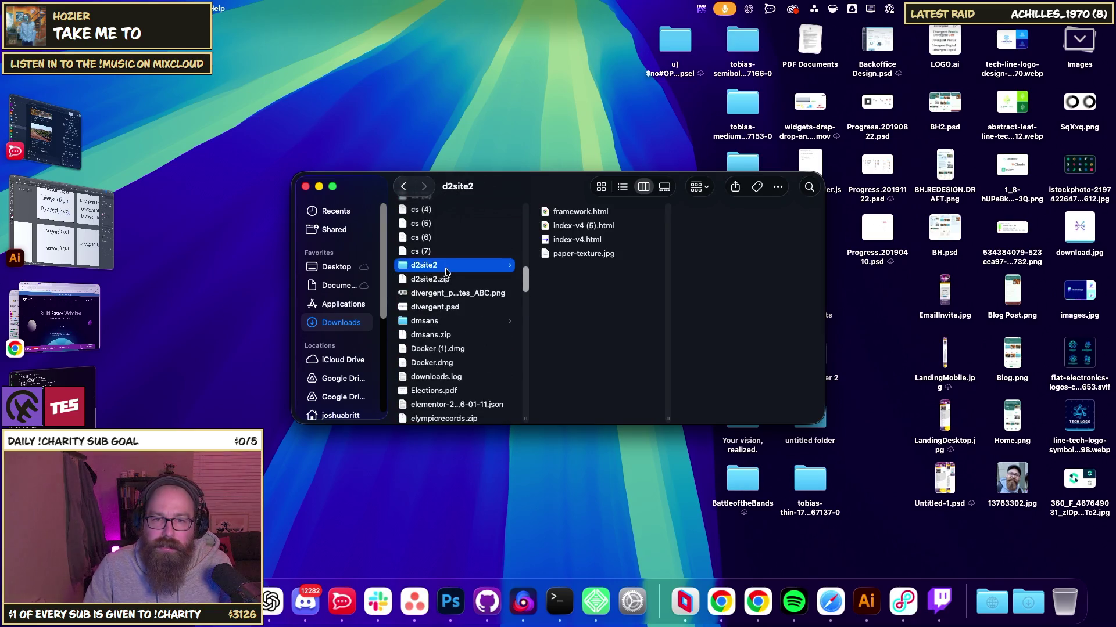
click(582, 255)
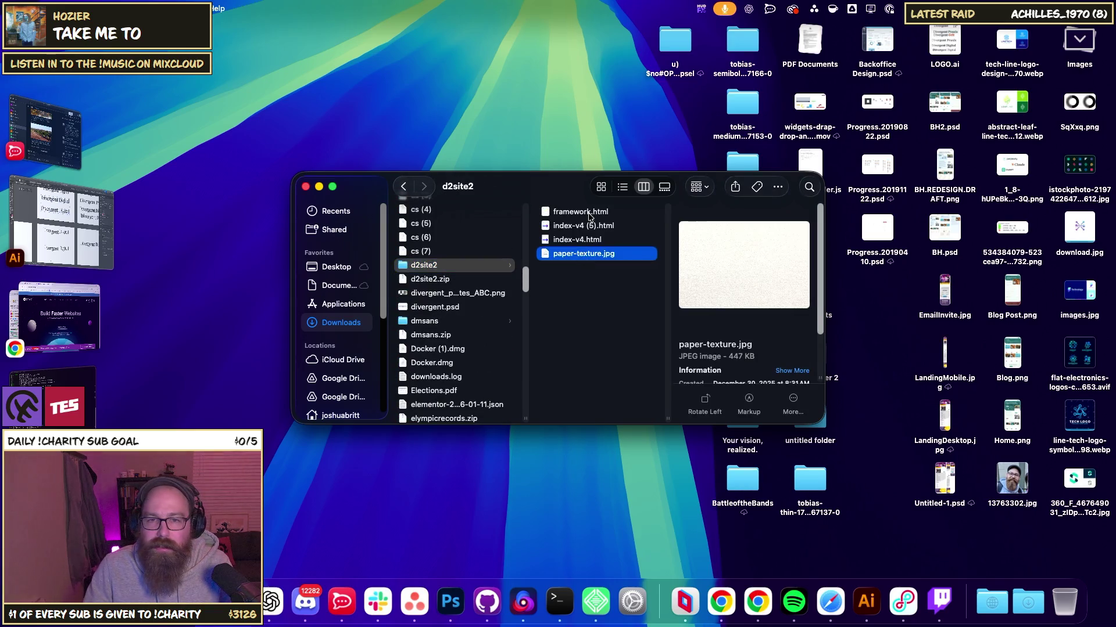
double_click(574, 240)
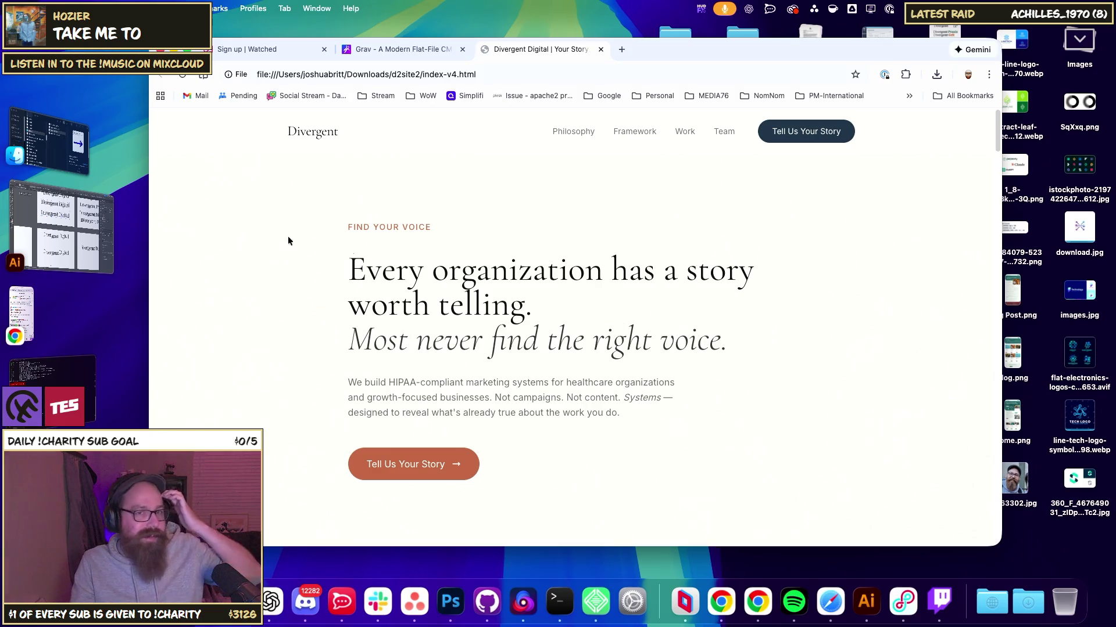
Scroll down through the index-v4.html "Every organization has a story" page, then open a new tab.
scroll(611, 269, down, 5)
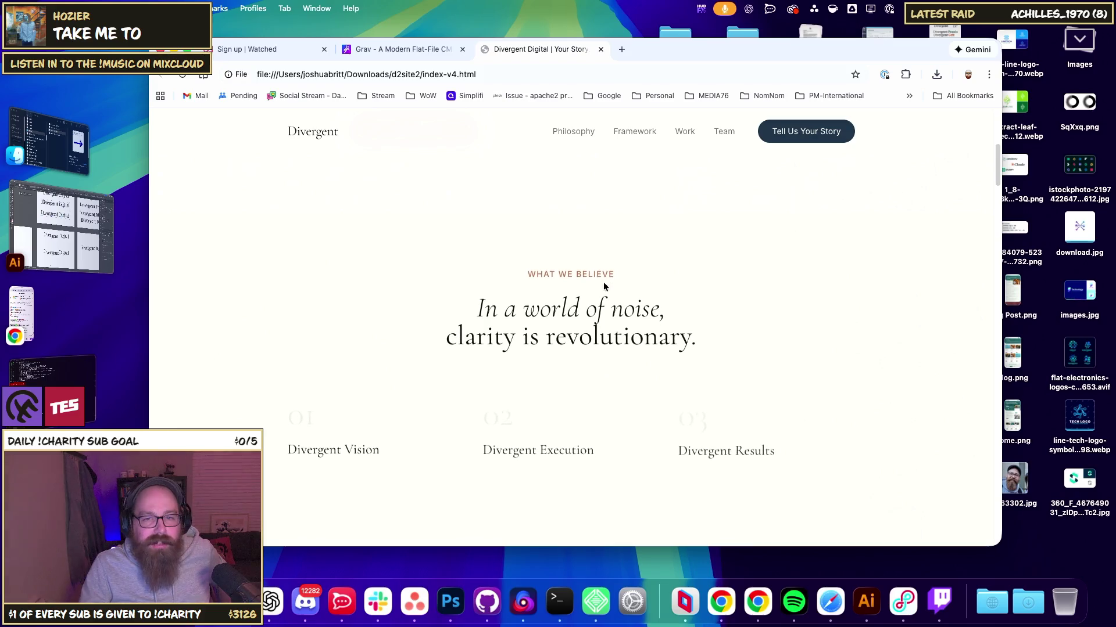
scroll(673, 283, down, 3)
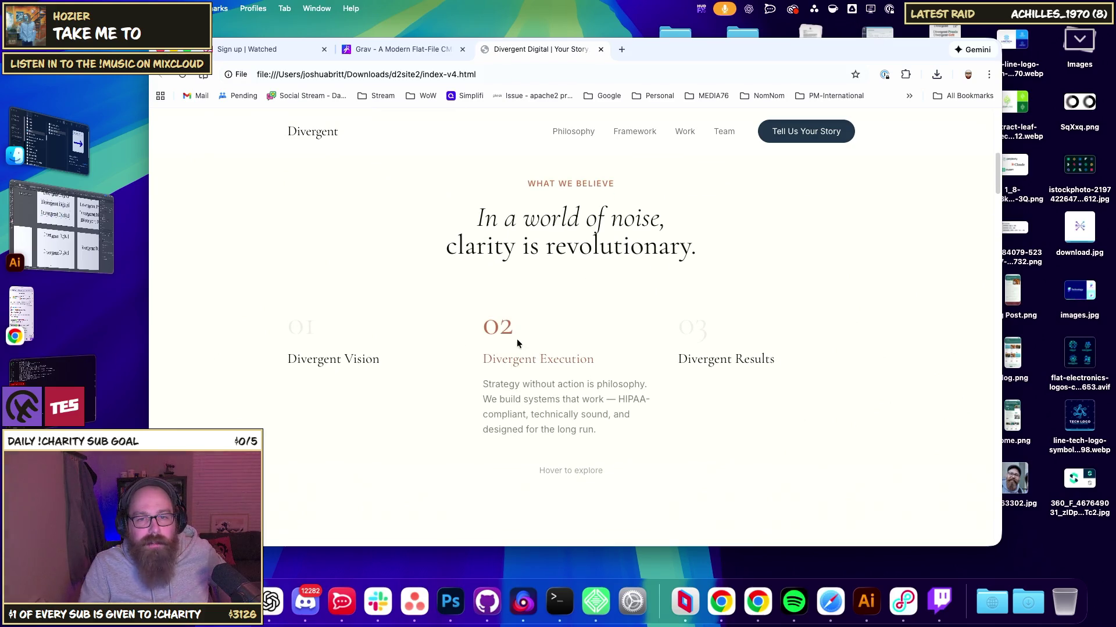
mouse_move(728, 360)
scroll(821, 288, down, 5)
scroll(605, 280, down, 10)
scroll(653, 317, down, 5)
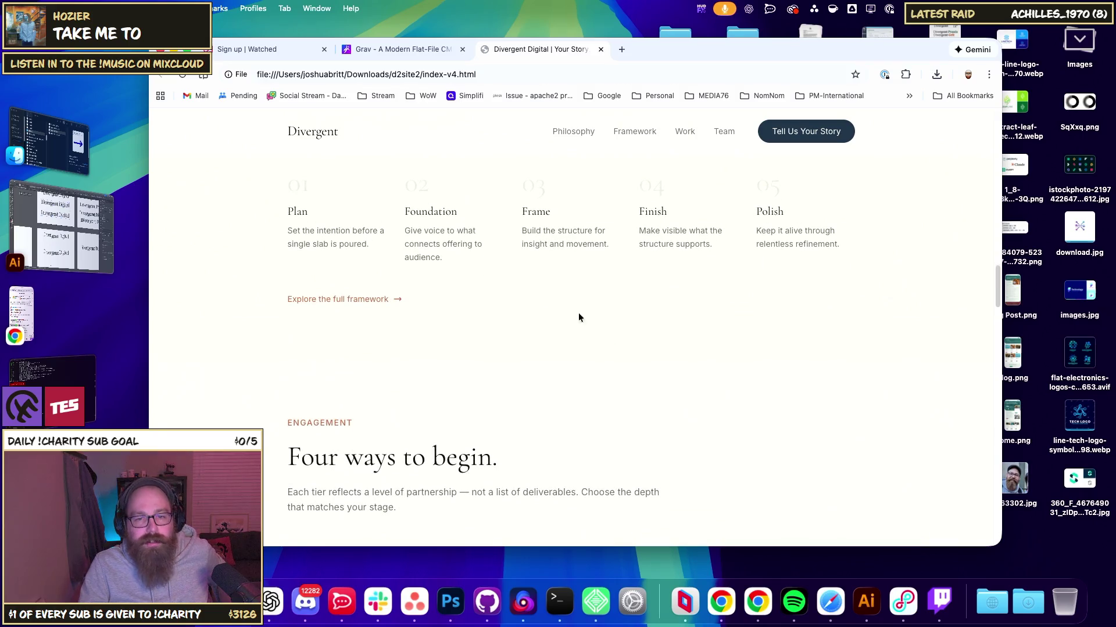
scroll(579, 317, down, 4)
scroll(426, 379, down, 3)
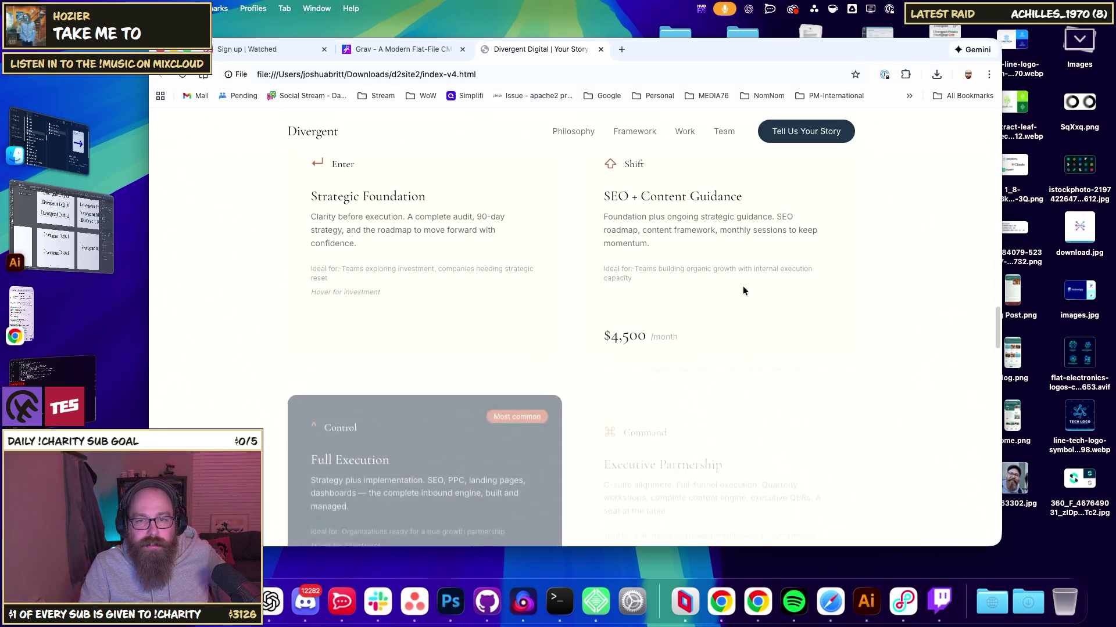
scroll(474, 310, down, 4)
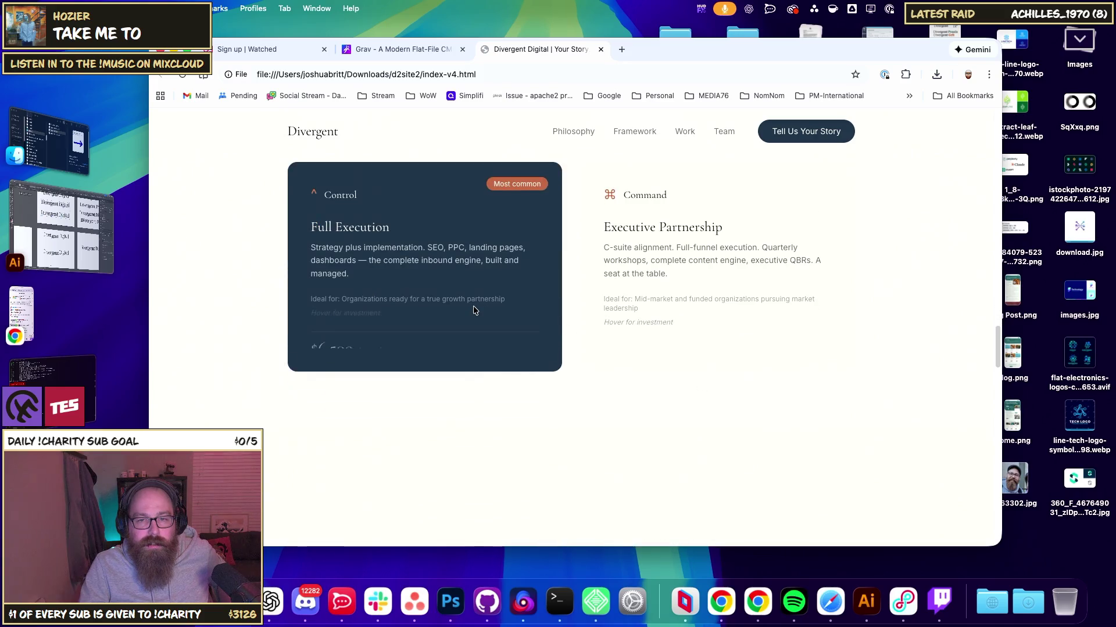
scroll(508, 367, down, 2)
scroll(400, 253, down, 3)
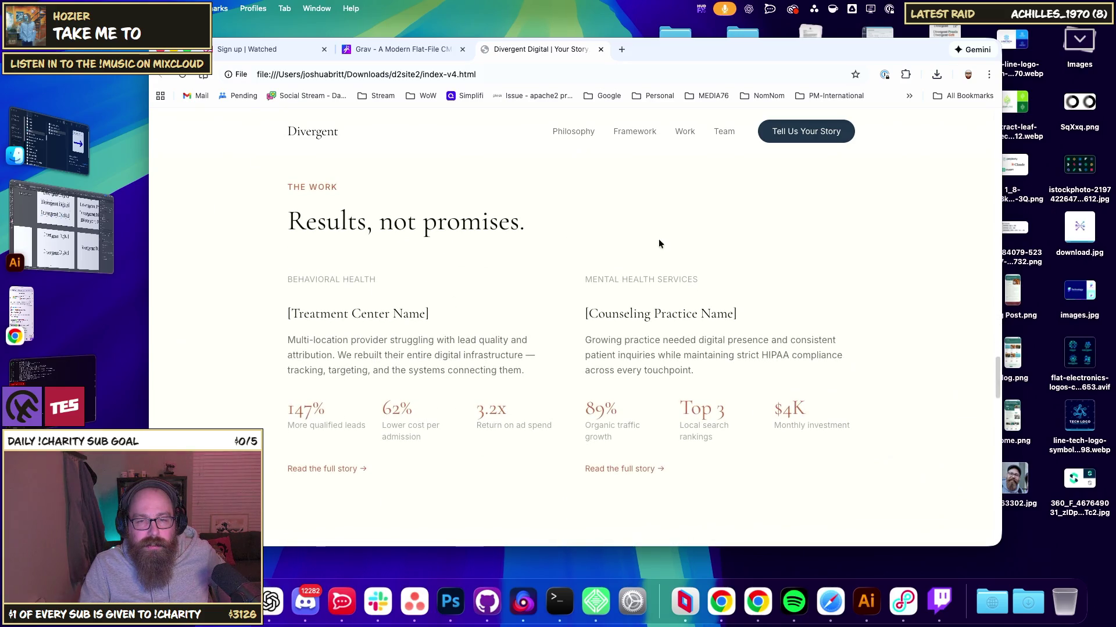
scroll(574, 320, down, 3)
scroll(575, 323, down, 3)
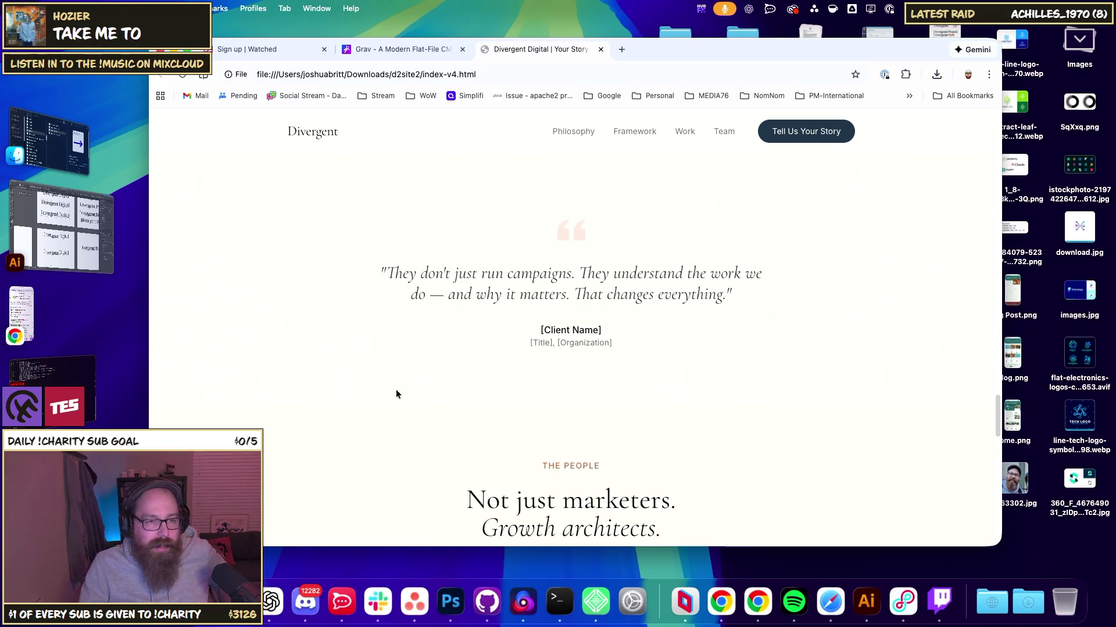
click(623, 50)
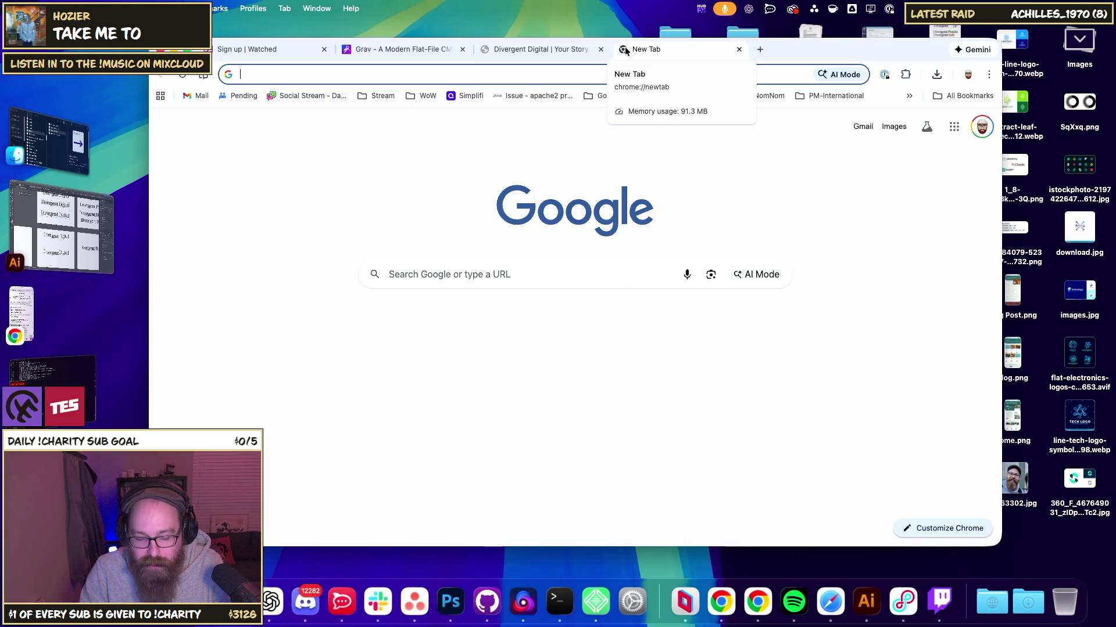
Load divergent-site.test in the new Chrome tab.
text(diver)
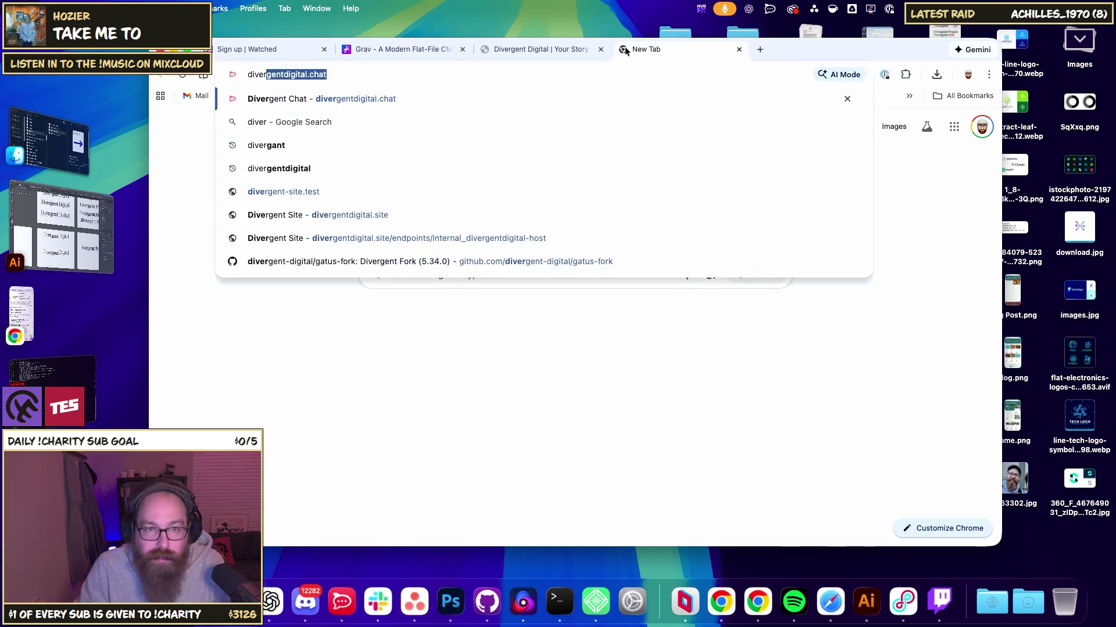
text(gentdigital.chat)
key(BackSpace)
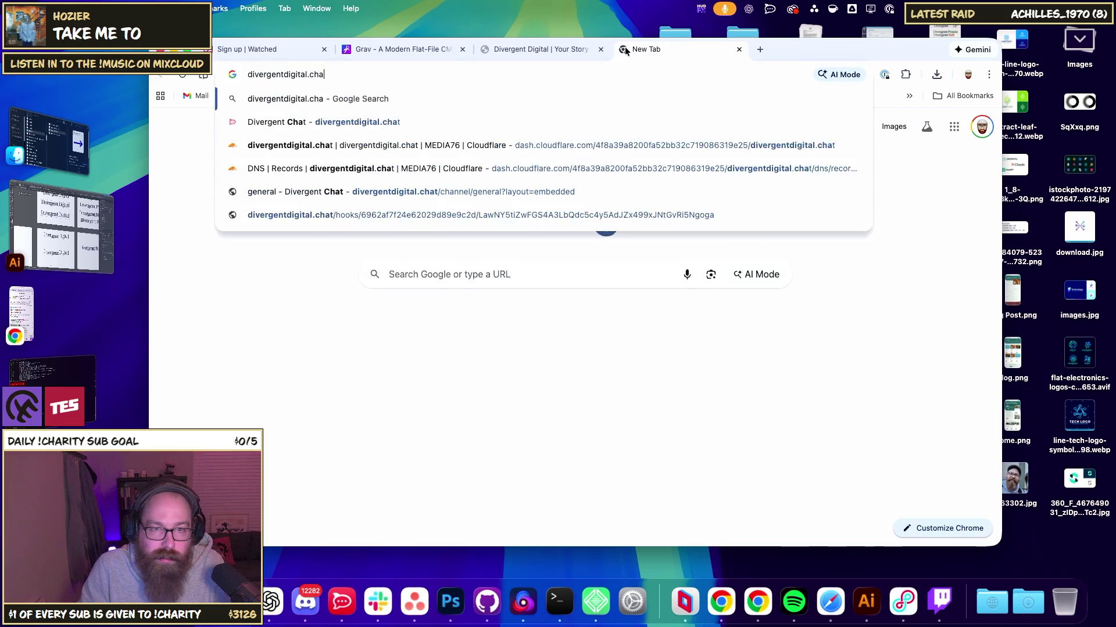
key(BackSpace)
key(BackSpace)
key(BackSpace)
key(BackSpace)
key(BackSpace)
key(BackSpace)
key(BackSpace)
key(BackSpace)
key(BackSpace)
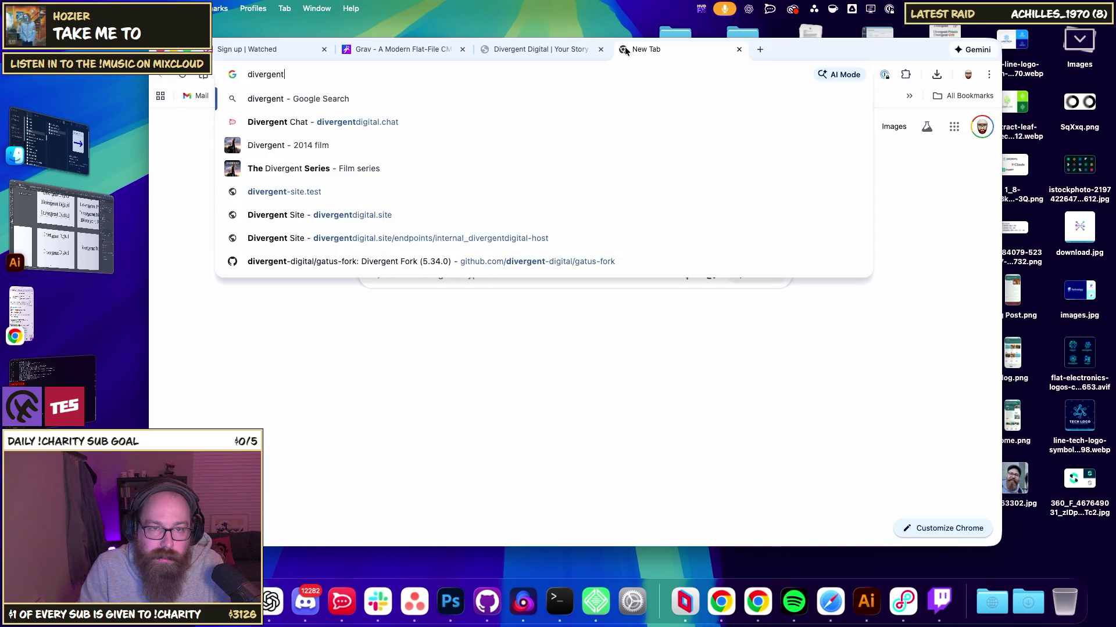
text(=-)
key(BackSpace)
text(-si)
key(Return)
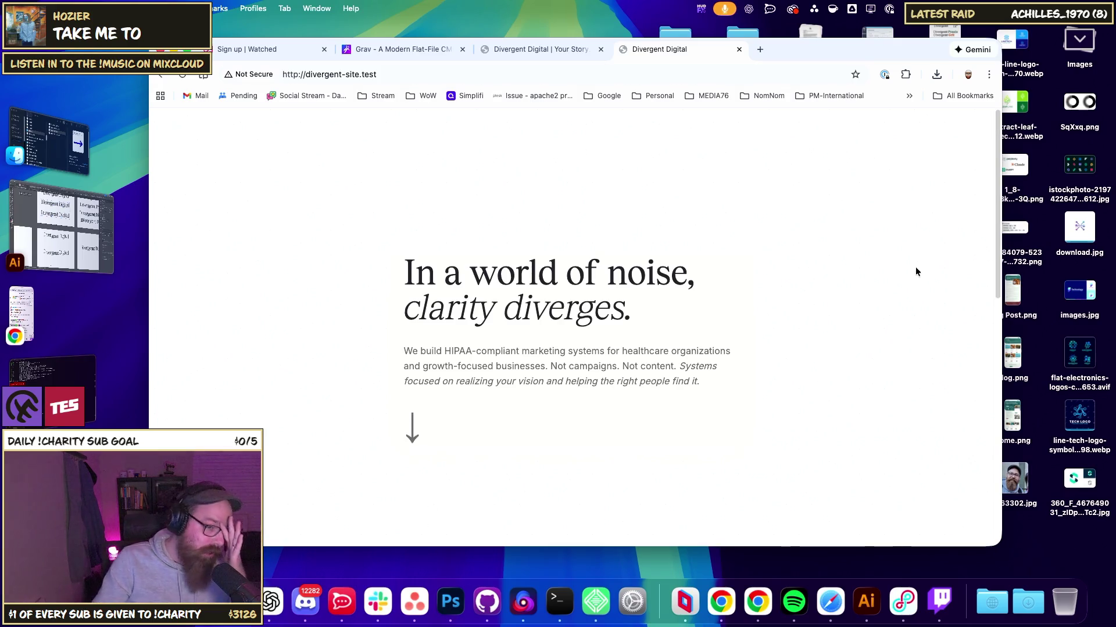
Switch between the local story page and divergent-site.test tabs, scrolling both to compare them.
key(ctrl+shift+Tab)
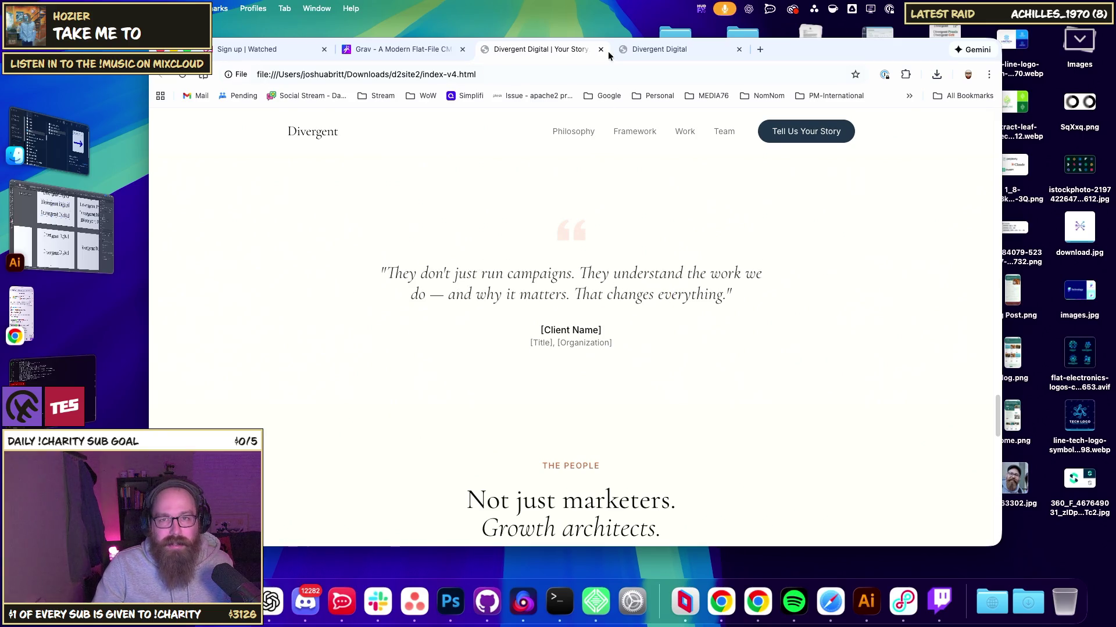
click(637, 52)
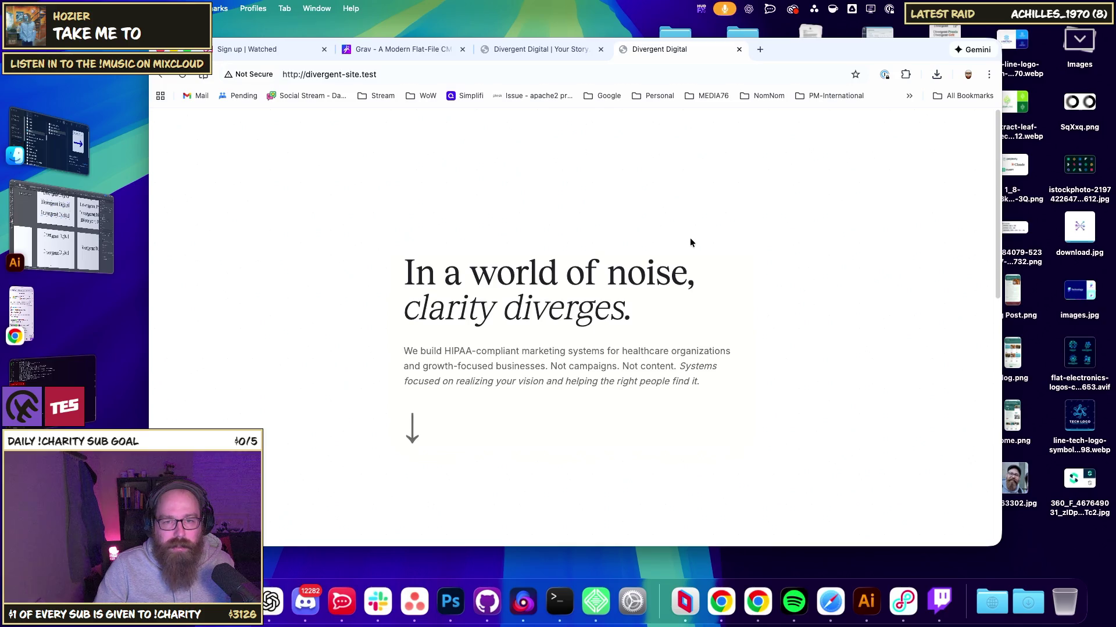
click(574, 47)
drag(477, 273, 591, 283)
scroll(535, 366, down, 5)
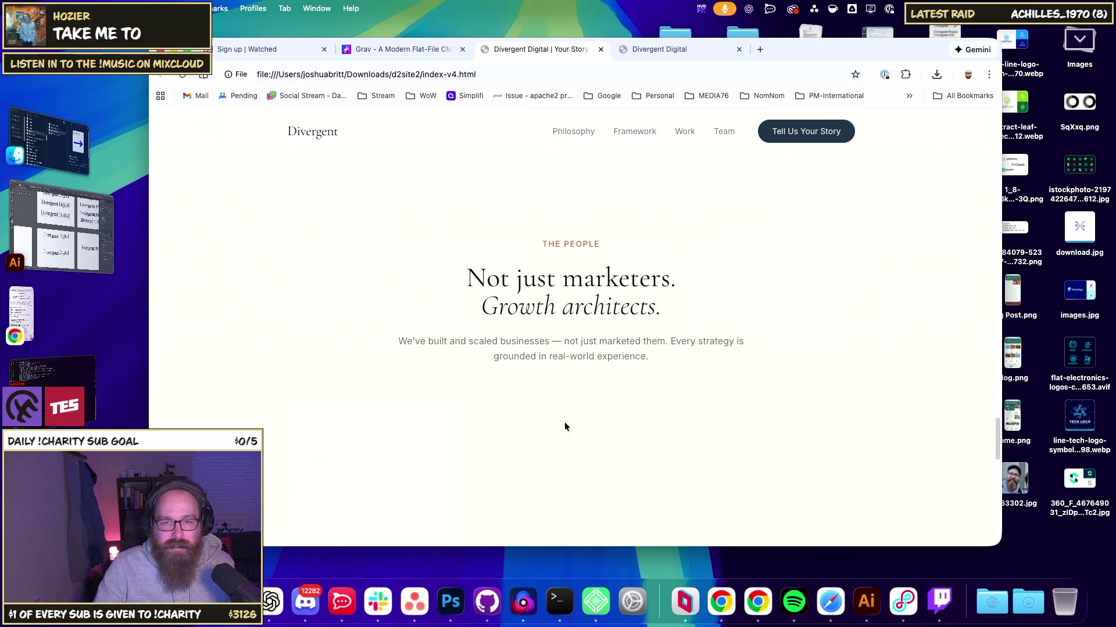
click(656, 51)
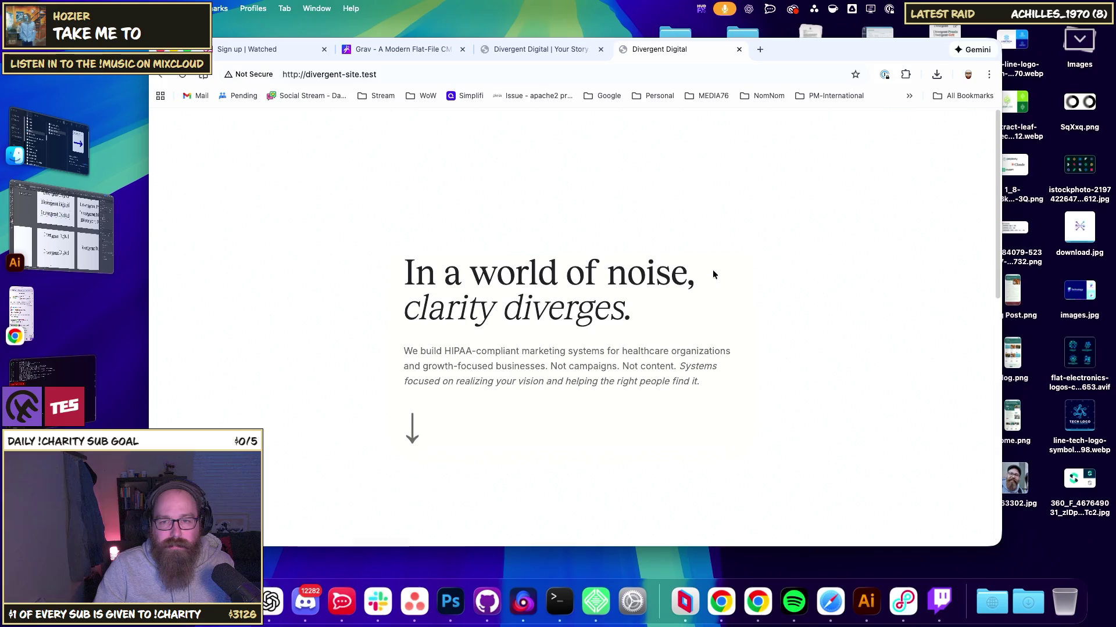
scroll(710, 271, down, 5)
scroll(703, 268, down, 3)
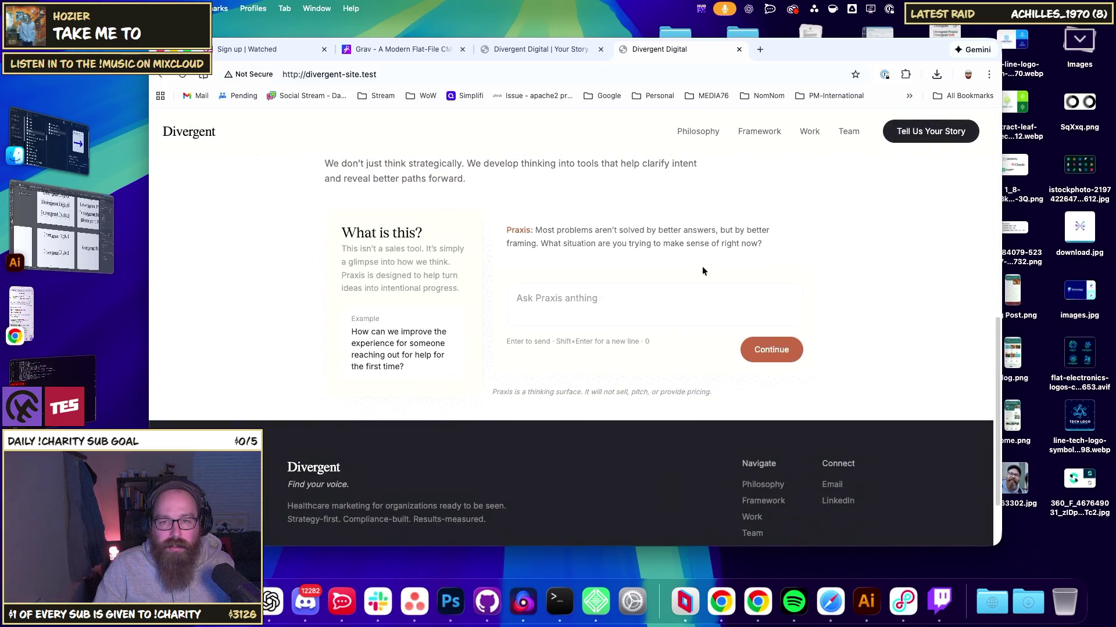
scroll(702, 271, up, 2)
mouse_move(340, 229)
mouse_down()
mouse_move(508, 228)
mouse_move(384, 228)
mouse_up()
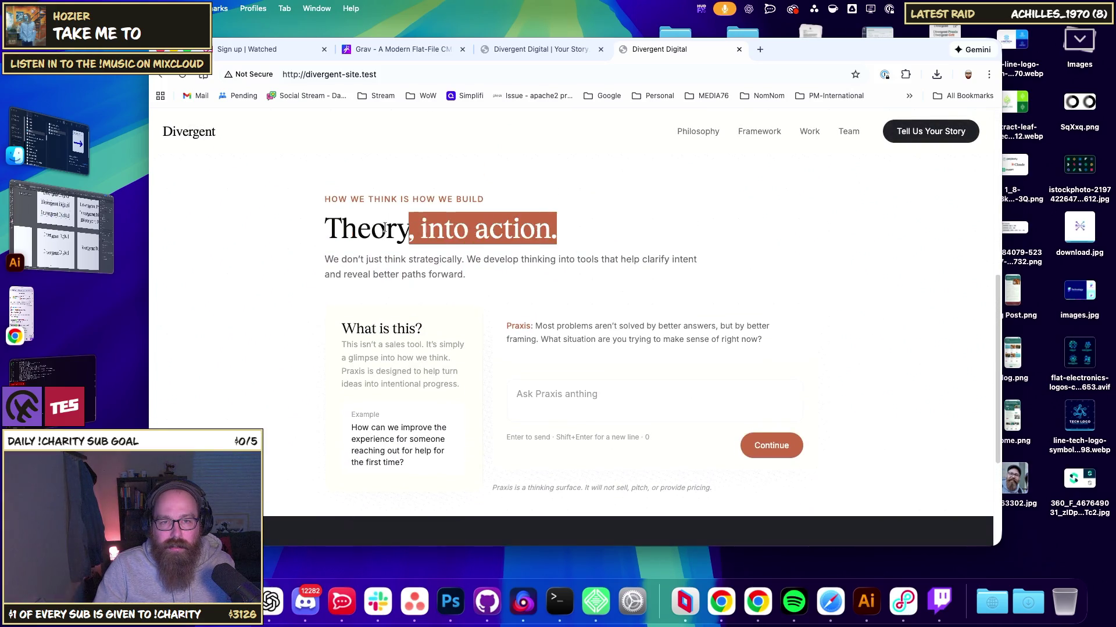
click(384, 228)
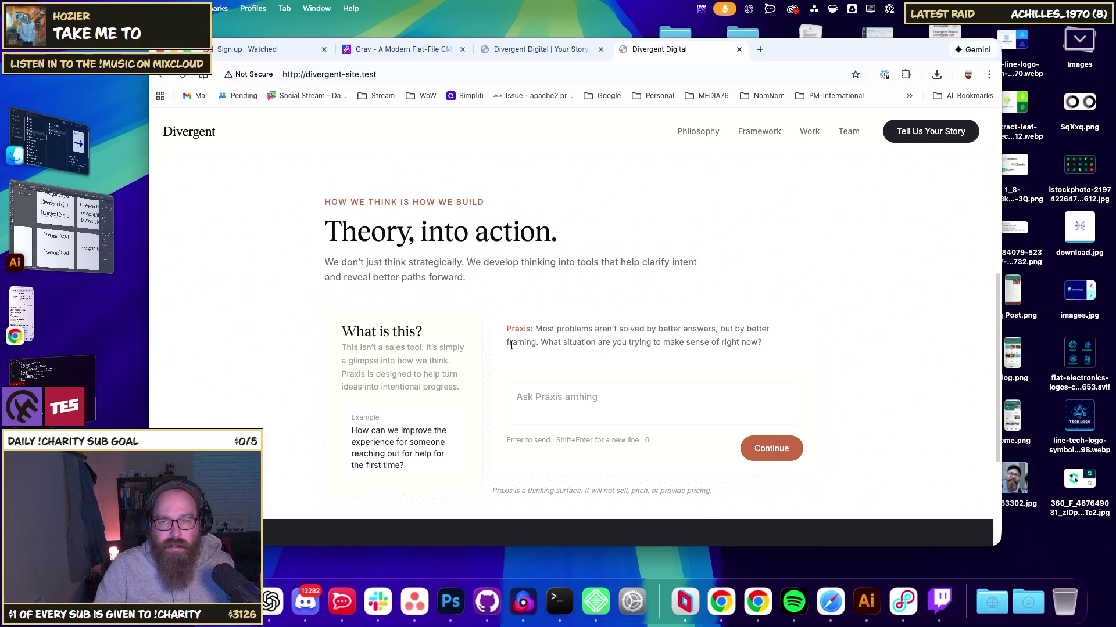
scroll(523, 349, up, 6)
scroll(606, 224, down, 3)
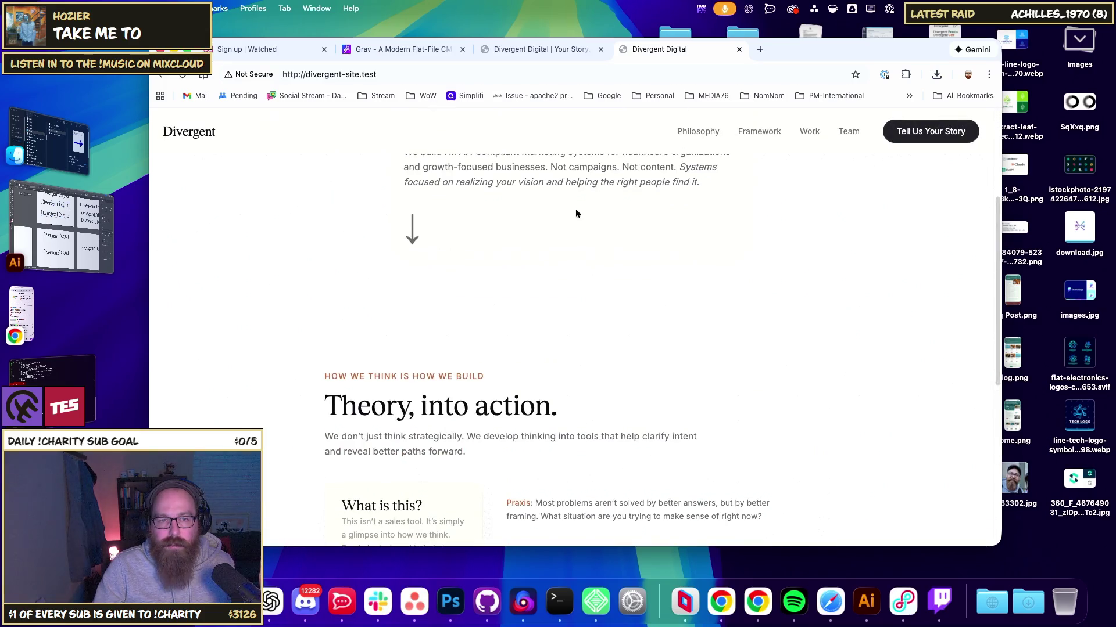
scroll(622, 244, up, 3)
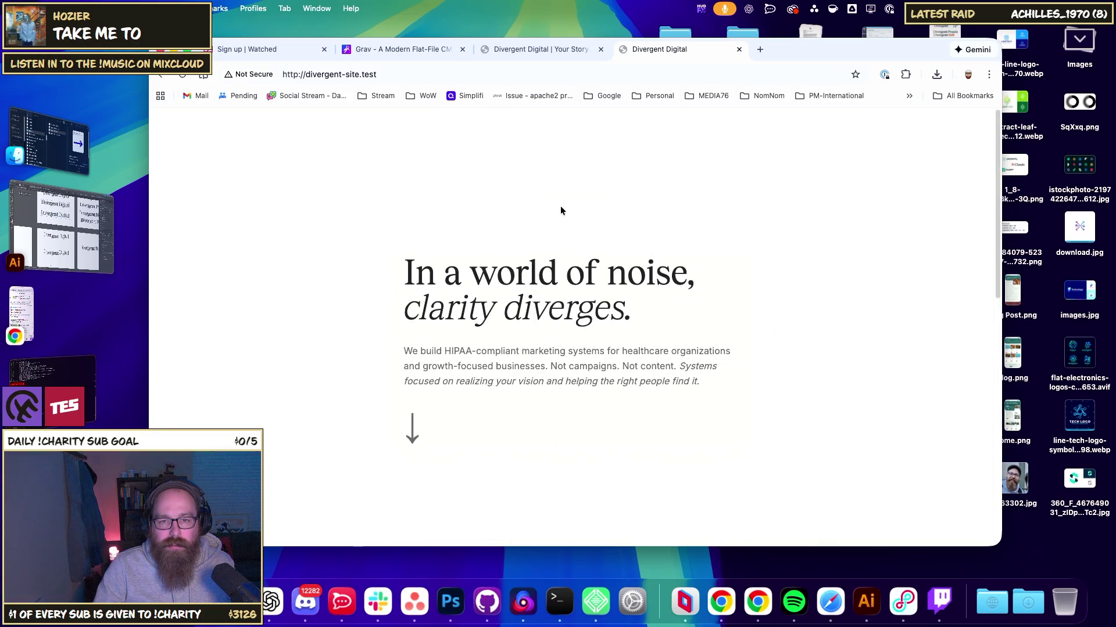
scroll(778, 386, down, 3)
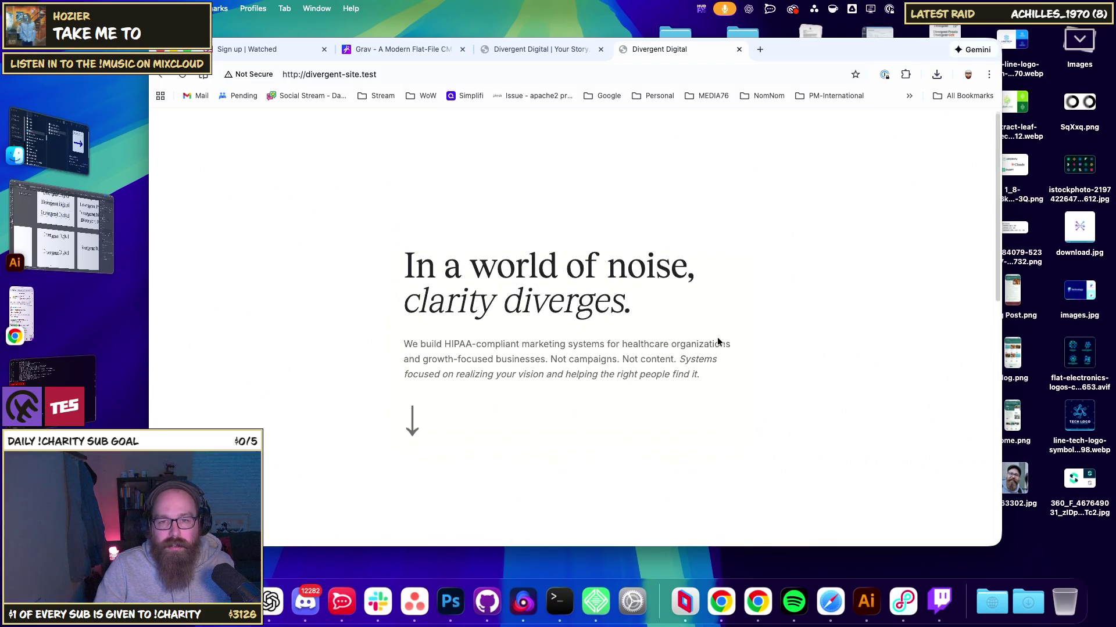
scroll(754, 329, up, 3)
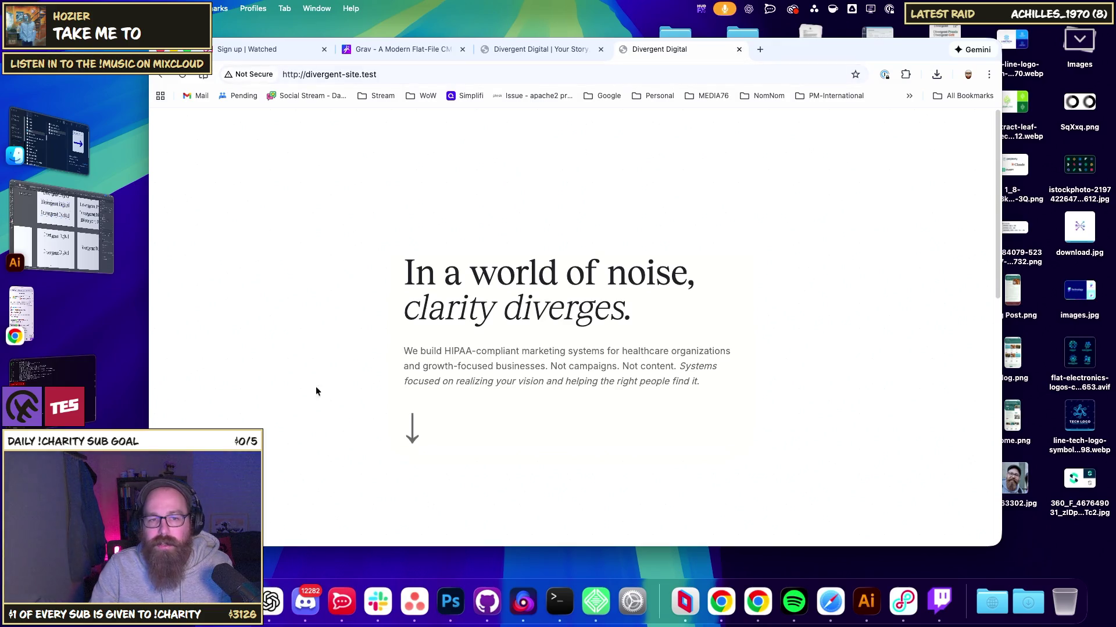
Move the halftone circle up and left in Photoshop and undo the accidental duplicate.
key(super+Tab)
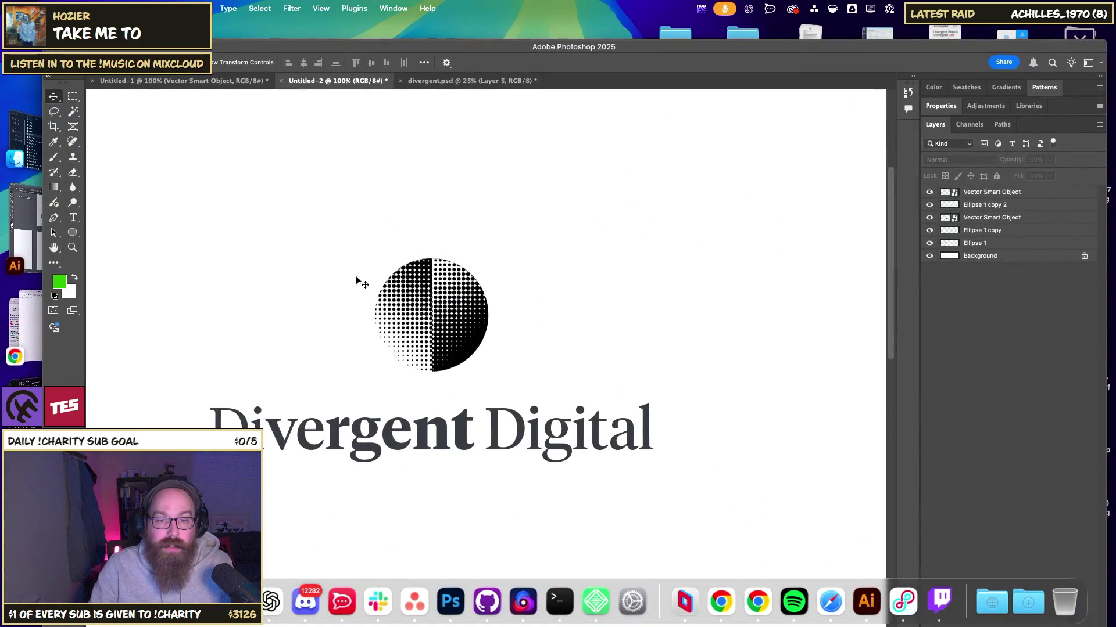
key(super+Tab)
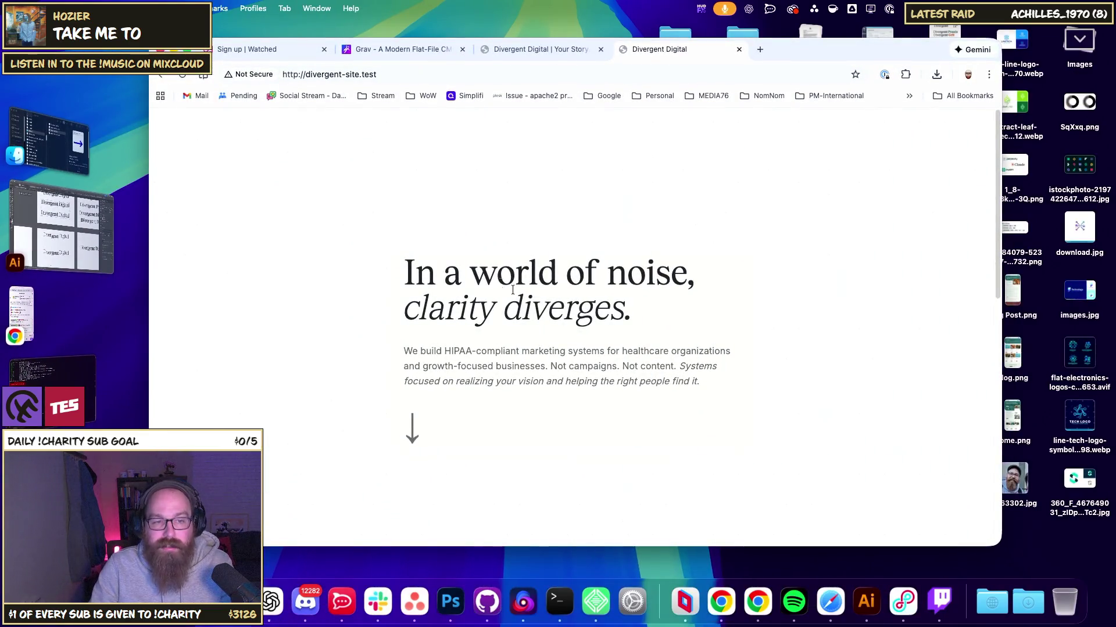
click(23, 308)
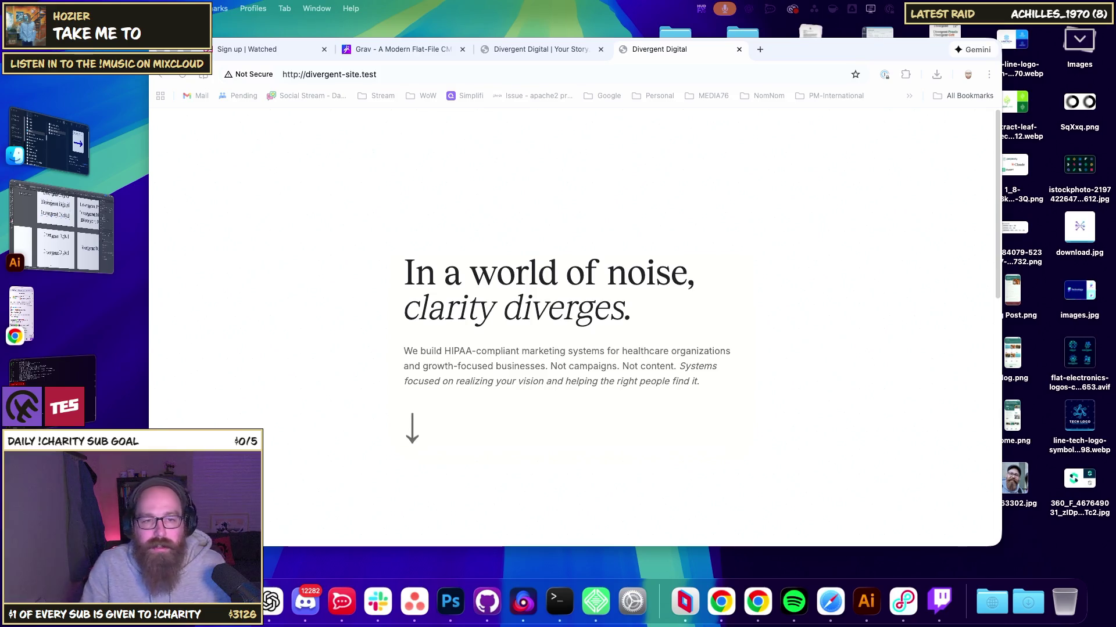
key(super+Tab)
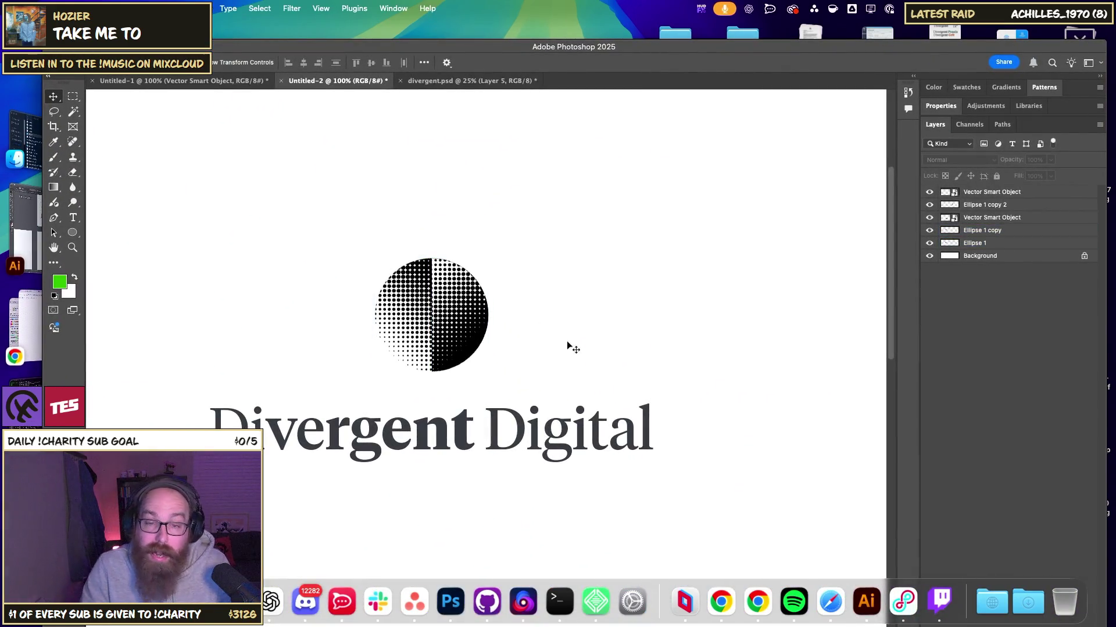
drag(482, 343, 297, 244)
mouse_move(434, 320)
mouse_down()
mouse_move(310, 268)
mouse_move(291, 241)
mouse_move(578, 241)
mouse_up()
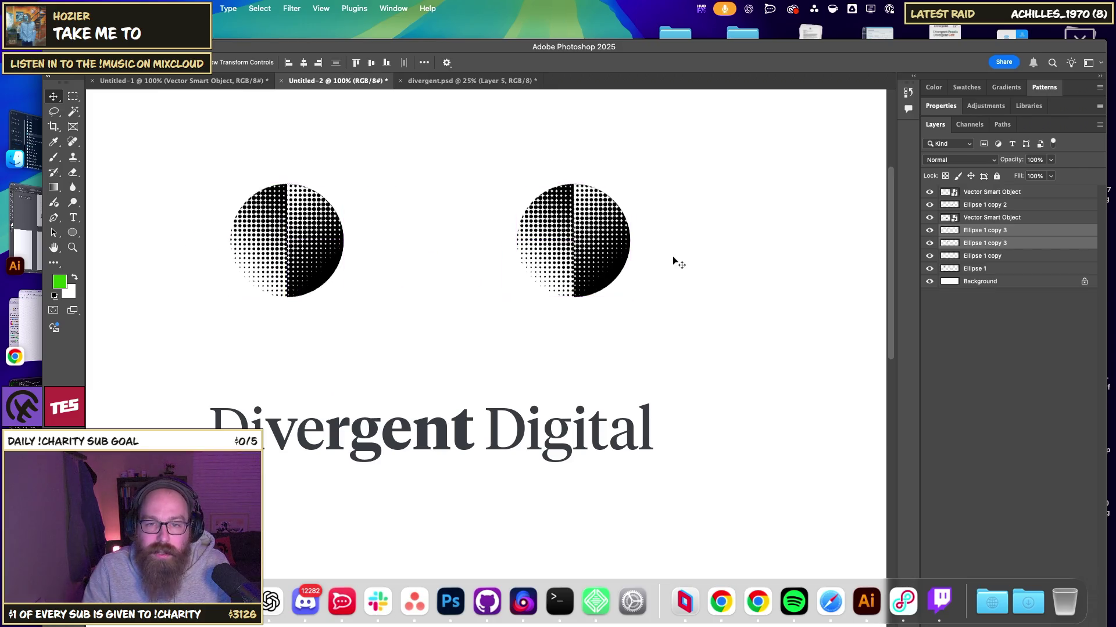
key(super+z)
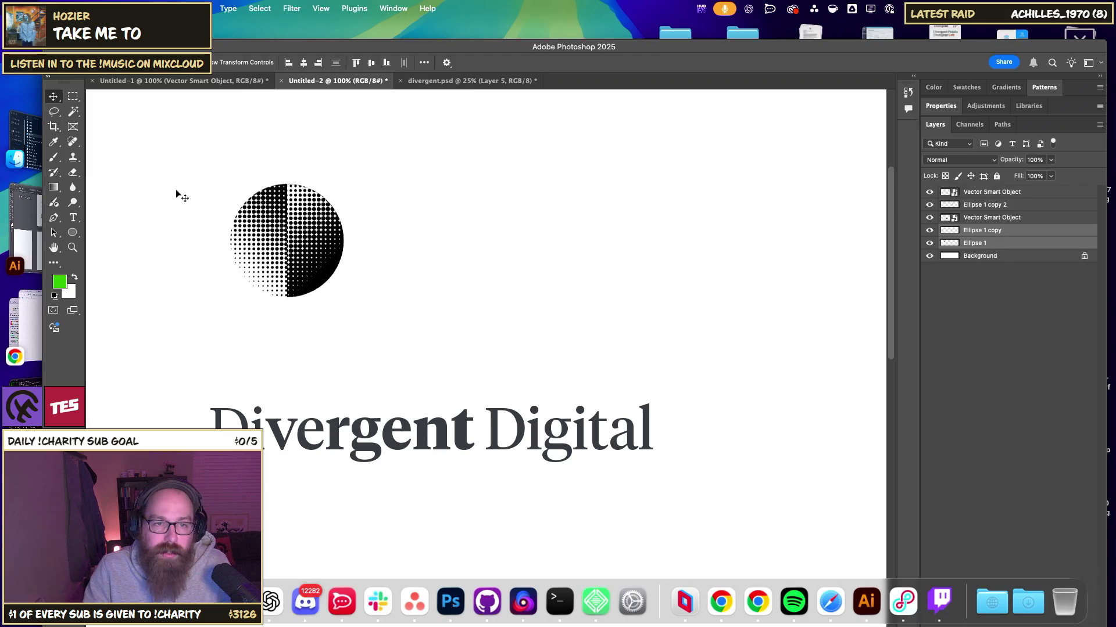
click(73, 234)
Draw a yellow circle to the right of the halftone circle and nudge it up.
drag(490, 211, 715, 377)
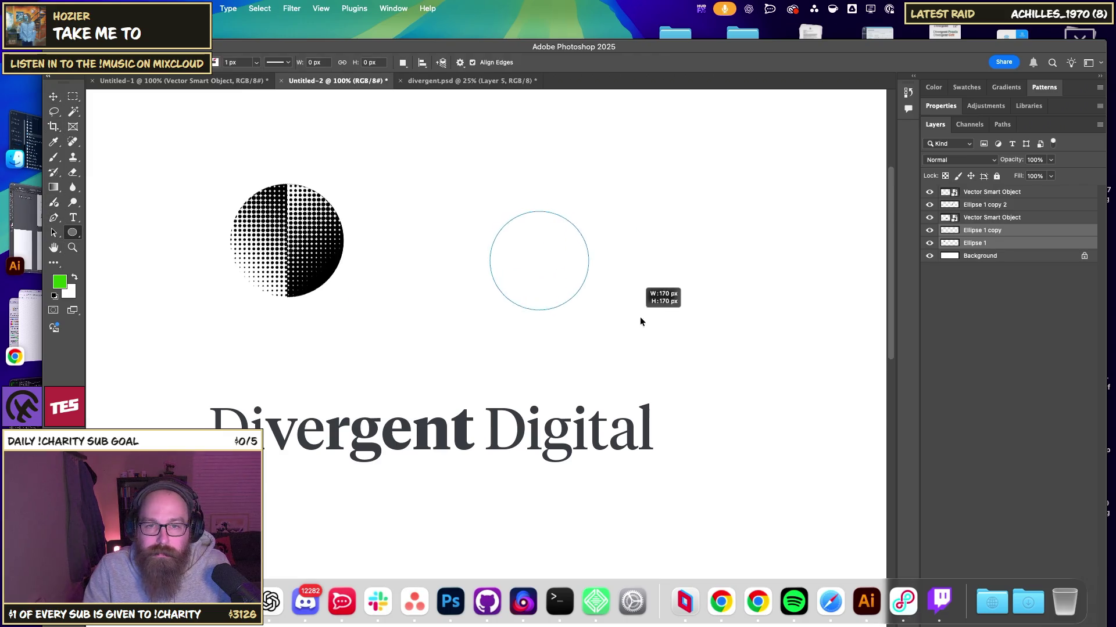
click(53, 96)
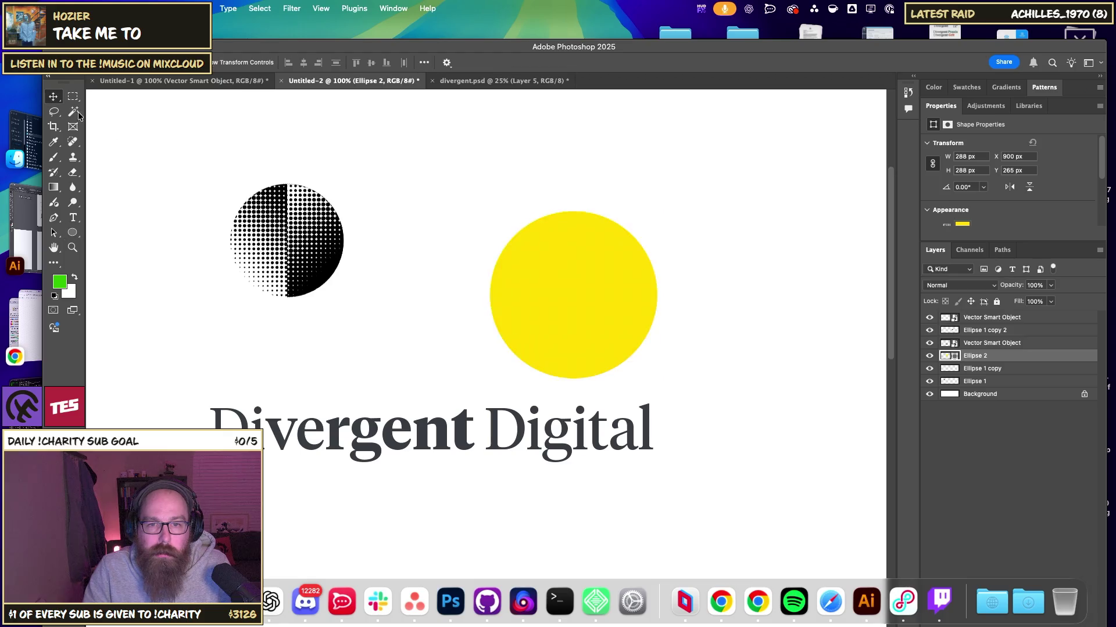
drag(515, 275, 522, 237)
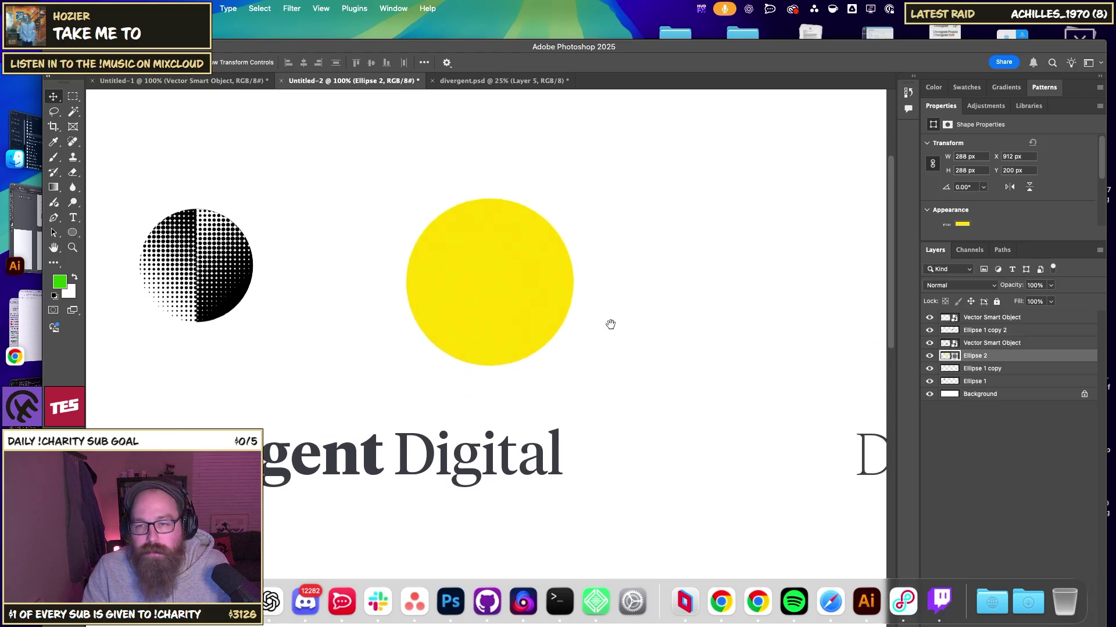
drag(695, 297, 668, 320)
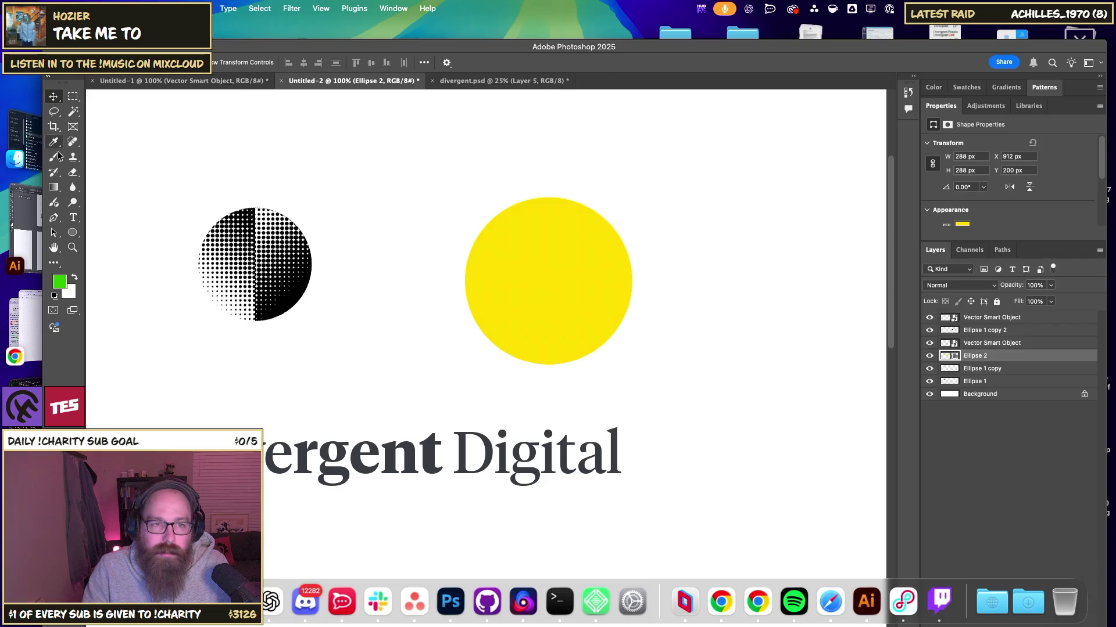
Select the Rectangular Marquee, then the Move tool, and bring Illustrator's LOGO.ai forward.
click(72, 97)
click(140, 95)
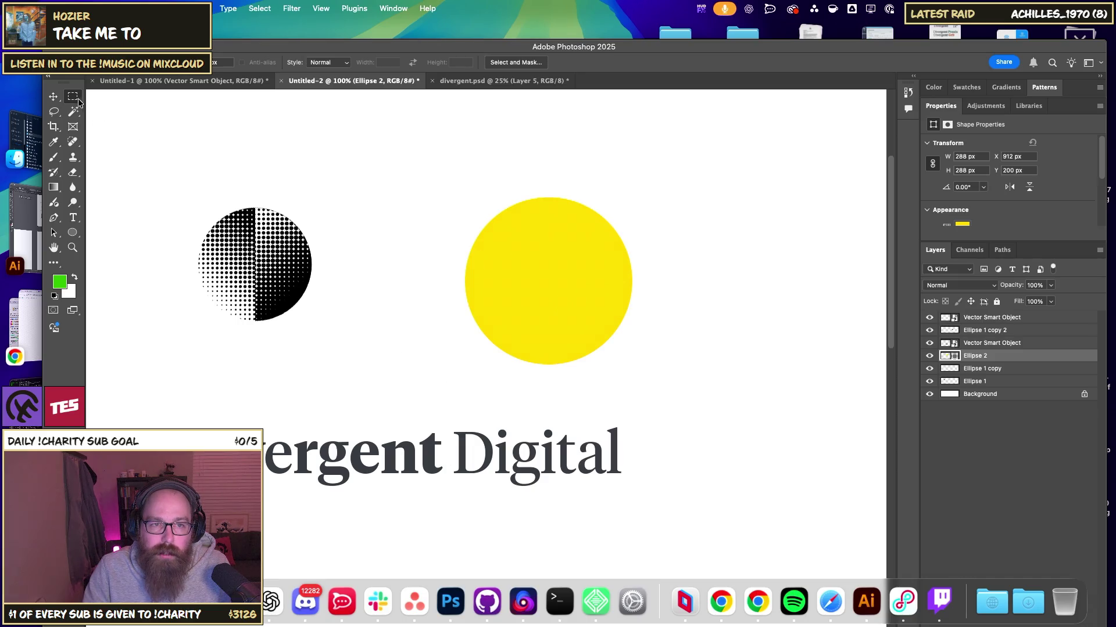
click(53, 97)
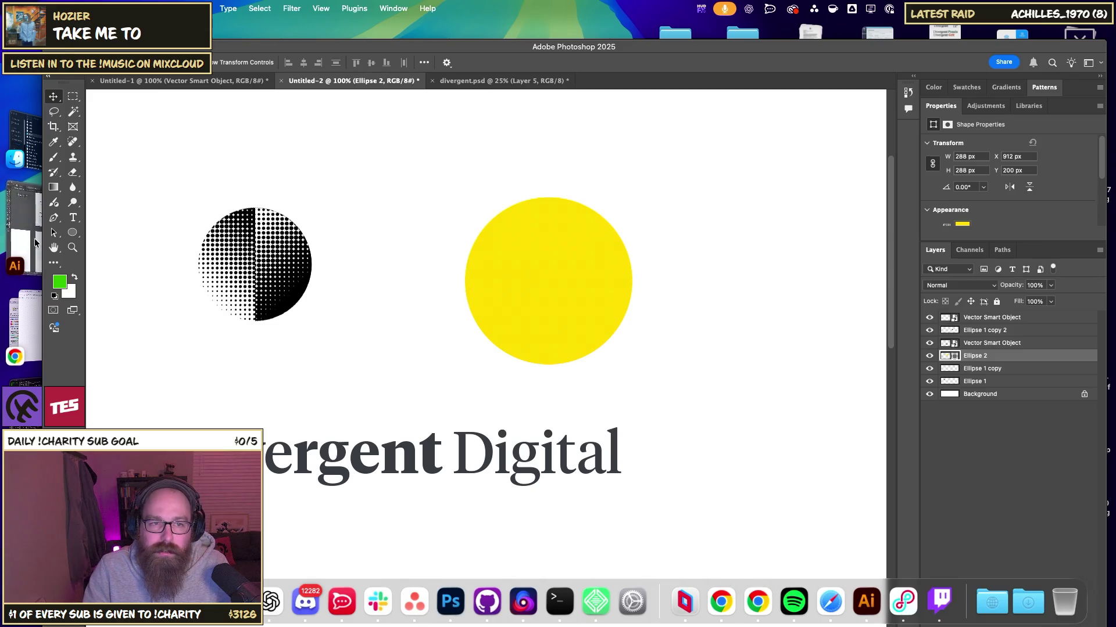
click(26, 226)
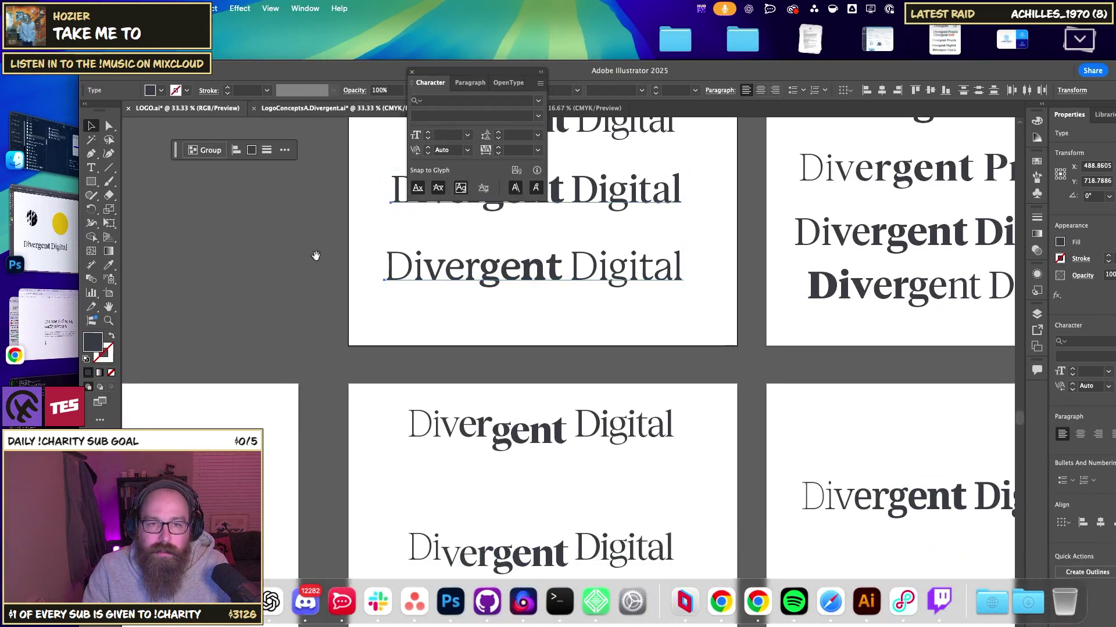
Pan and zoom across the Divergent Praxis, Grit and Digital artboards to an empty one.
scroll(515, 379, up, 5)
scroll(516, 378, right, 3)
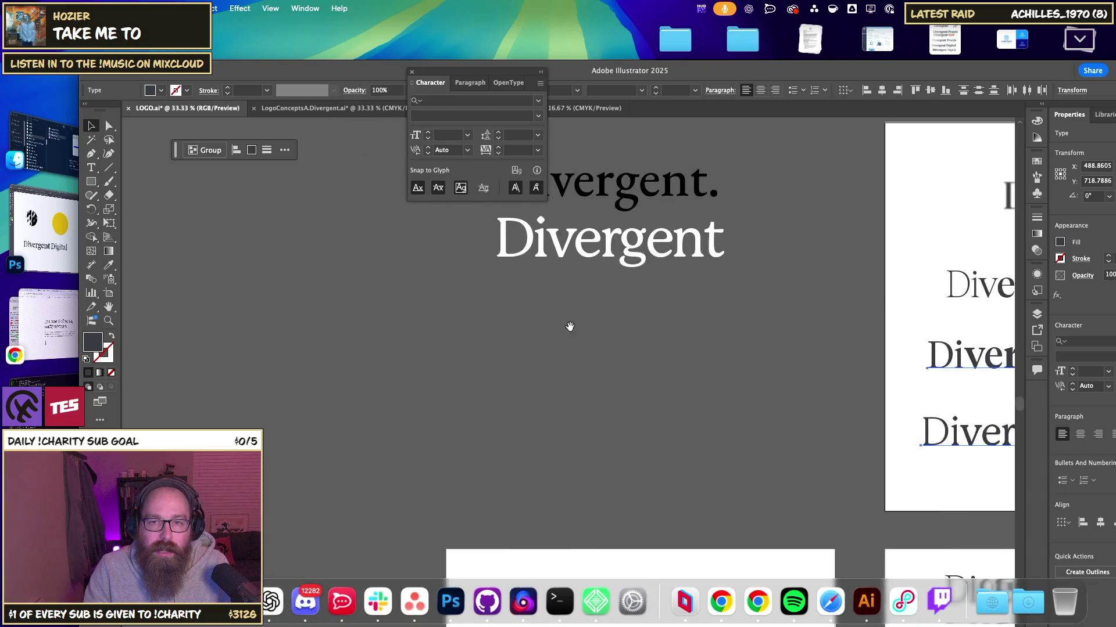
scroll(570, 323, up, 3)
drag(531, 378, 216, 342)
scroll(424, 326, right, 10)
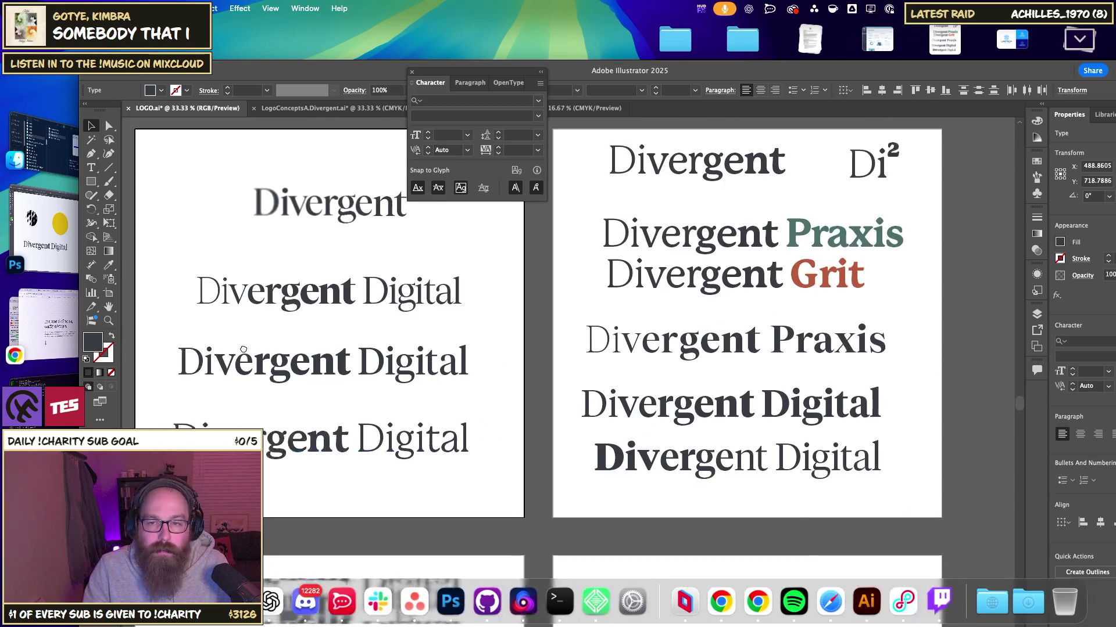
scroll(633, 313, down, 5)
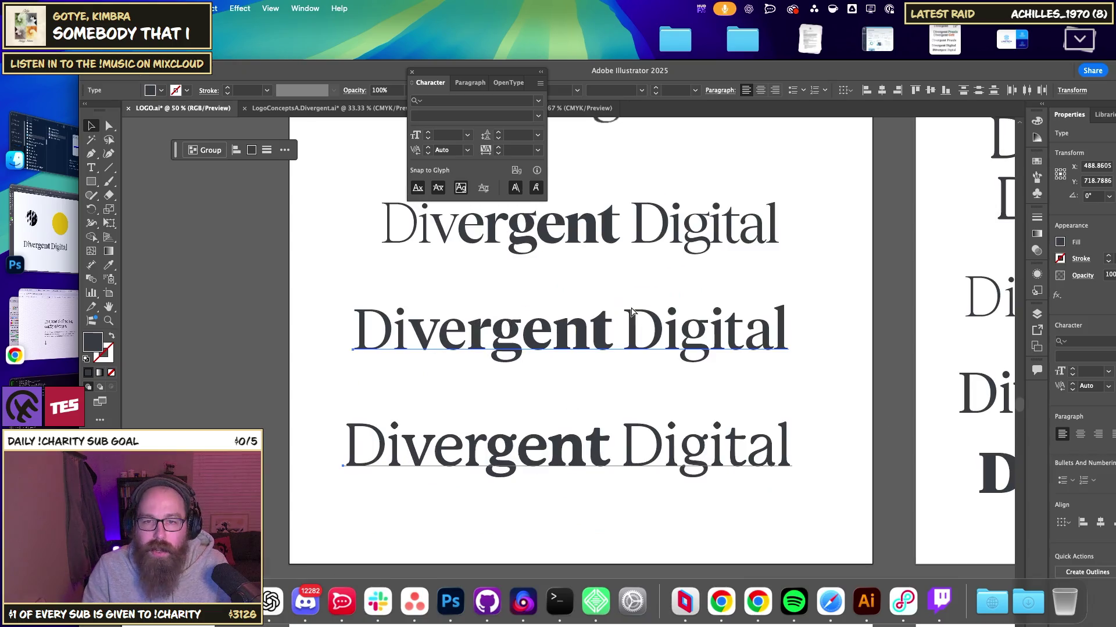
scroll(506, 377, up, 5)
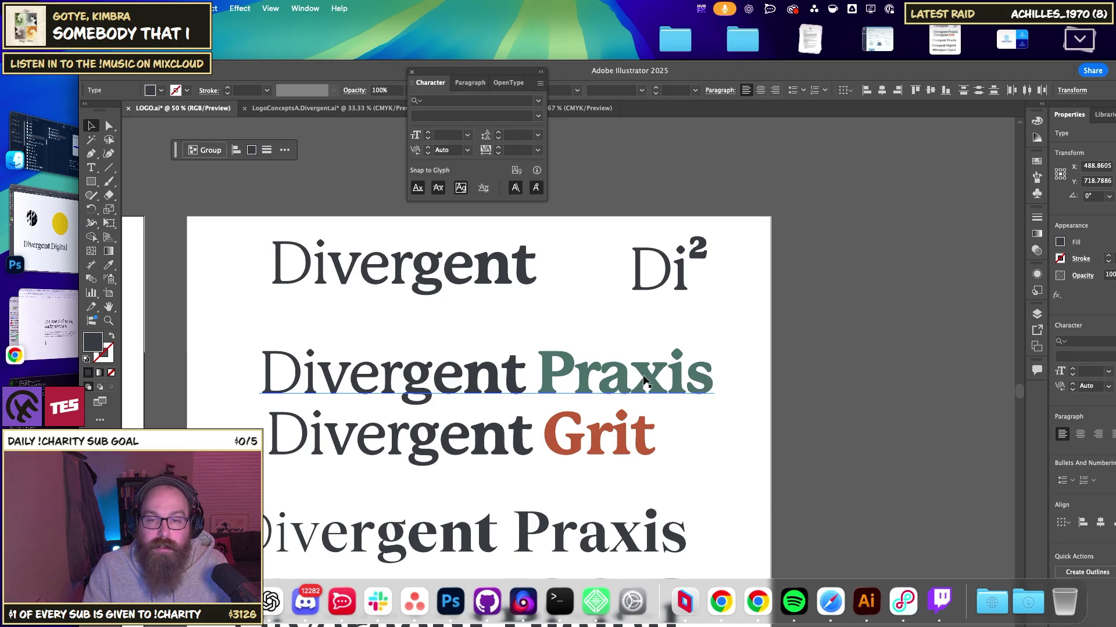
scroll(635, 428, left, 5)
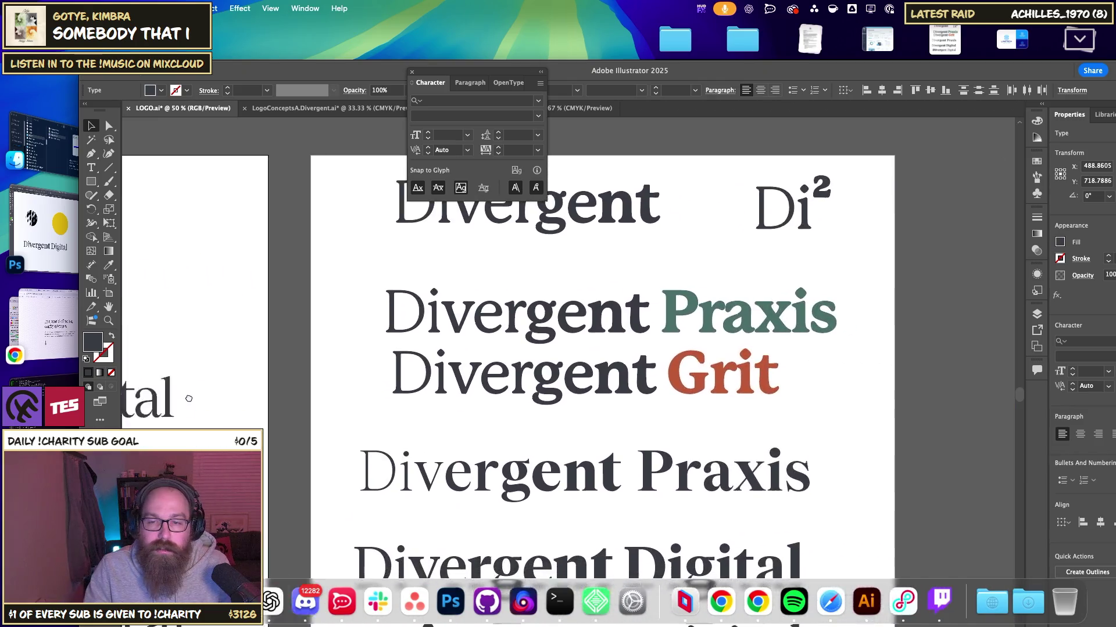
scroll(499, 364, right, 5)
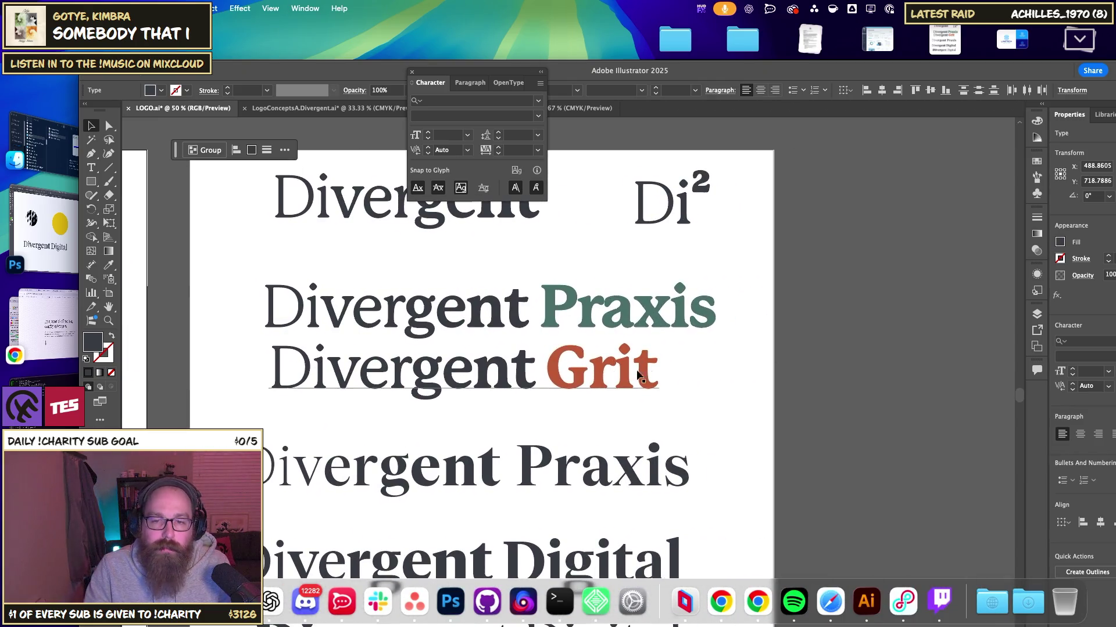
scroll(503, 385, up, 10)
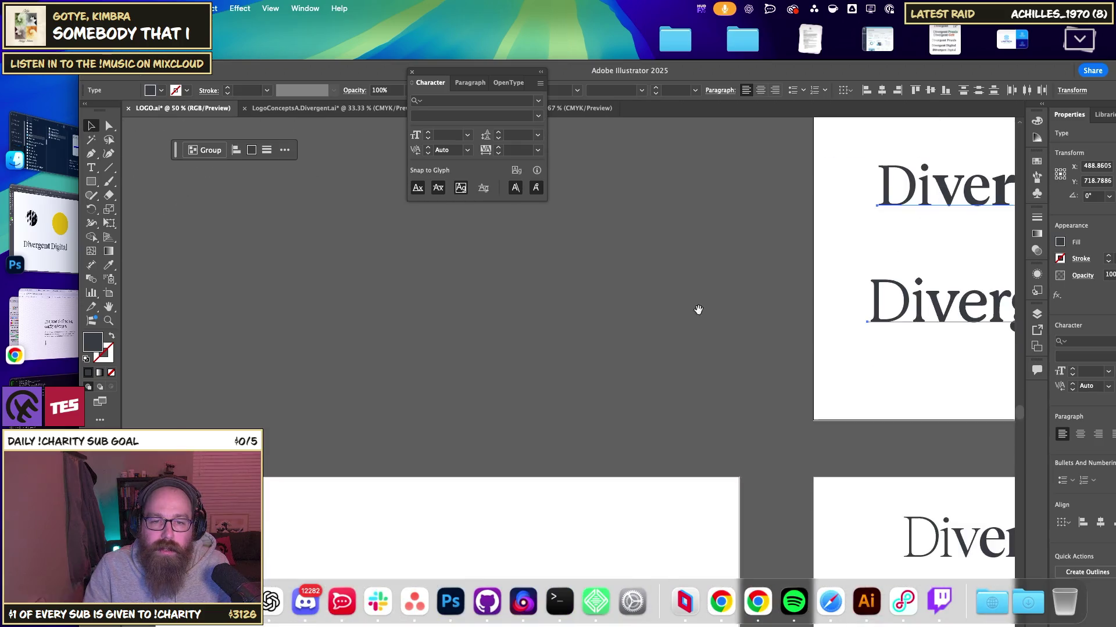
scroll(618, 348, left, 5)
key(super+minus)
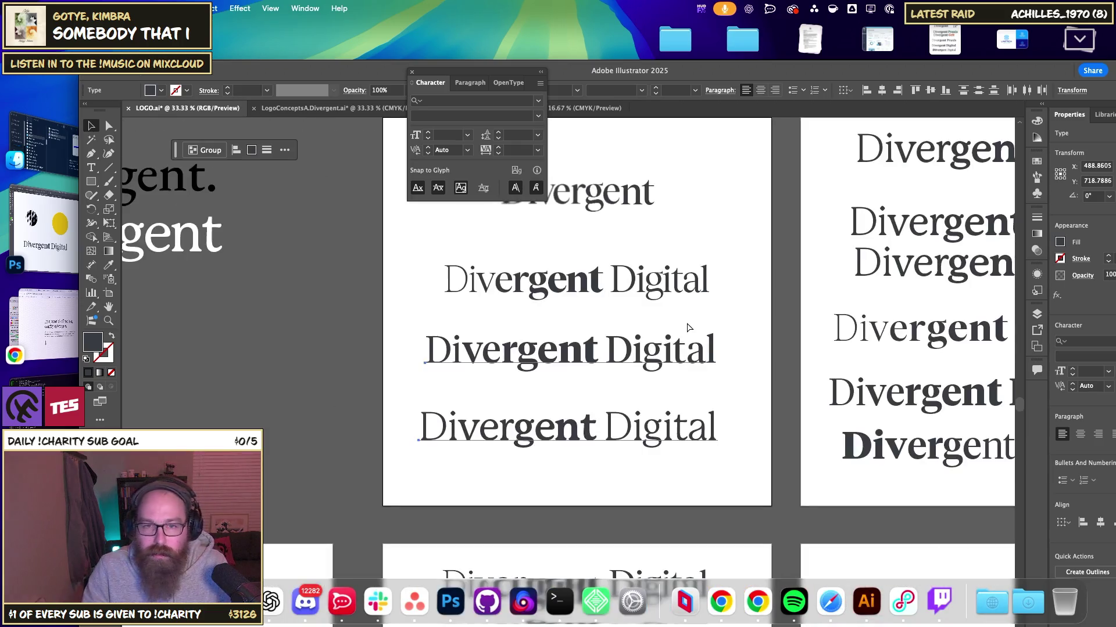
scroll(362, 379, left, 10)
scroll(405, 289, left, 3)
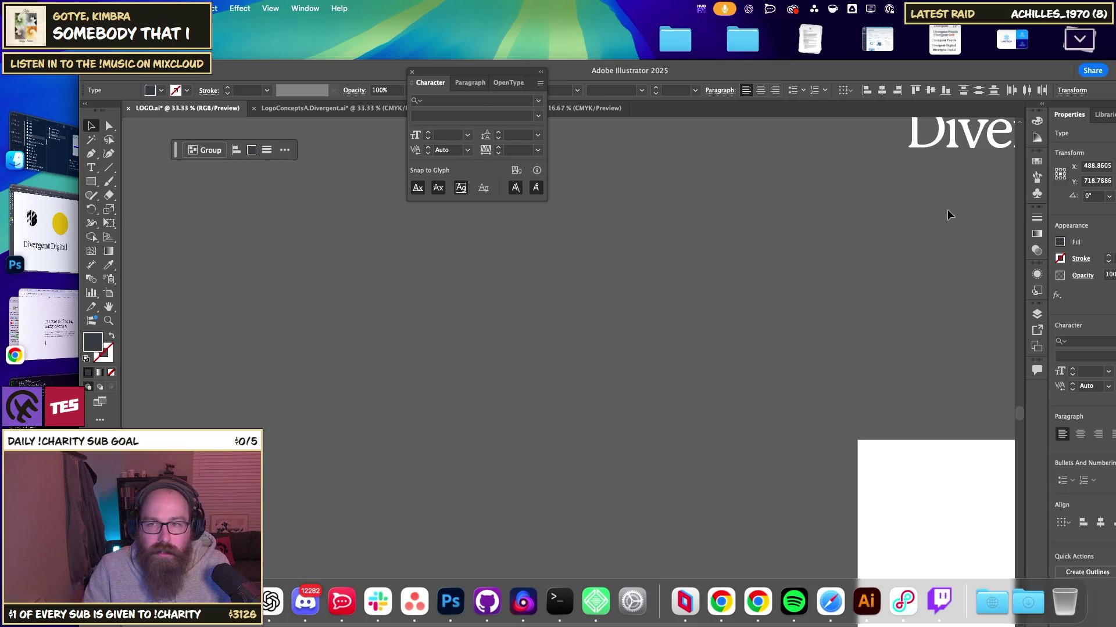
scroll(710, 224, right, 5)
scroll(722, 334, down, 5)
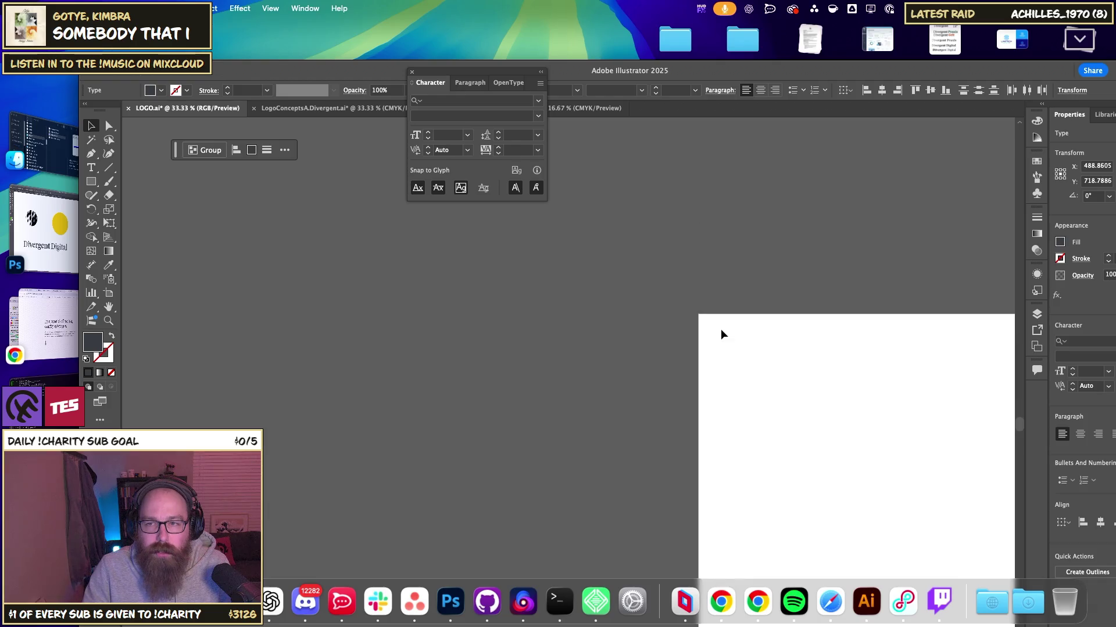
click(772, 315)
Add a new artboard in the empty area using Document Setup's Edit Artboards.
key(super+minus)
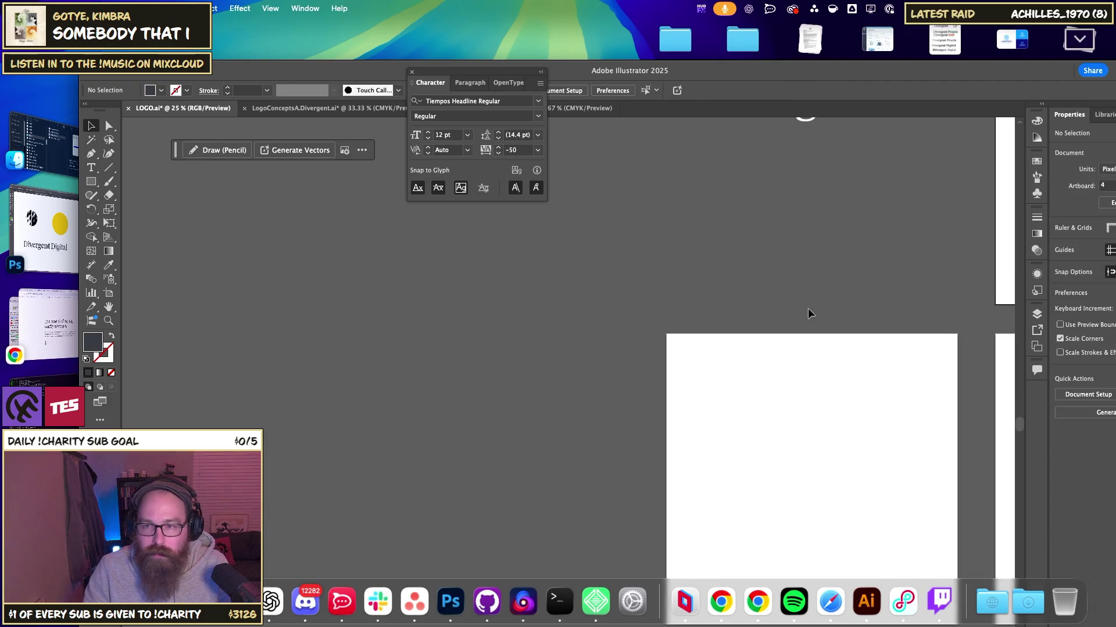
click(1072, 394)
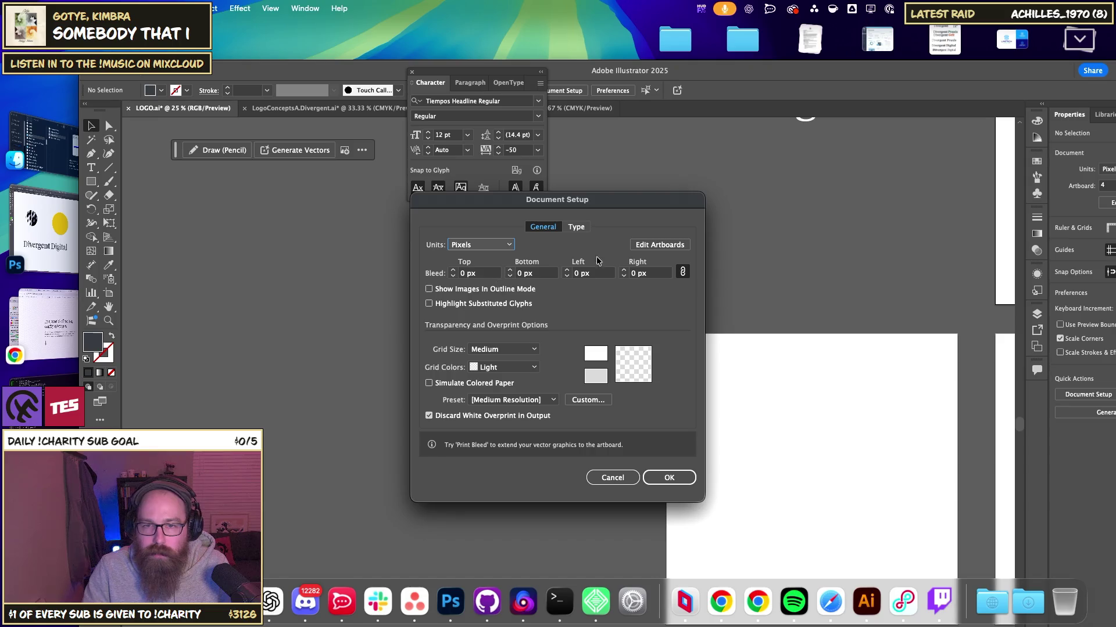
click(660, 244)
mouse_move(580, 469)
mouse_down()
mouse_move(144, 114)
mouse_move(86, 124)
mouse_up()
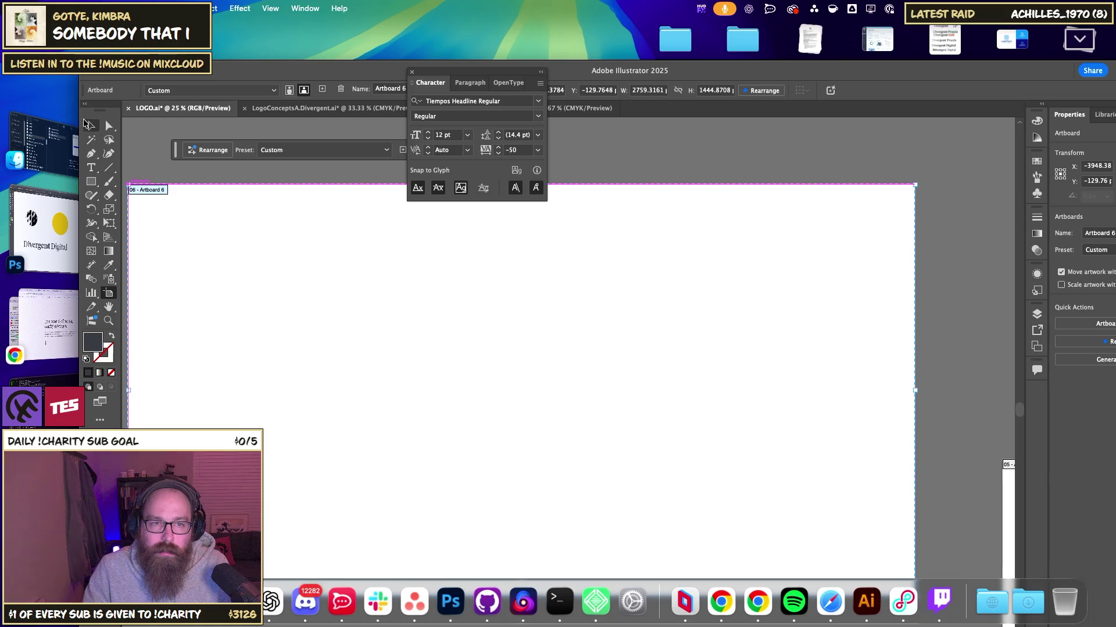
click(88, 125)
key(super+0)
Draw a dark 992 px circle and delete its left anchor to leave a half-circle.
click(91, 182)
drag(91, 182, 139, 207)
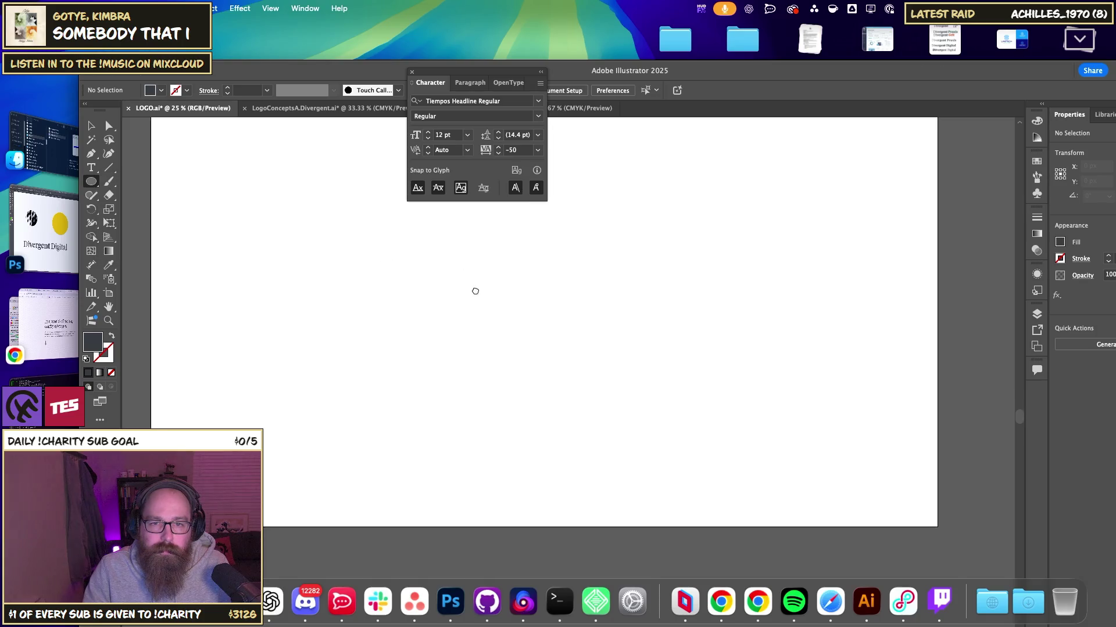
scroll(473, 288, up, 3)
drag(389, 300, 672, 483)
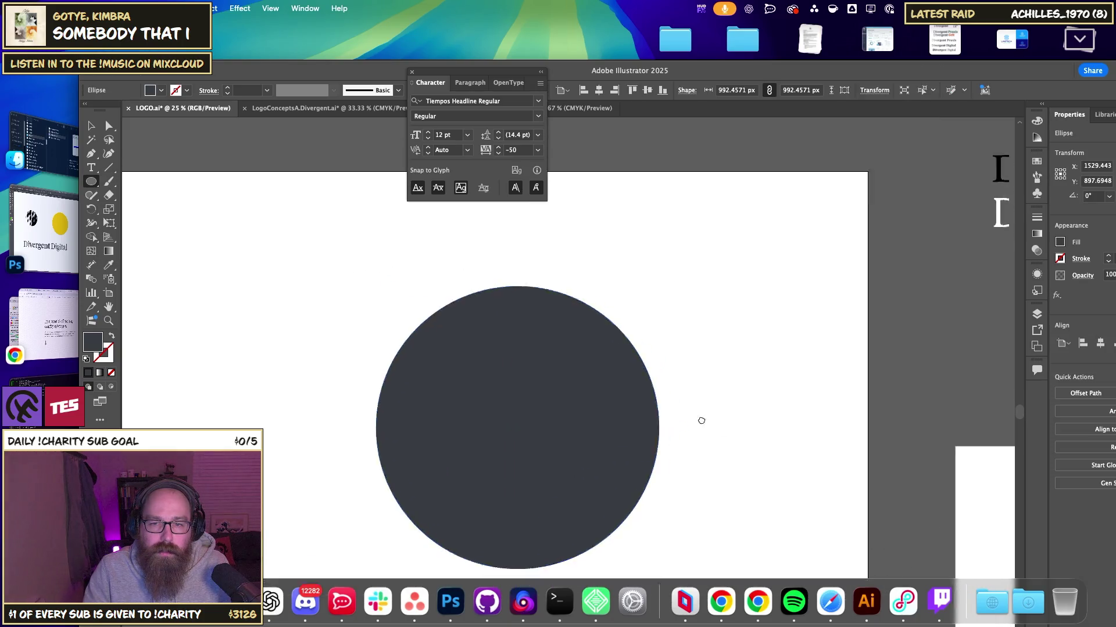
scroll(672, 483, down, 2)
scroll(672, 483, right, 2)
key(a)
drag(296, 348, 406, 435)
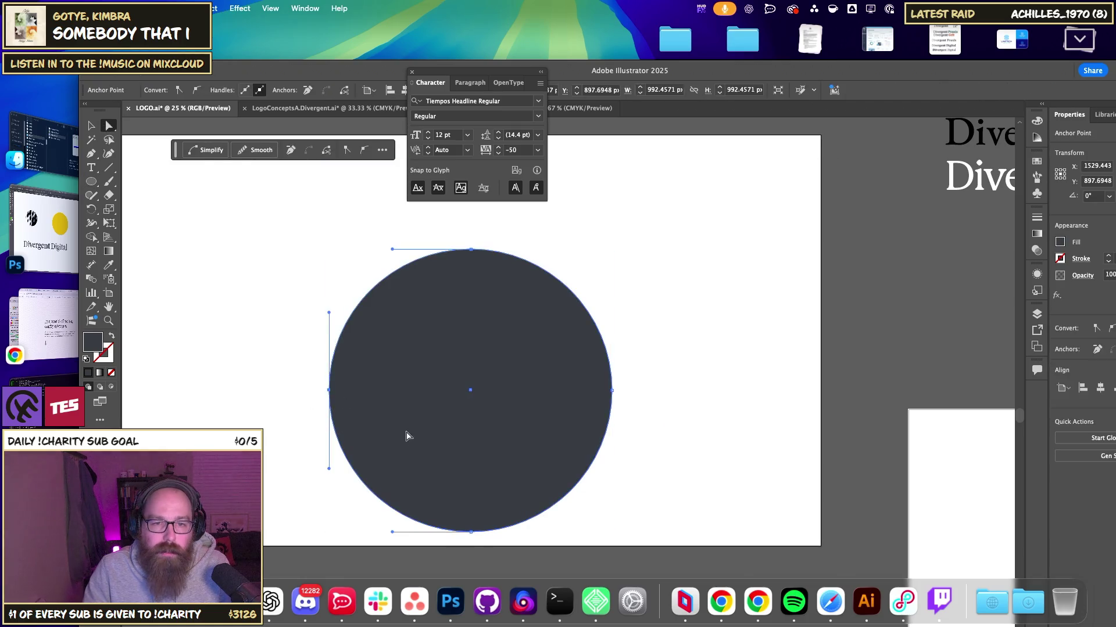
key(Delete)
Reposition the half-circle up and left on the artboard.
key(v)
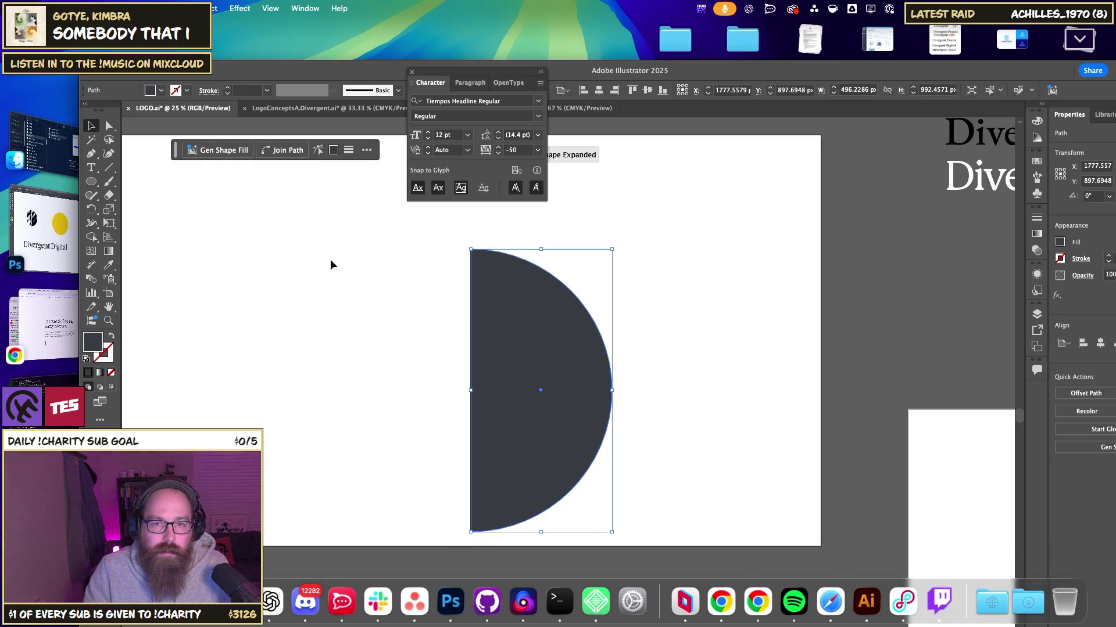
drag(550, 382, 426, 311)
click(612, 335)
scroll(612, 335, up, 1)
scroll(612, 335, left, 2)
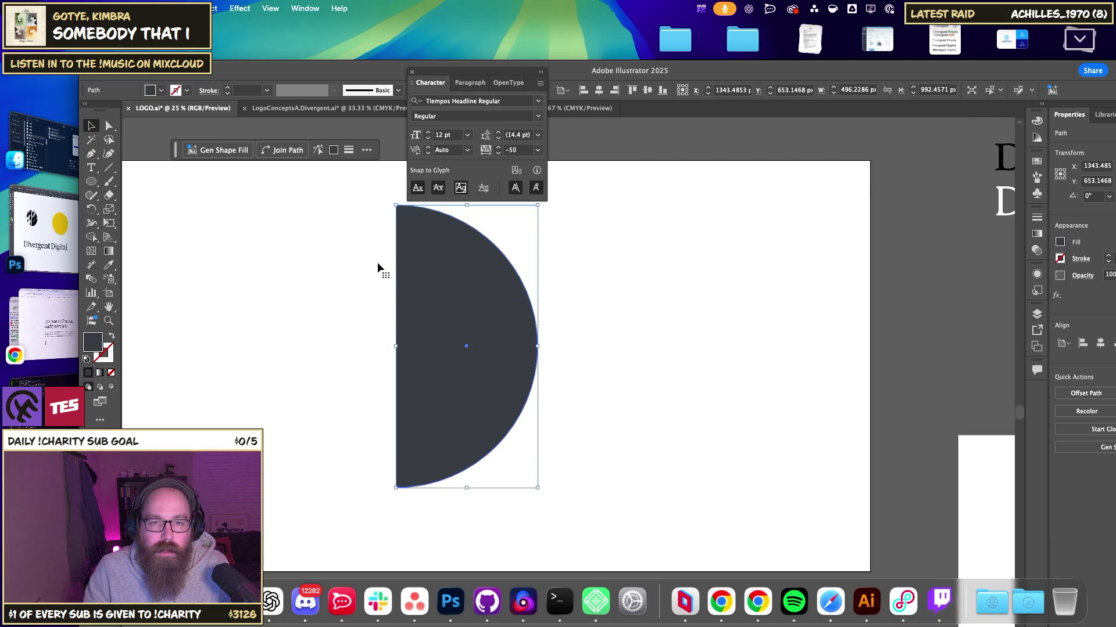
scroll(384, 290, up, 2)
click(406, 314)
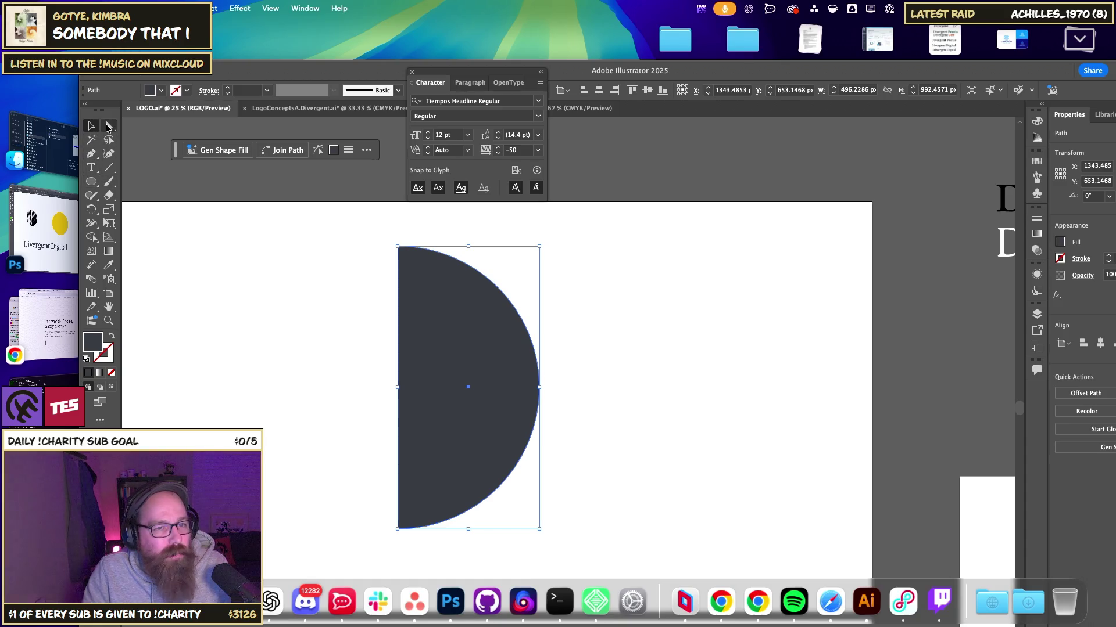
Close the half-circle's flat left edge with the Pen tool and shift it left.
click(108, 126)
click(91, 153)
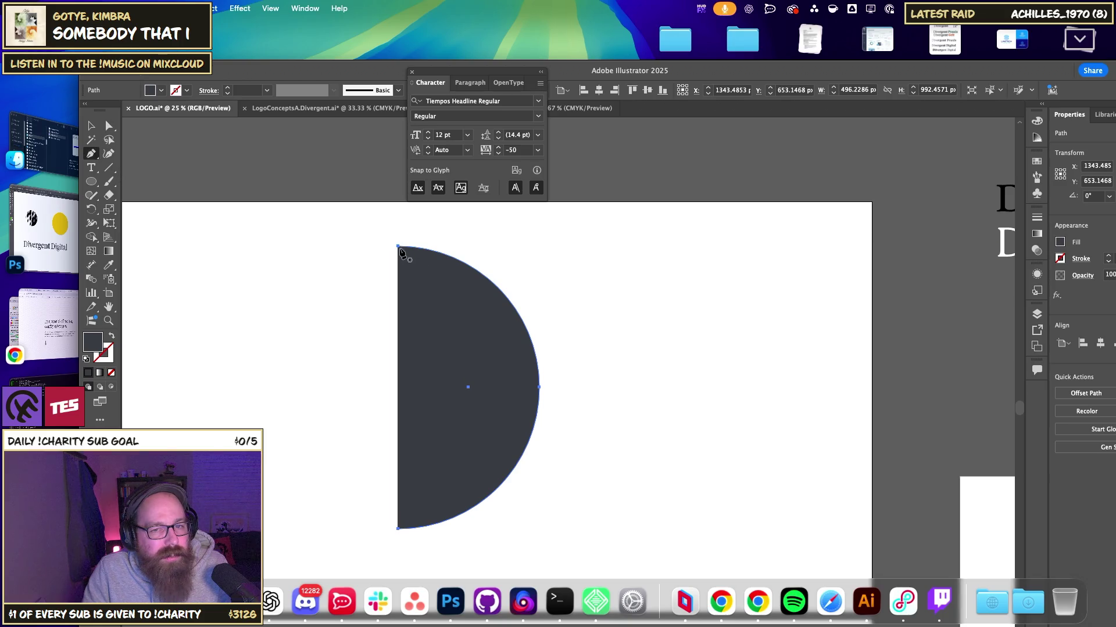
click(397, 246)
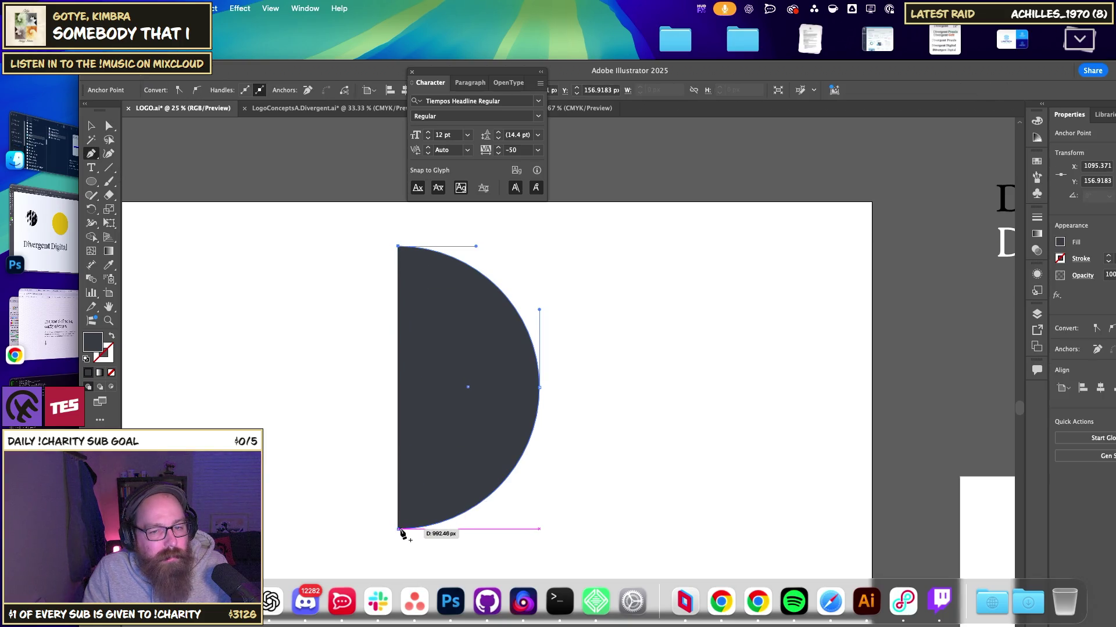
super+click(395, 378)
click(397, 246)
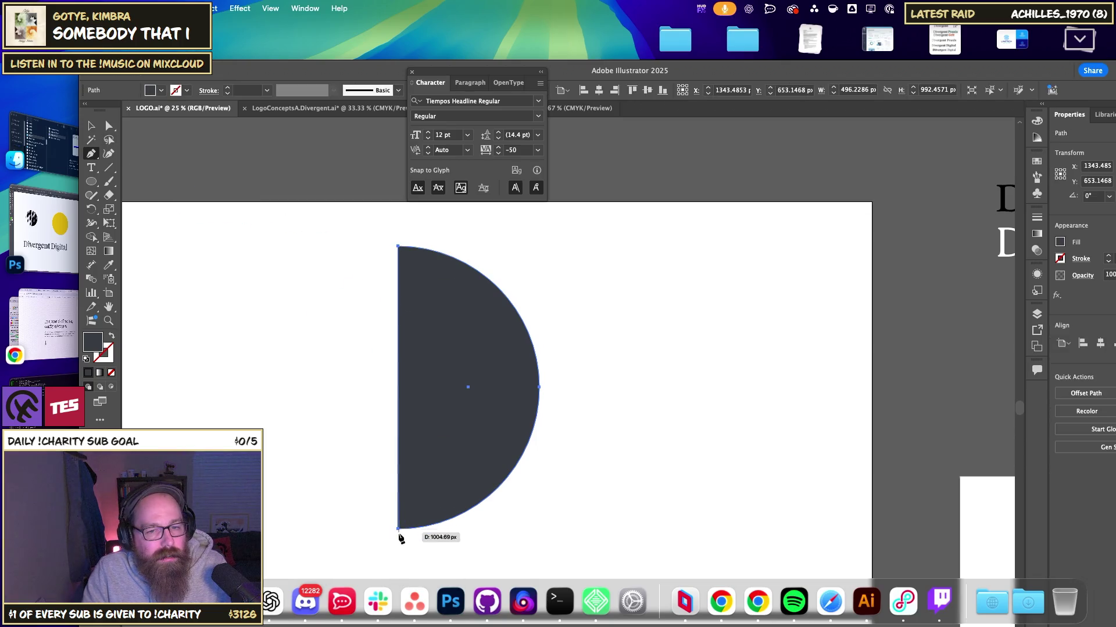
click(398, 530)
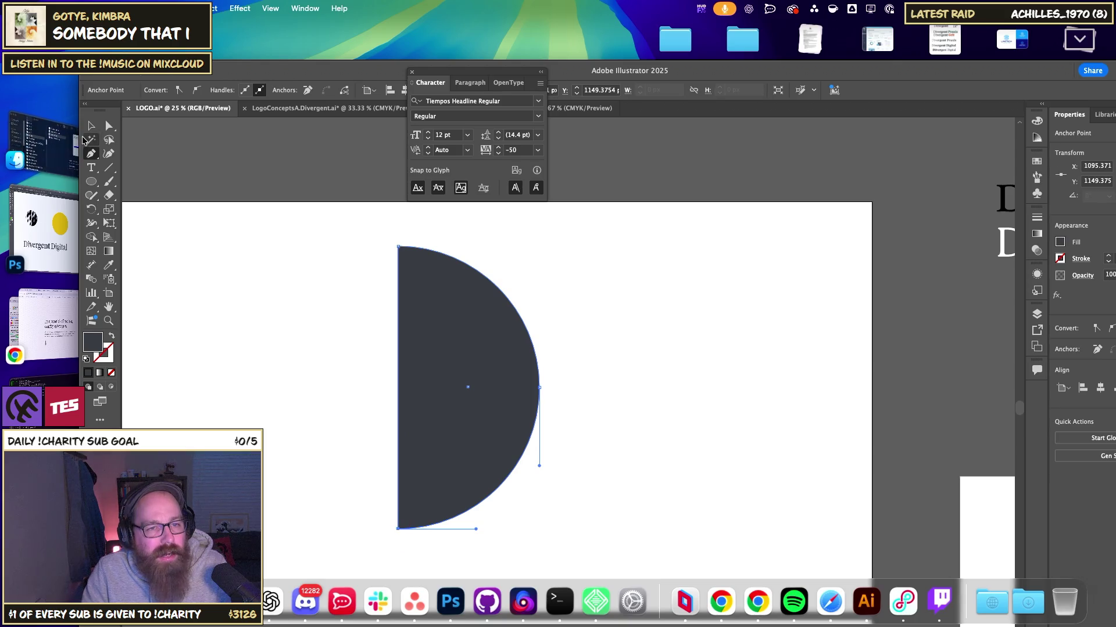
click(91, 126)
click(301, 353)
drag(447, 406, 394, 413)
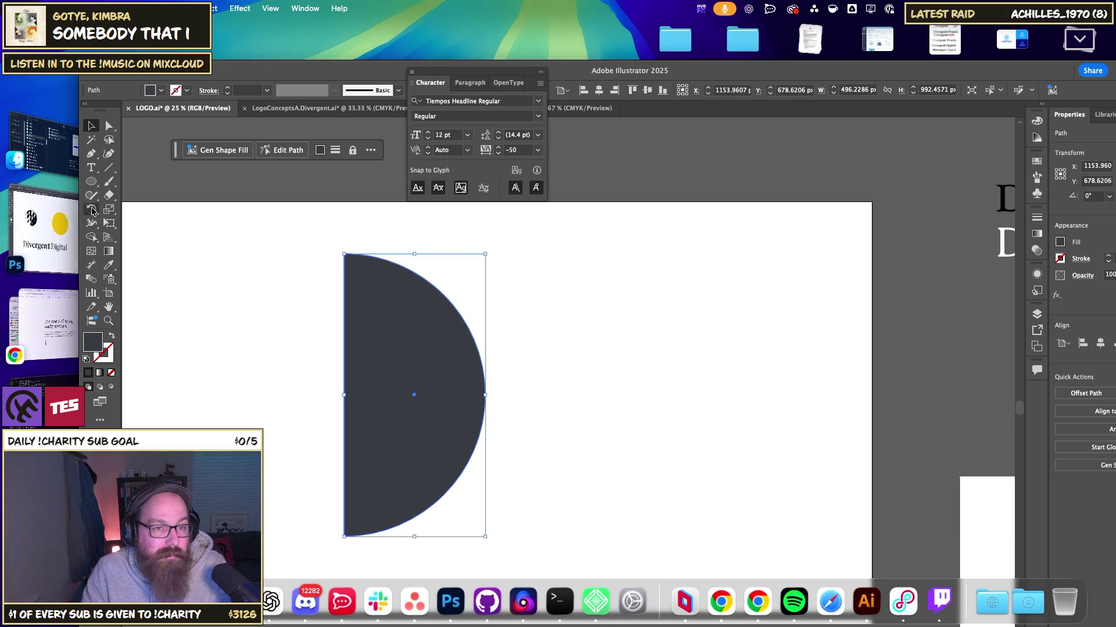
click(92, 167)
click(623, 369)
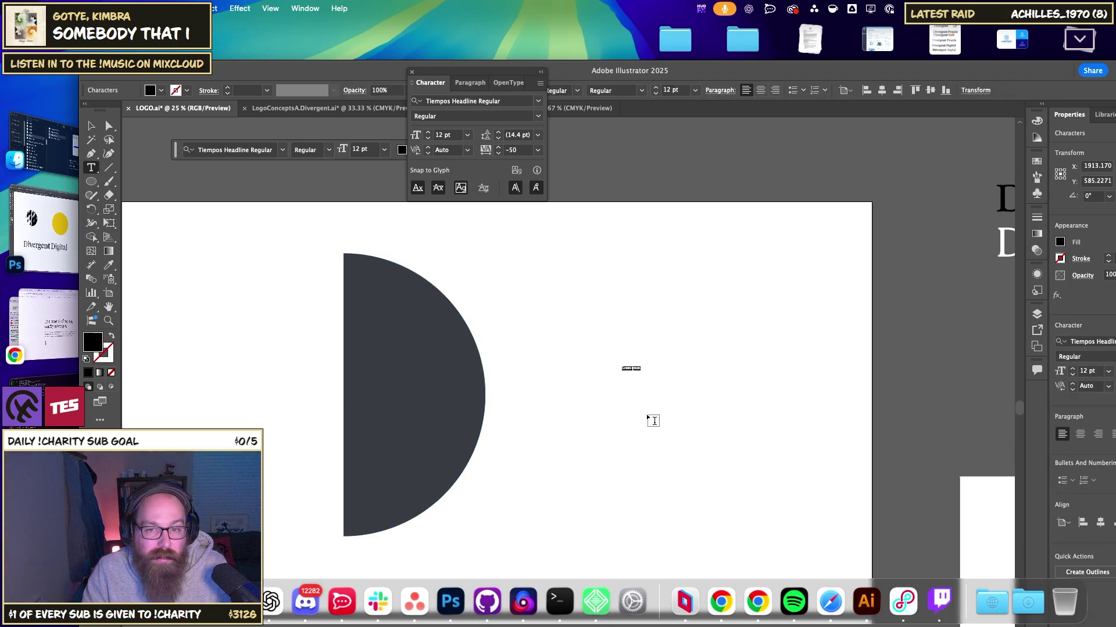
Scale the D to about 952 pt, place it beside the half-circle, and begin changing its font.
click(91, 125)
drag(628, 364, 747, 259)
key(ctrl+z)
mouse_move(628, 368)
mouse_down()
mouse_move(688, 288)
mouse_move(538, 407)
mouse_up()
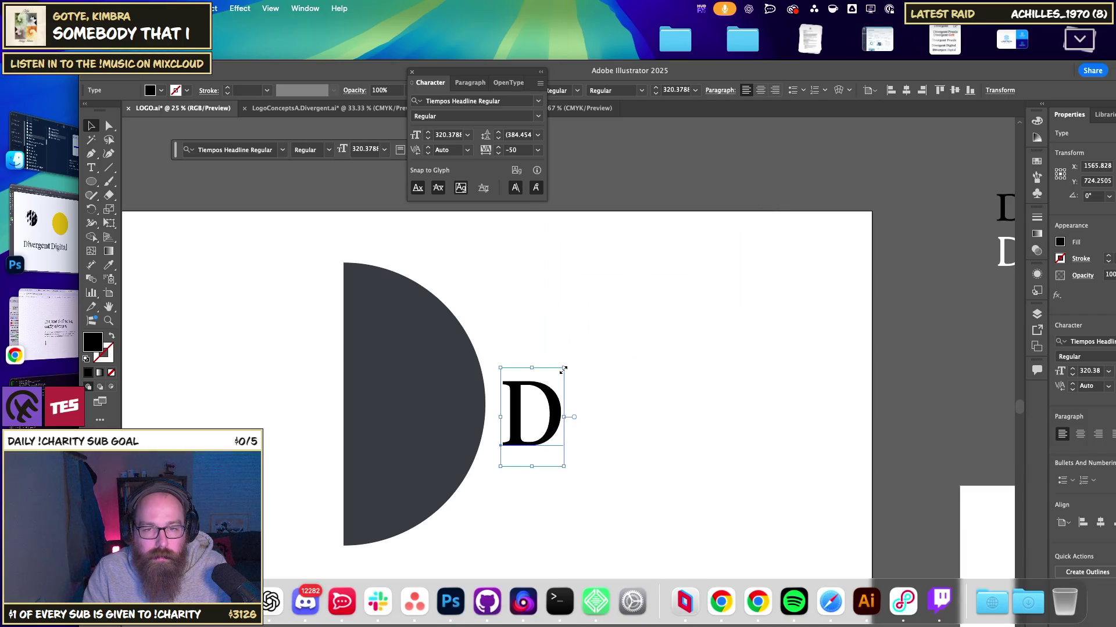
drag(562, 369, 726, 177)
drag(615, 294, 589, 369)
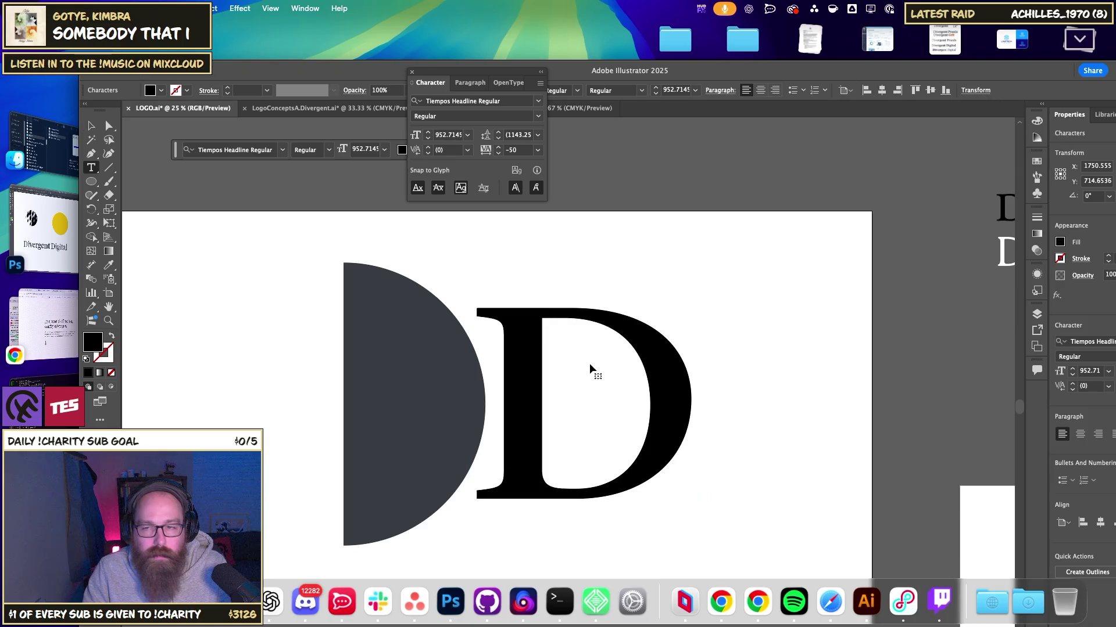
key(super+a)
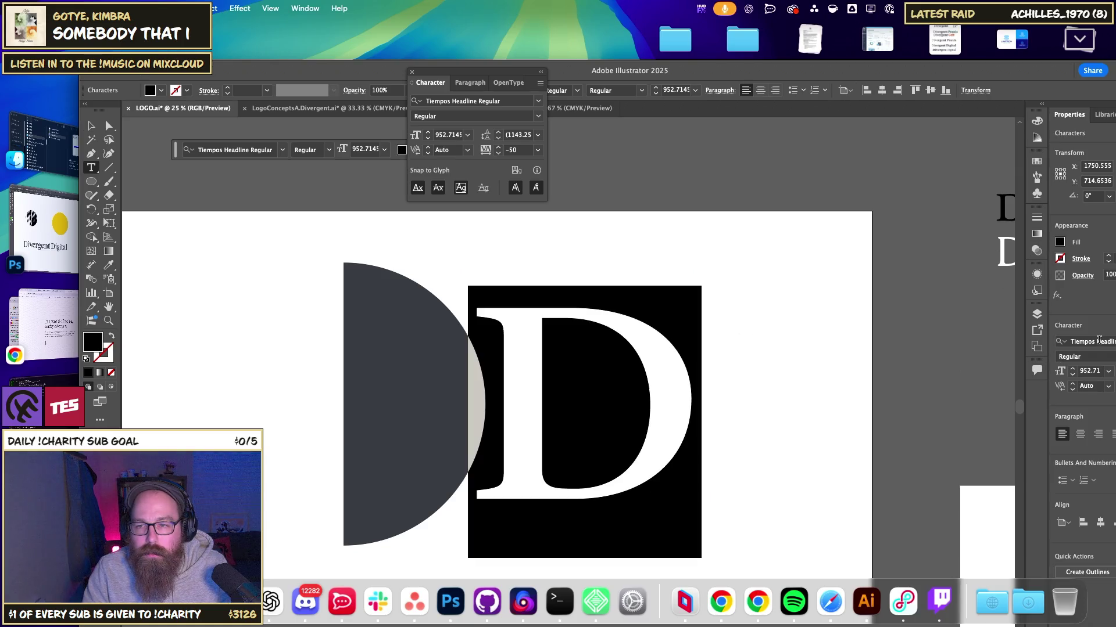
click(1099, 341)
text(helveti)
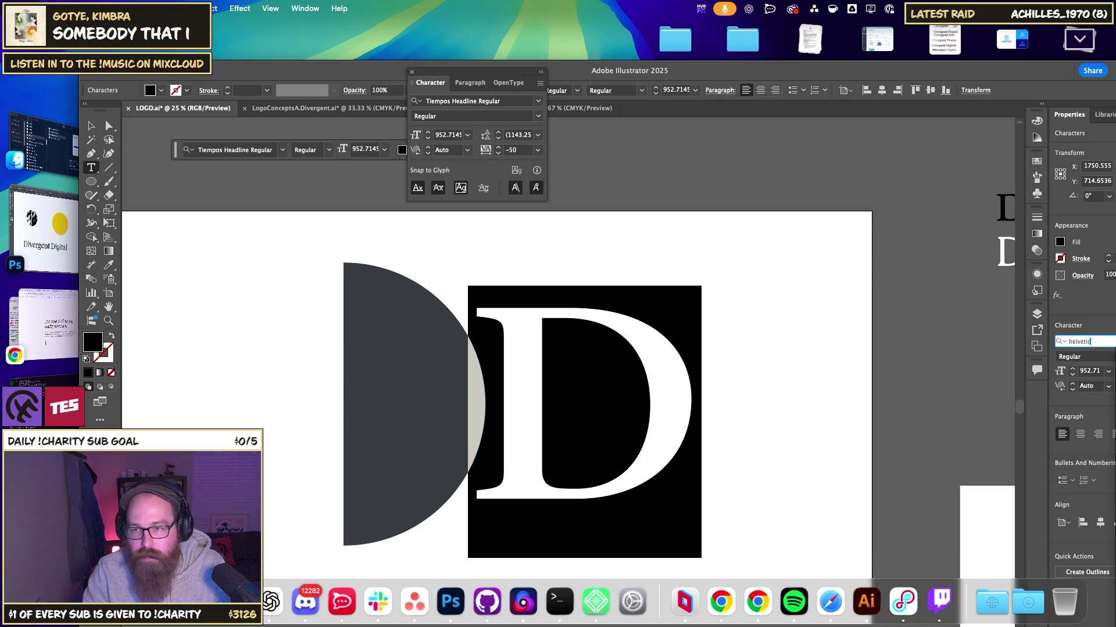
Set the D's font to Helvetica Bold.
key(Return)
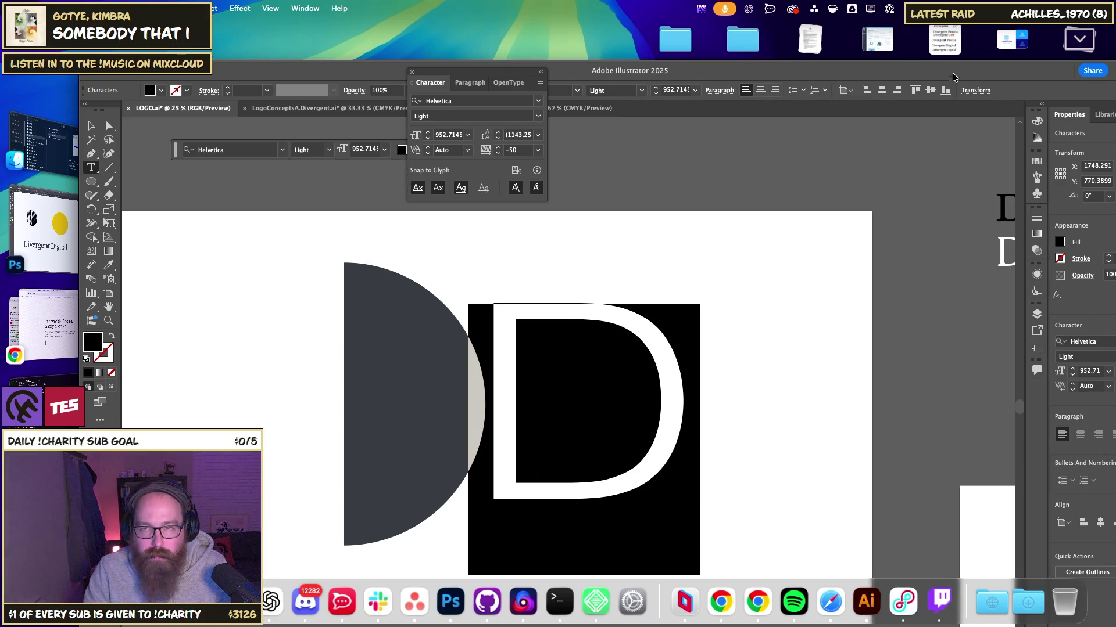
key(ctrl+alt+Return)
click(1023, 323)
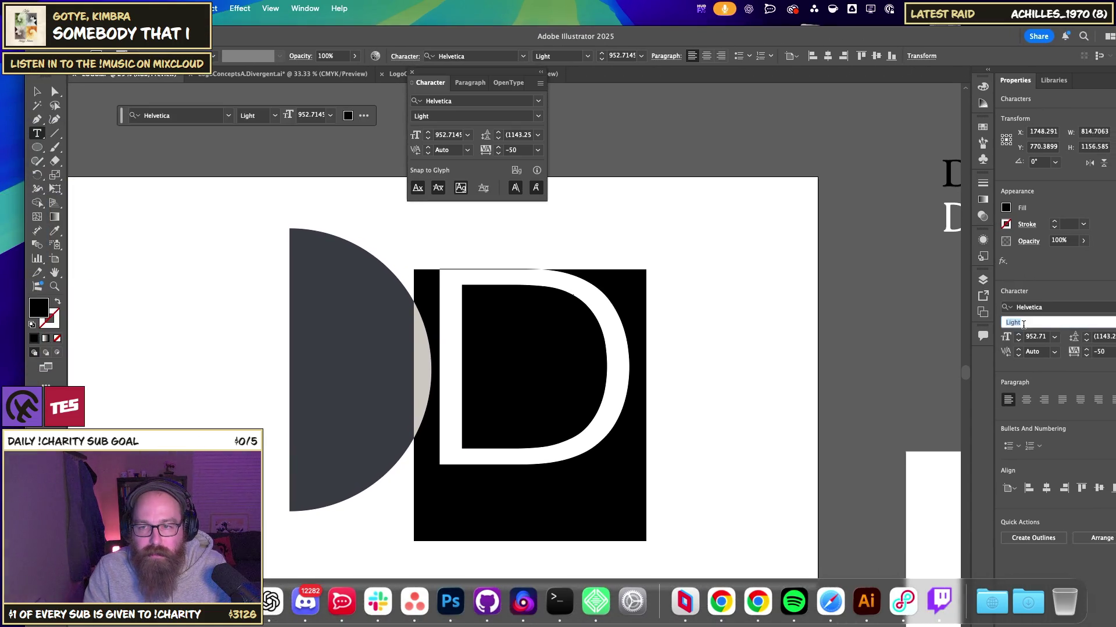
key(ctrl+alt+Return)
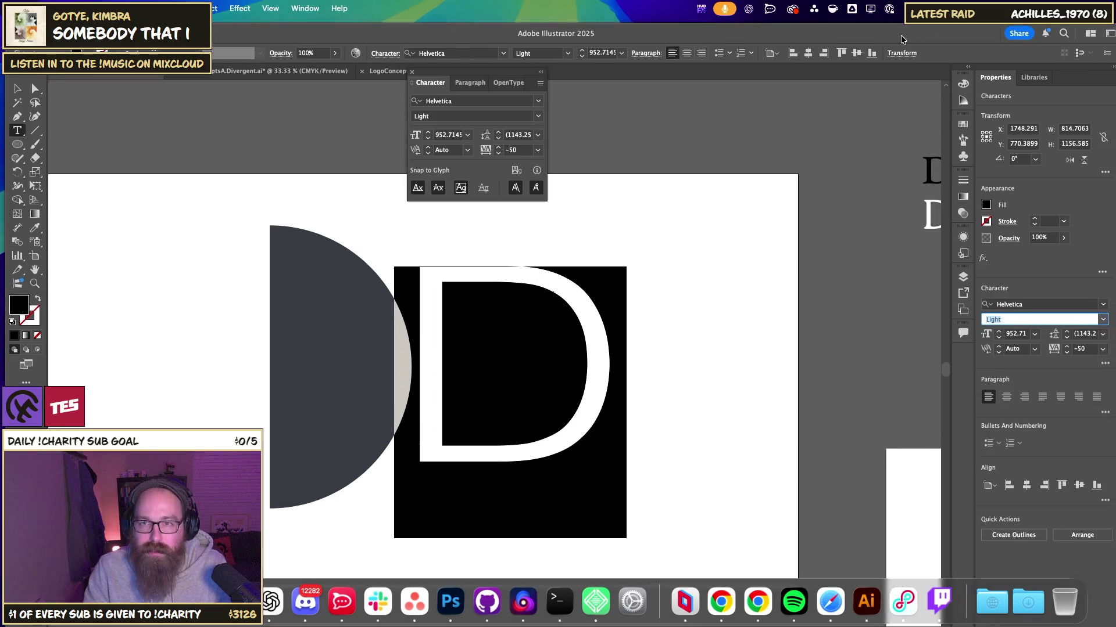
click(1098, 318)
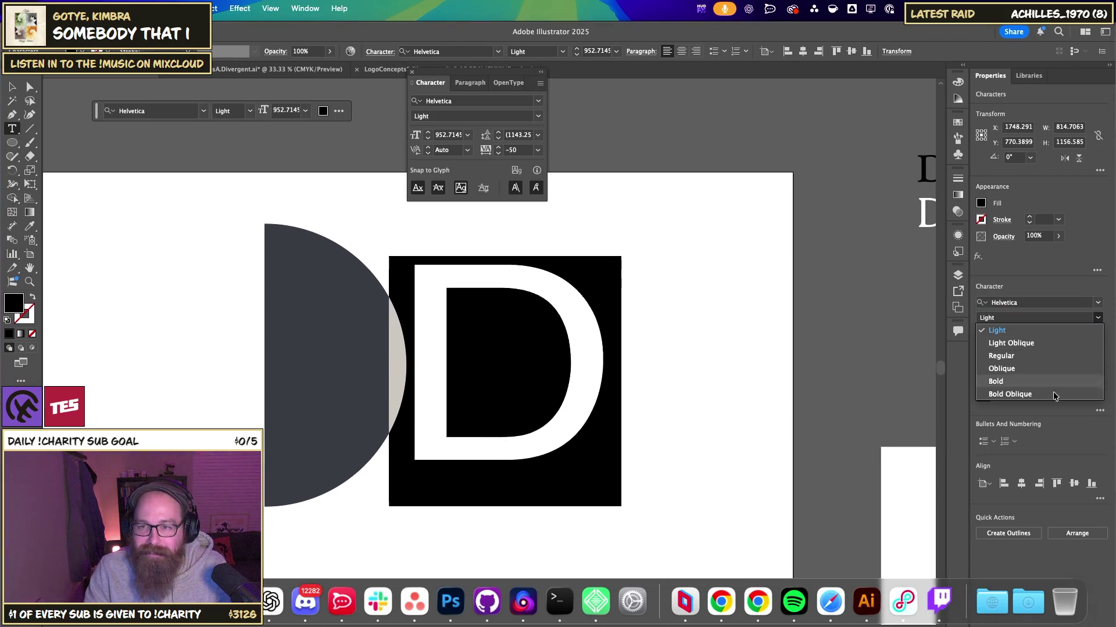
click(1023, 380)
key(Escape)
Duplicate the D, restyle the lower copy in AM Futurismo, and delete the Helvetica copy.
mouse_move(549, 387)
mouse_down()
mouse_move(599, 354)
mouse_move(610, 305)
mouse_move(601, 483)
mouse_up()
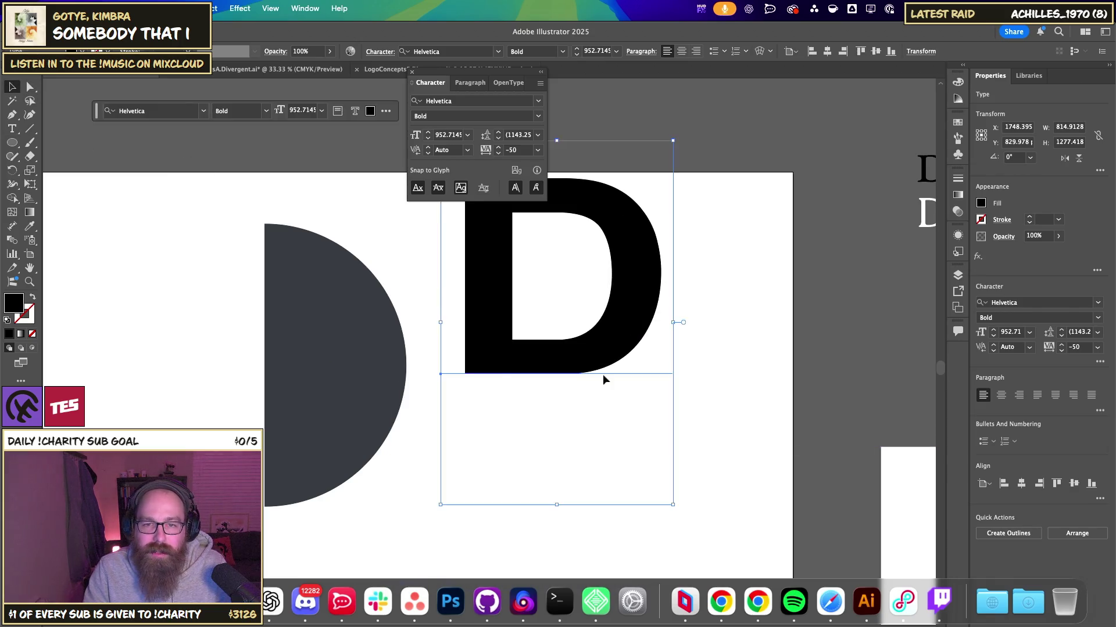
click(1098, 303)
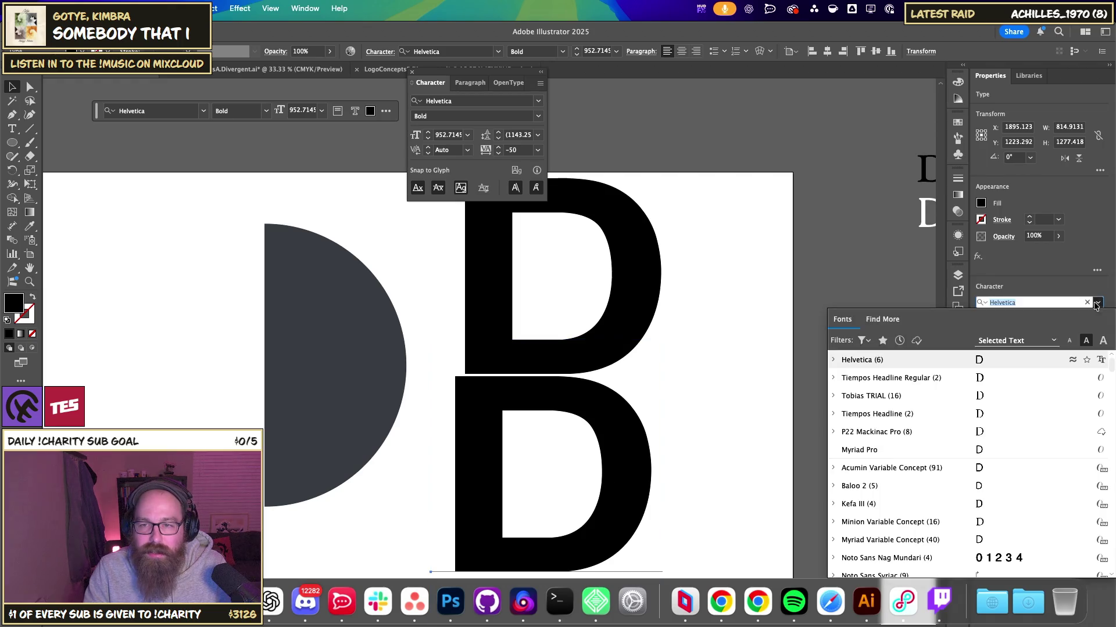
scroll(968, 486, down, 5)
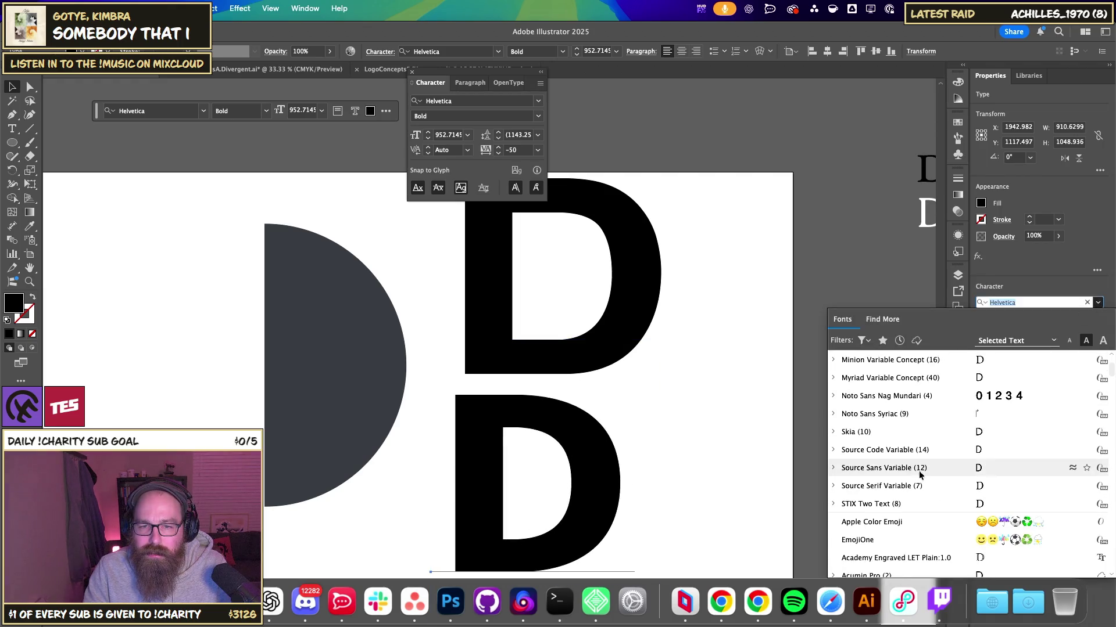
scroll(921, 470, down, 3)
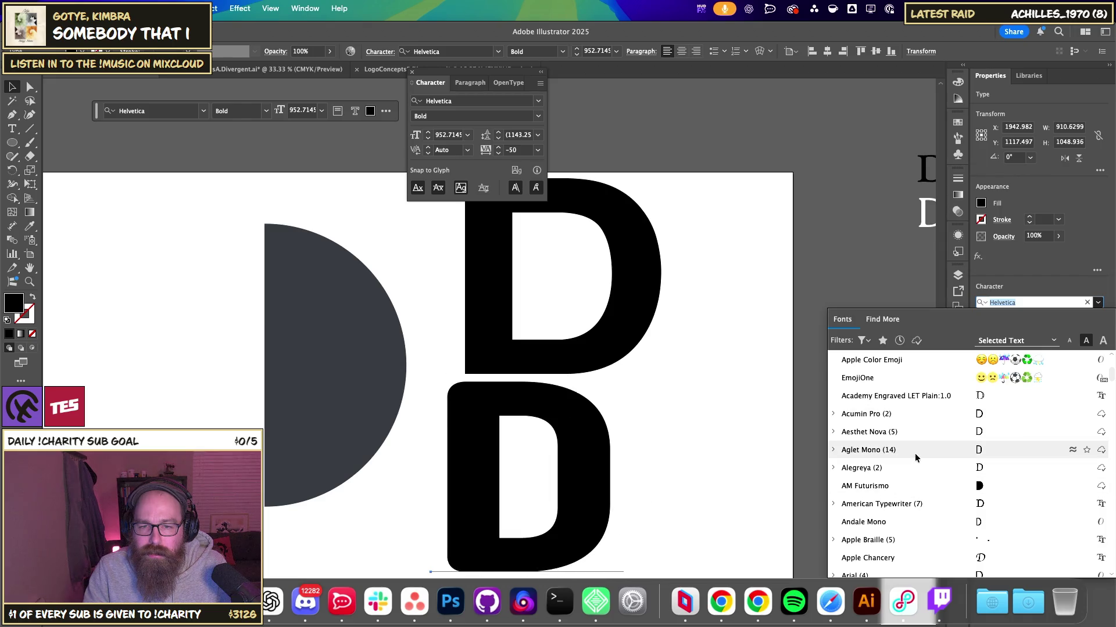
click(909, 487)
click(617, 284)
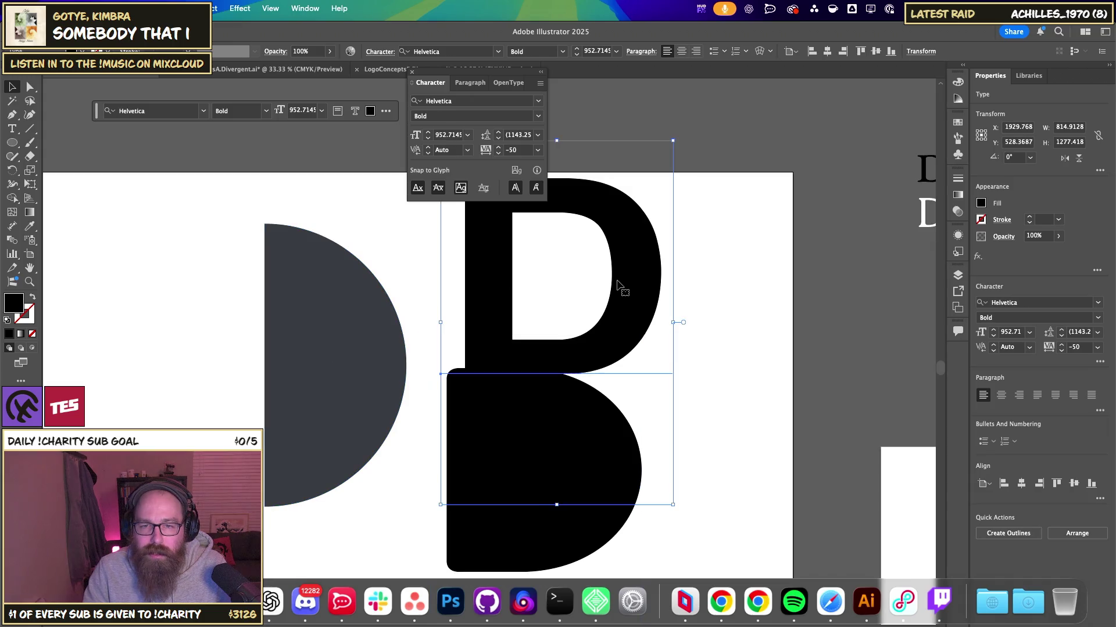
mouse_move(619, 286)
mouse_down()
mouse_move(598, 477)
mouse_move(635, 316)
mouse_up()
key(Delete)
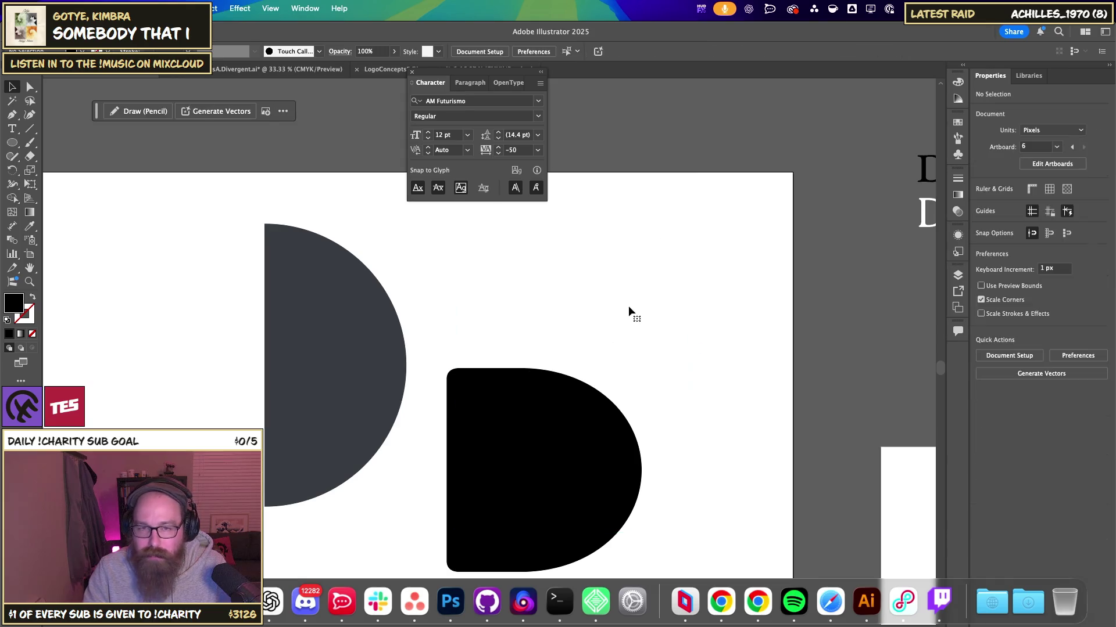
Move the AM Futurismo D up-right and scale it down to about 592 pt.
drag(549, 471, 589, 387)
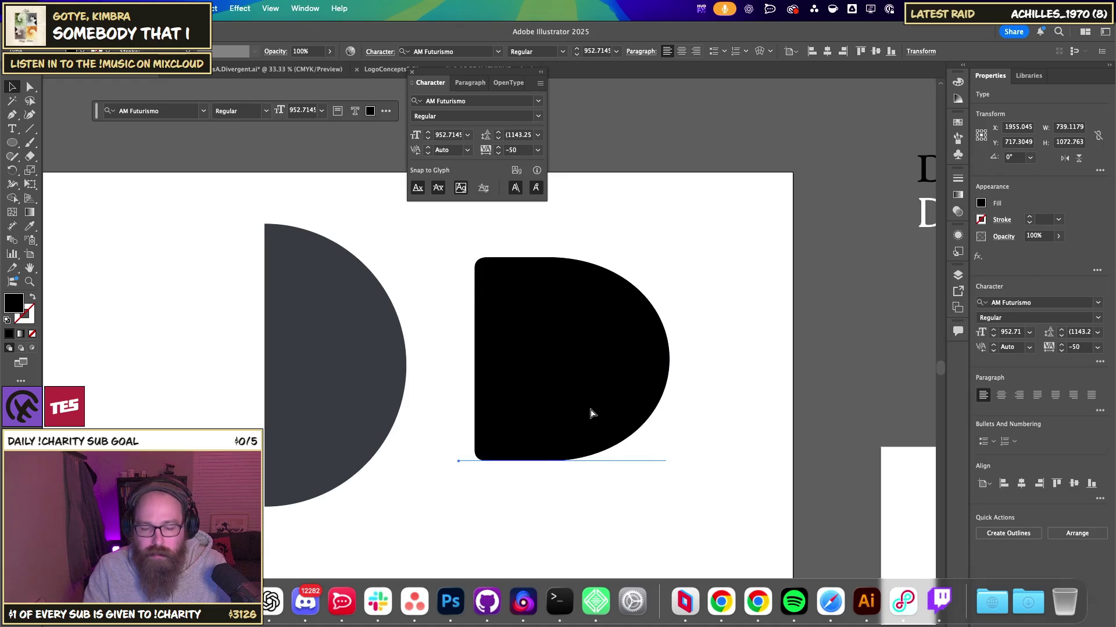
drag(670, 528, 633, 508)
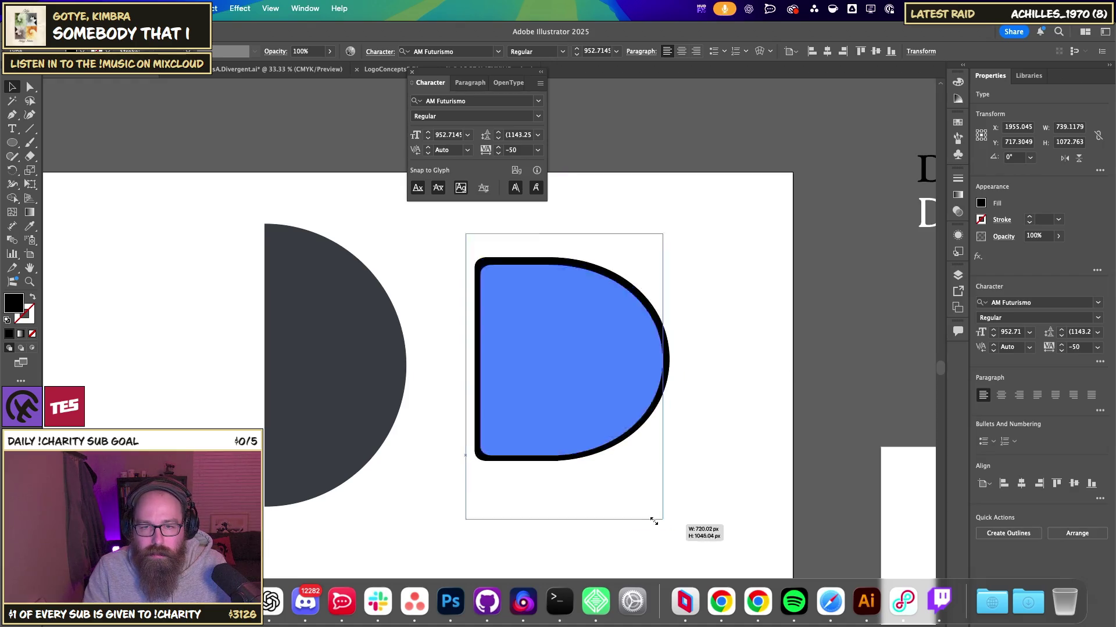
drag(633, 507, 631, 505)
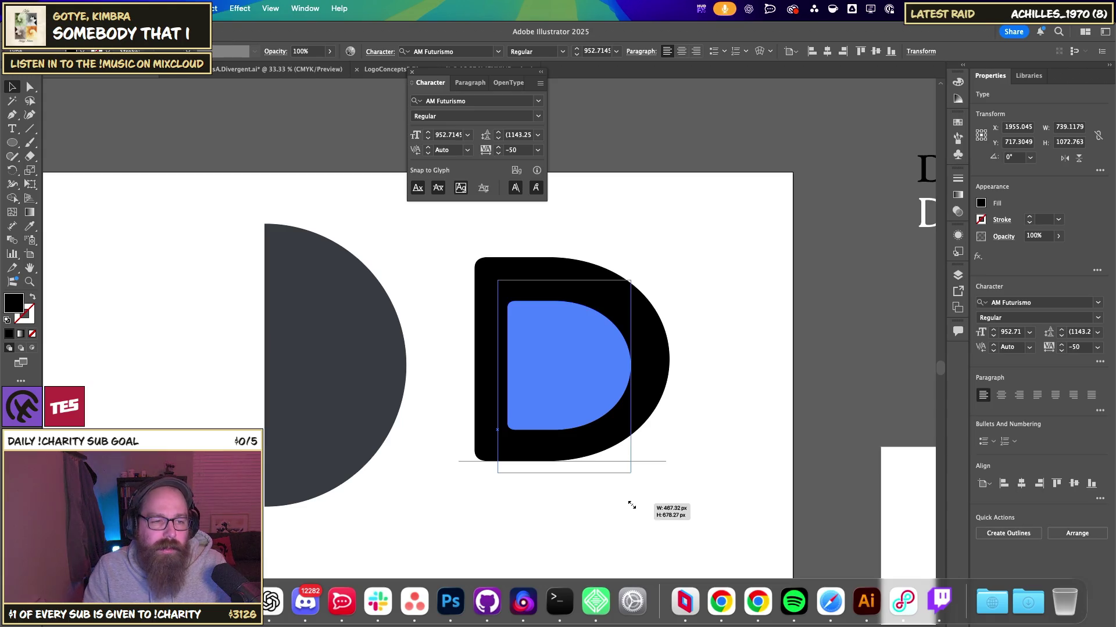
drag(632, 505, 631, 506)
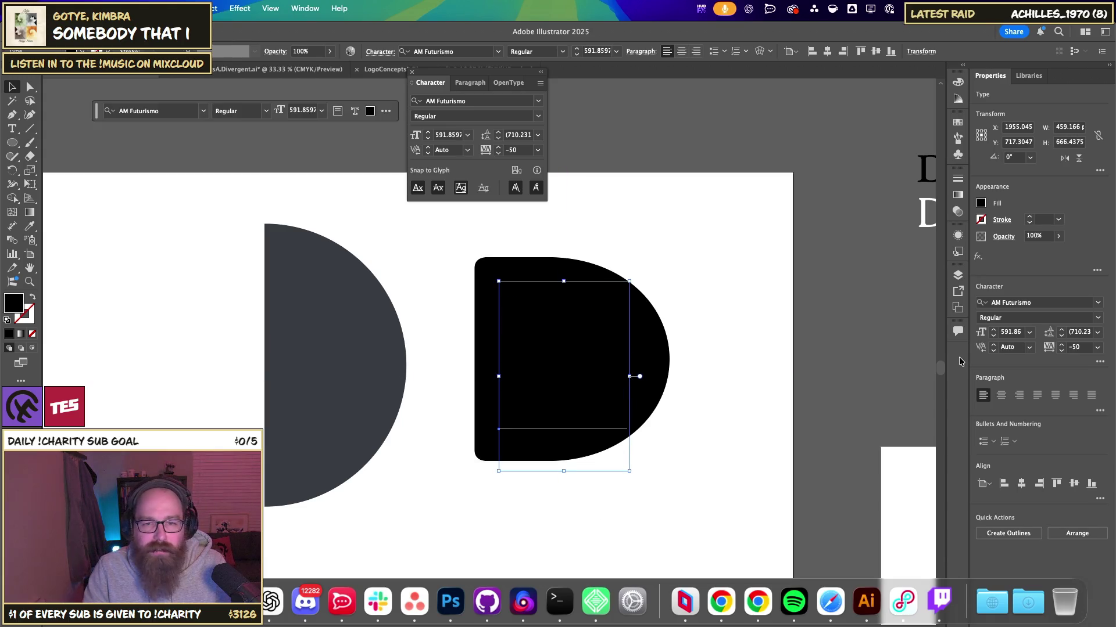
double_click(21, 314)
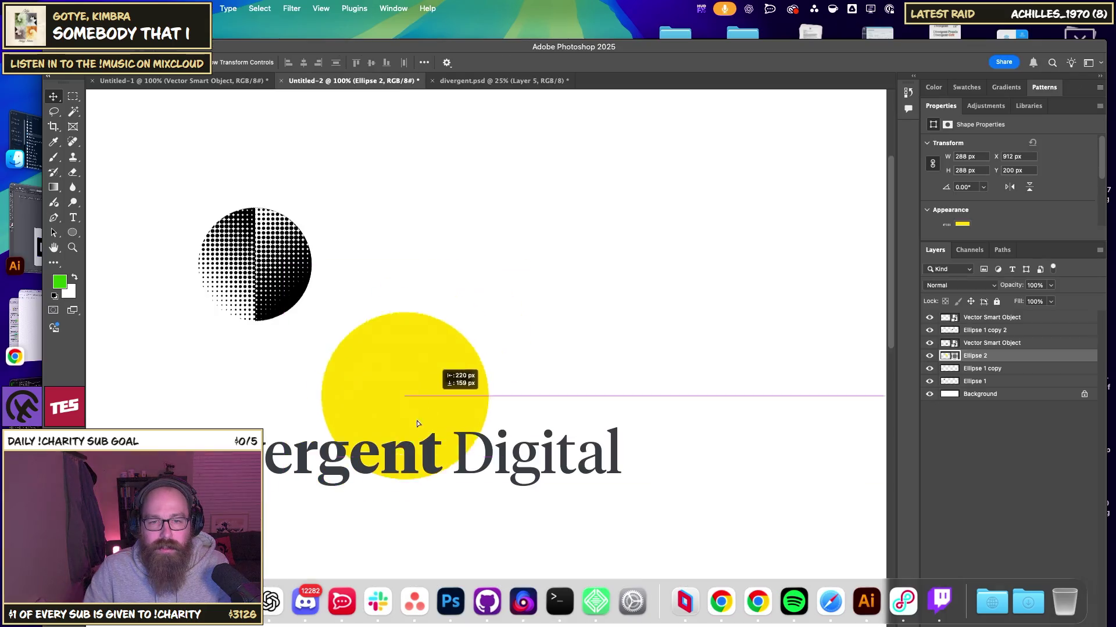
Drag the yellow Ellipse 2 circle to the left edge, just below the halftone circle.
mouse_move(434, 400)
mouse_down()
mouse_move(198, 427)
mouse_move(393, 417)
mouse_move(263, 357)
mouse_move(337, 437)
mouse_move(433, 468)
mouse_up()
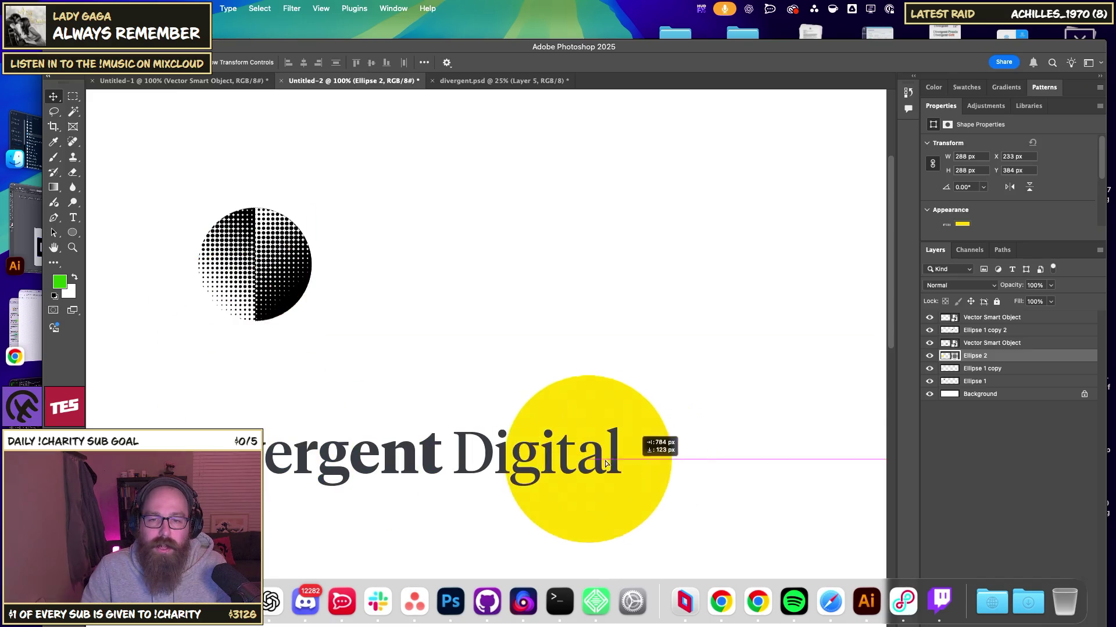
mouse_move(433, 468)
mouse_down()
mouse_move(602, 296)
mouse_move(129, 415)
mouse_move(408, 359)
mouse_move(204, 382)
mouse_move(417, 357)
mouse_move(643, 294)
mouse_move(540, 341)
mouse_up()
Undo the stray yellow circle copy, then paste a D as a smart object and shrink it at right.
key(super+z)
key(super+v)
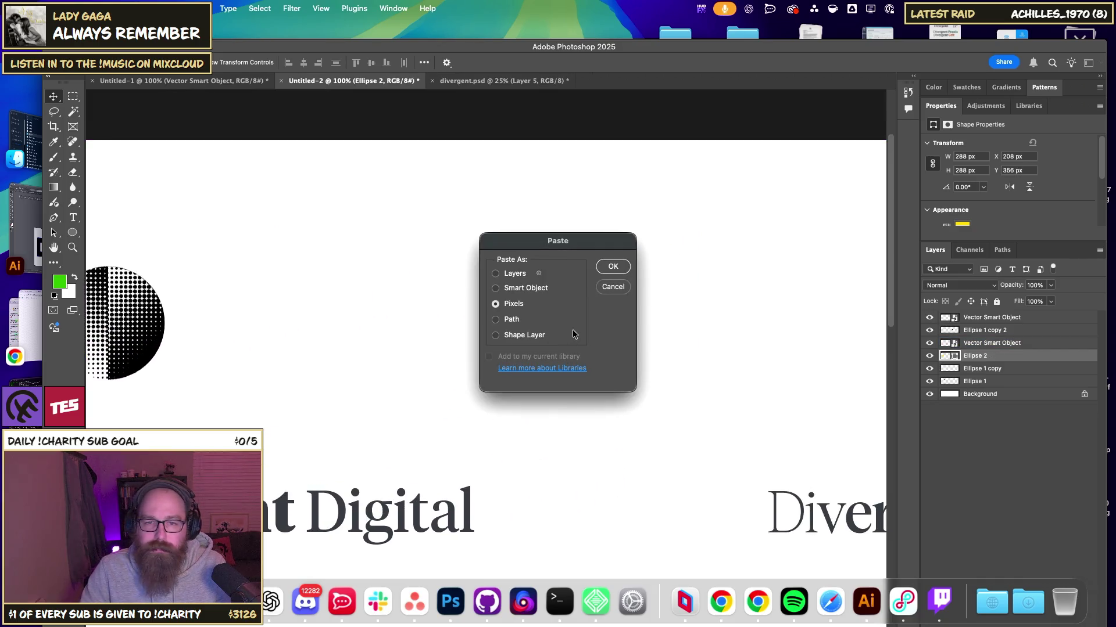
click(629, 266)
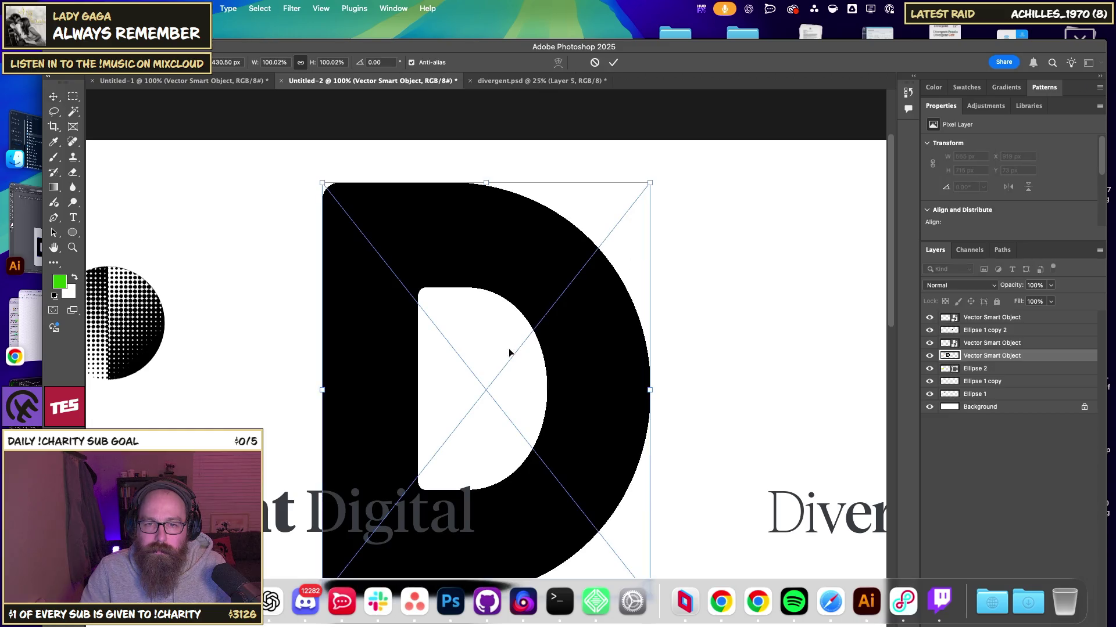
mouse_move(651, 184)
mouse_down()
mouse_move(448, 441)
mouse_move(621, 189)
mouse_up()
key(Return)
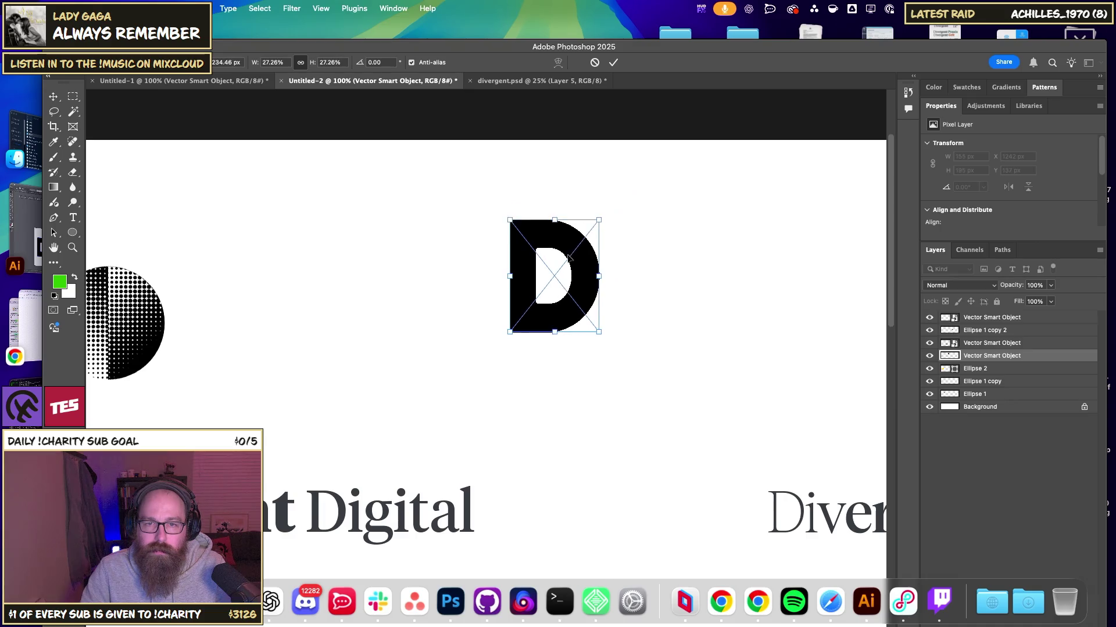
drag(573, 253, 697, 252)
Bring the middle Illustrator D in and place it lower right at 173×181 px.
key(super+Tab)
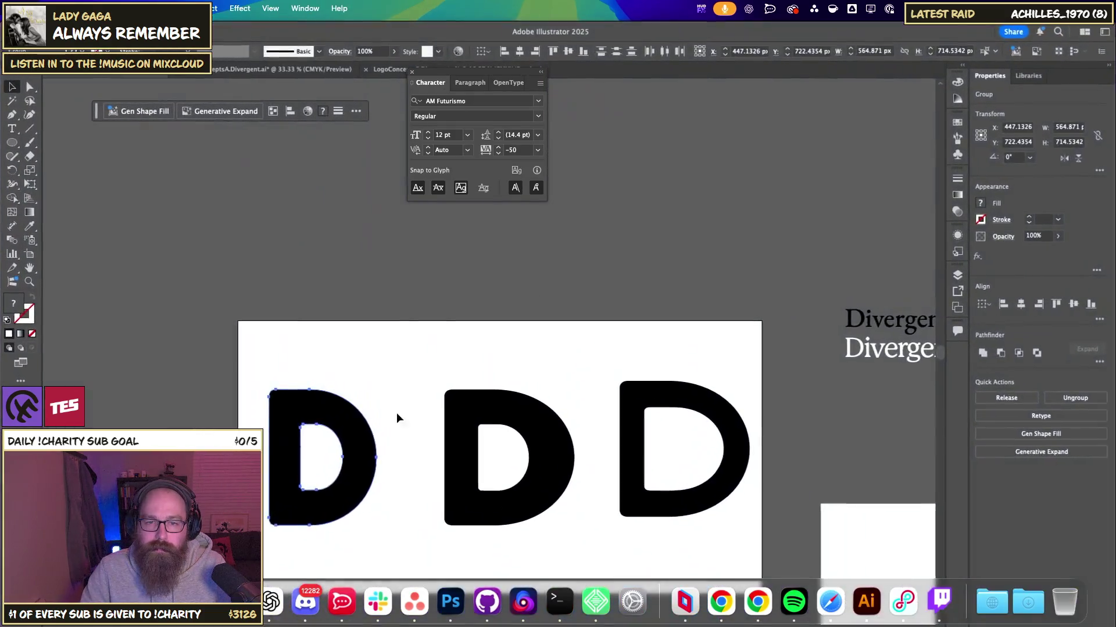
drag(429, 348, 531, 468)
key(super+Tab)
key(cmd+v)
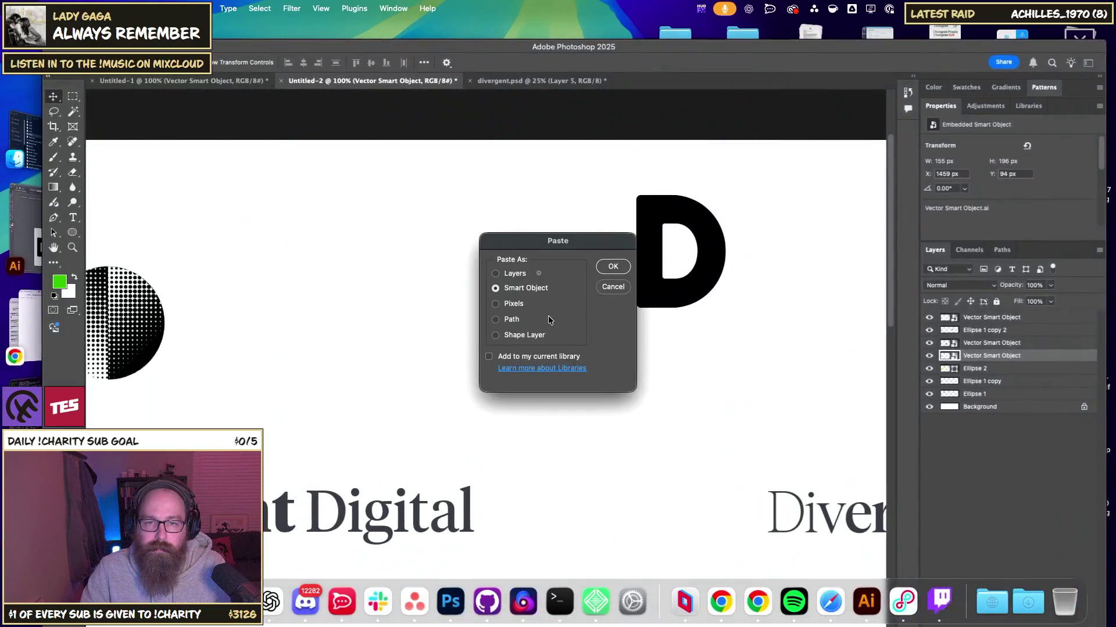
key(Return)
mouse_move(688, 187)
mouse_down()
mouse_move(436, 453)
mouse_move(728, 362)
mouse_move(705, 413)
mouse_move(729, 386)
mouse_up()
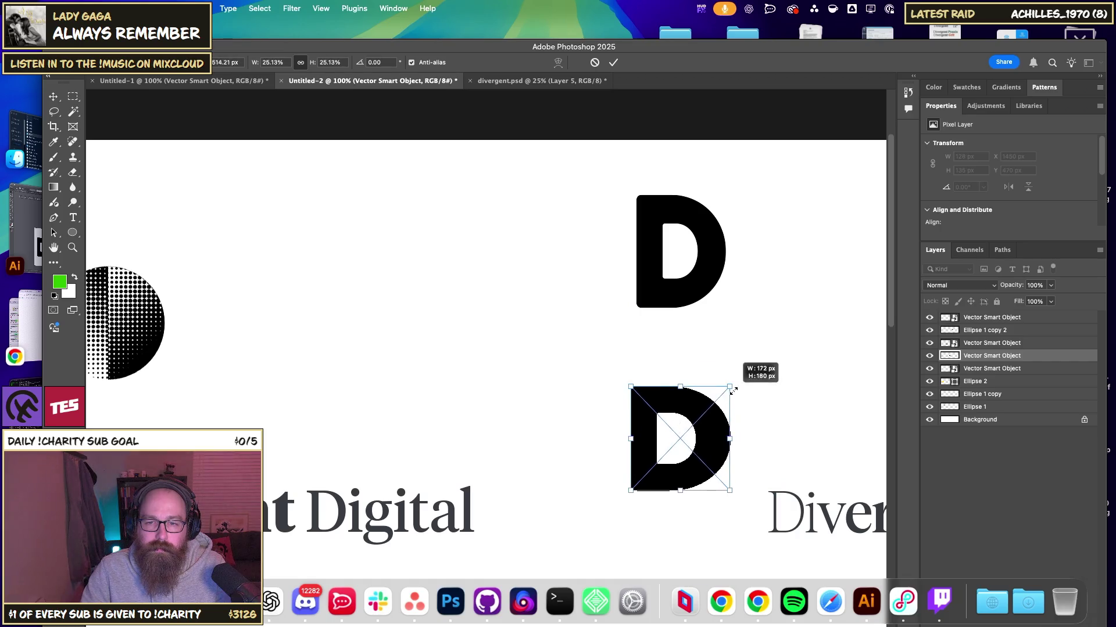
drag(679, 424, 679, 404)
key(Return)
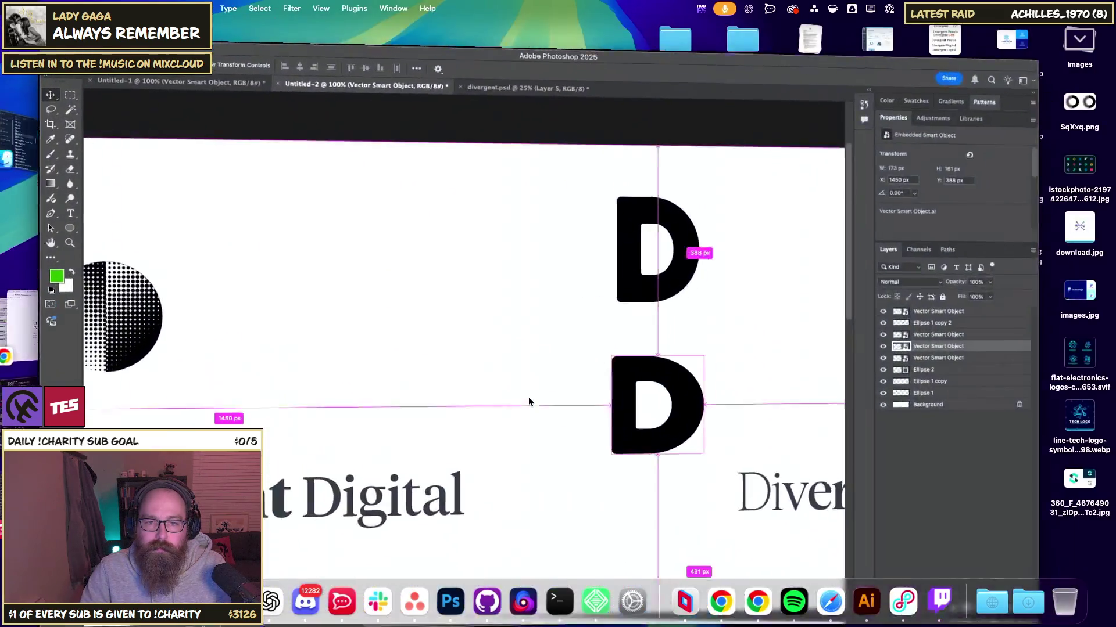
Paste a third D as a smart object, scale it to about 166 × 174 px, and move it down-right.
key(super+v)
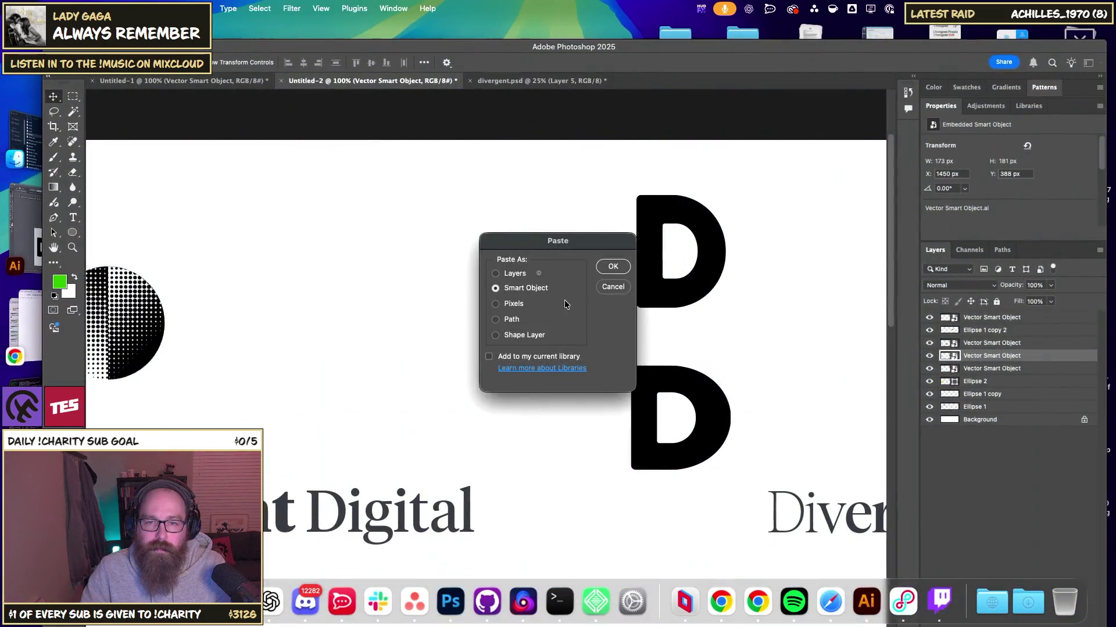
click(613, 266)
mouse_move(690, 182)
mouse_down()
mouse_move(356, 543)
mouse_move(363, 298)
mouse_up()
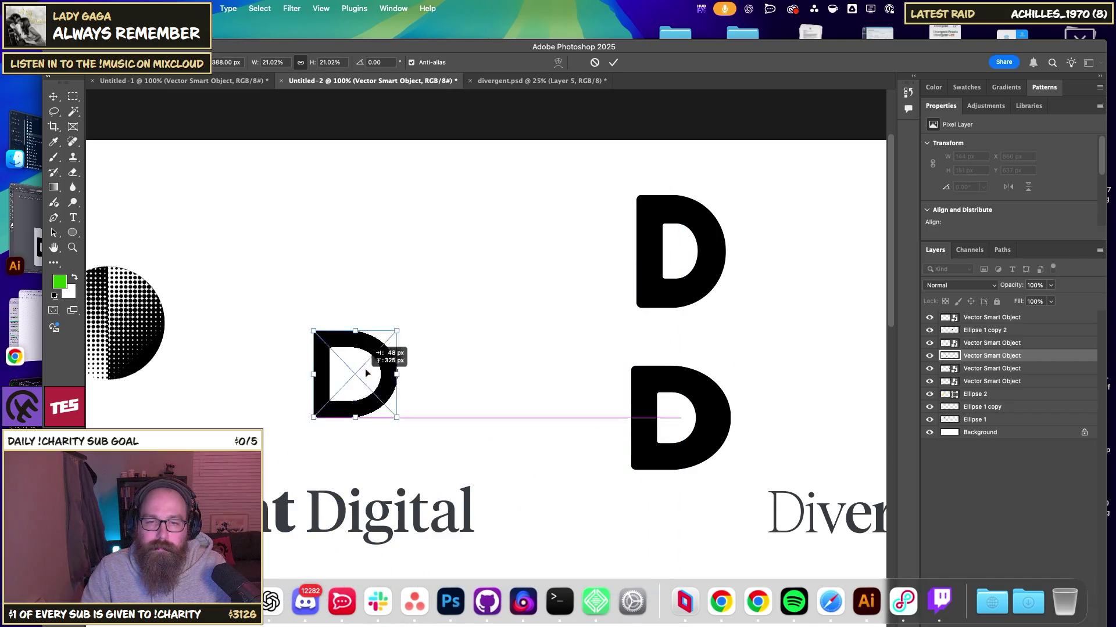
mouse_move(401, 236)
mouse_down()
mouse_move(415, 224)
mouse_move(460, 269)
mouse_up()
key(Return)
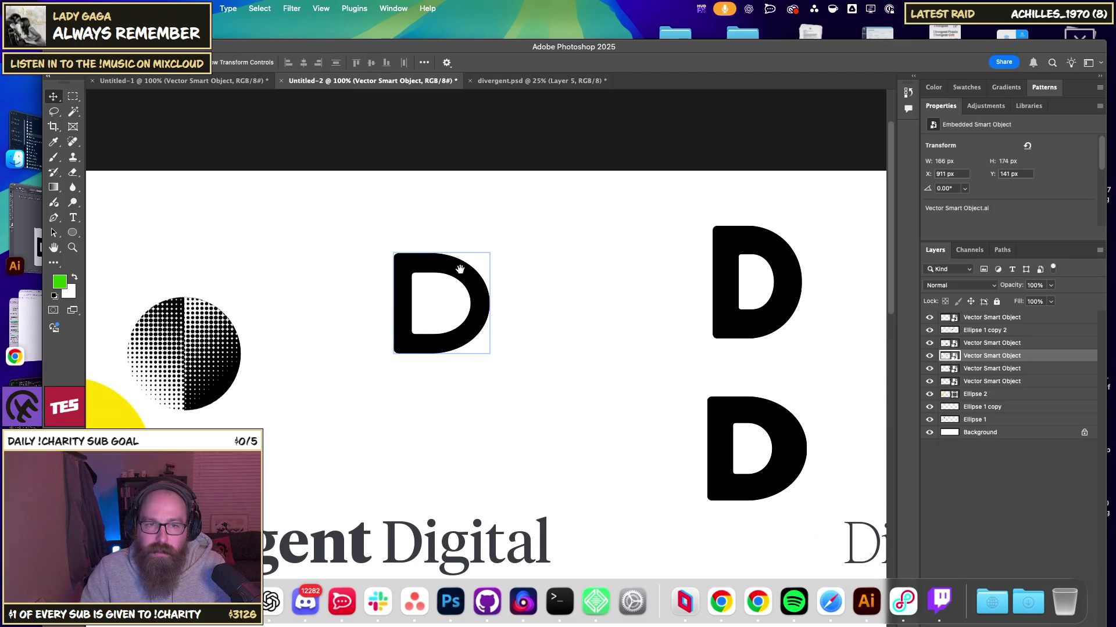
drag(430, 347, 494, 398)
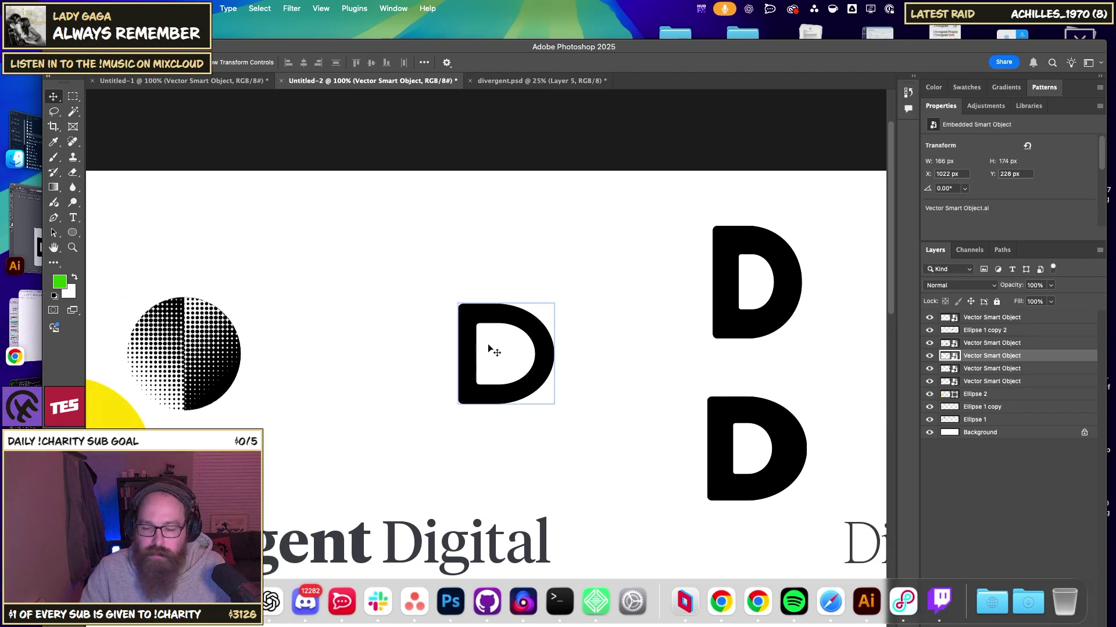
click(970, 407)
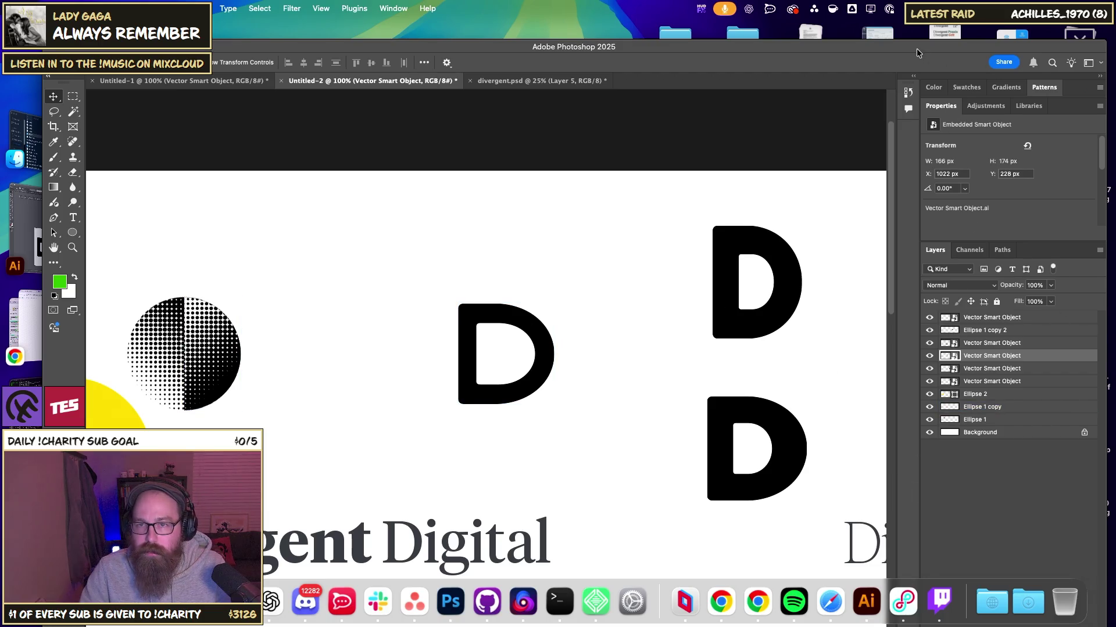
drag(916, 53, 900, 31)
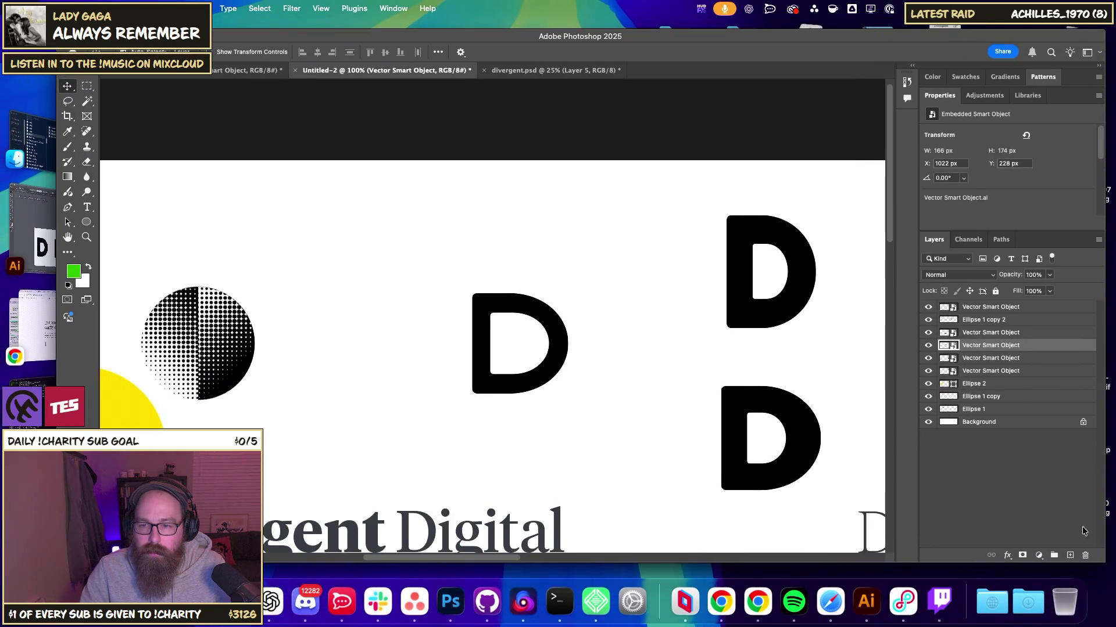
Try a Gradient Overlay on a D, then cancel the Layer Style dialog.
click(1038, 556)
click(976, 535)
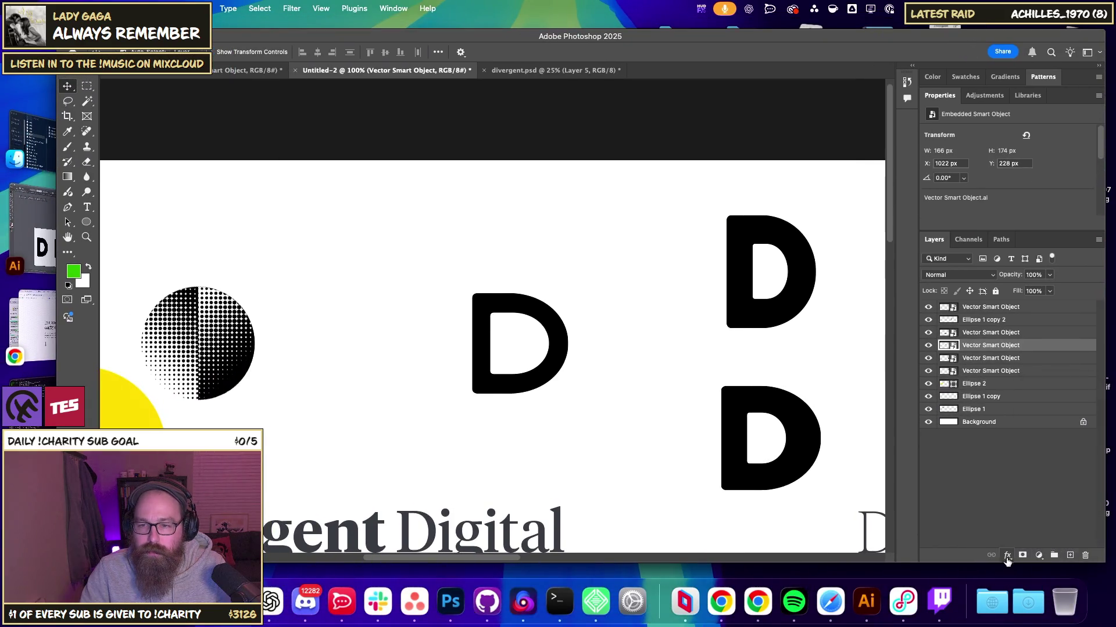
click(1008, 556)
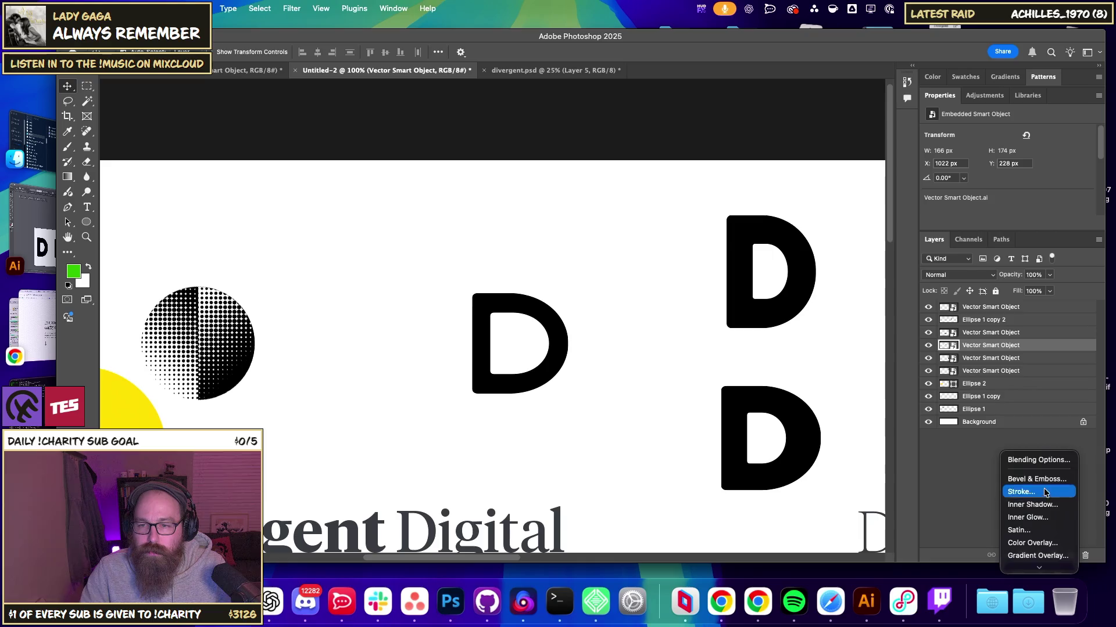
click(1034, 553)
mouse_move(681, 252)
mouse_down()
mouse_move(813, 353)
mouse_move(500, 208)
mouse_up()
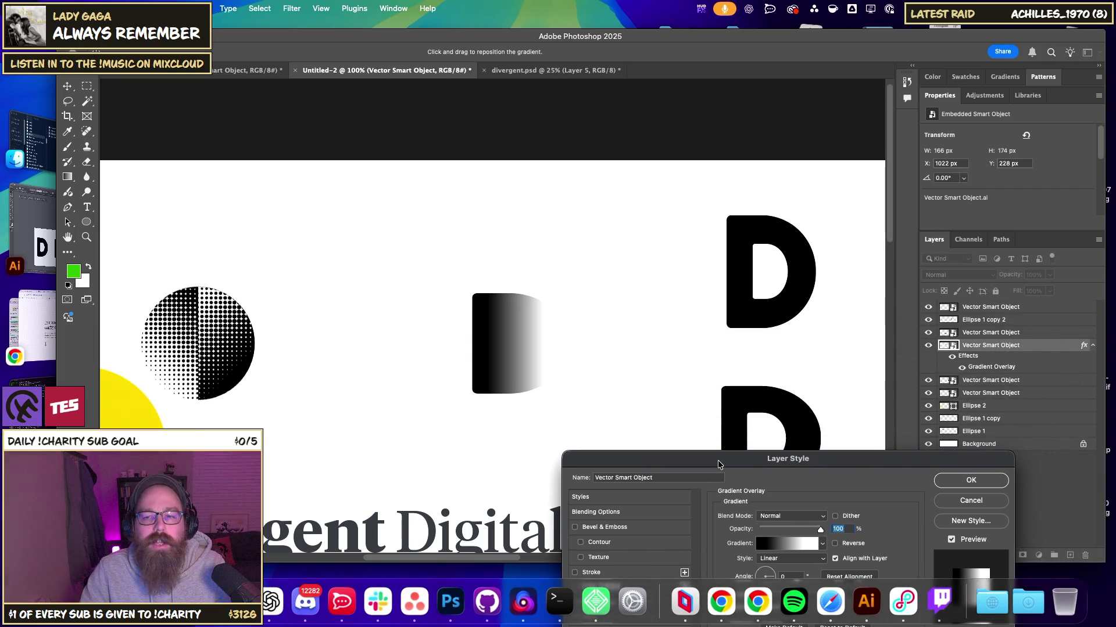
click(749, 235)
Select the D layers and delete them from the board.
click(633, 268)
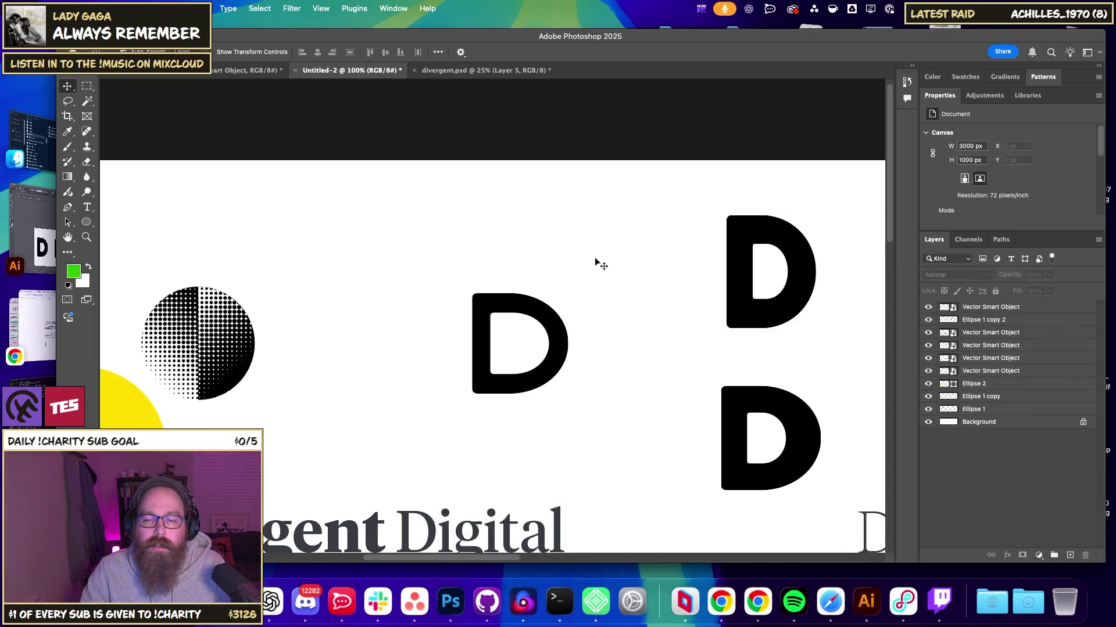
shift+click(779, 455)
key(BackSpace)
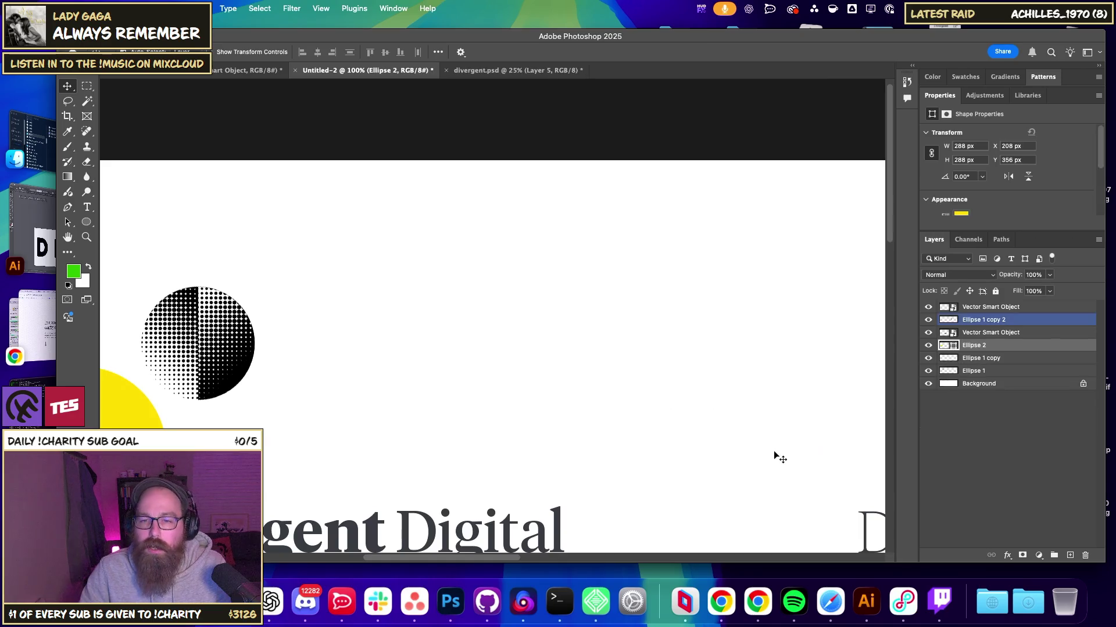
In Illustrator, unite the middle D into one shape with Pathfinder and move it toward the right D.
key(super+Tab)
drag(413, 373, 577, 515)
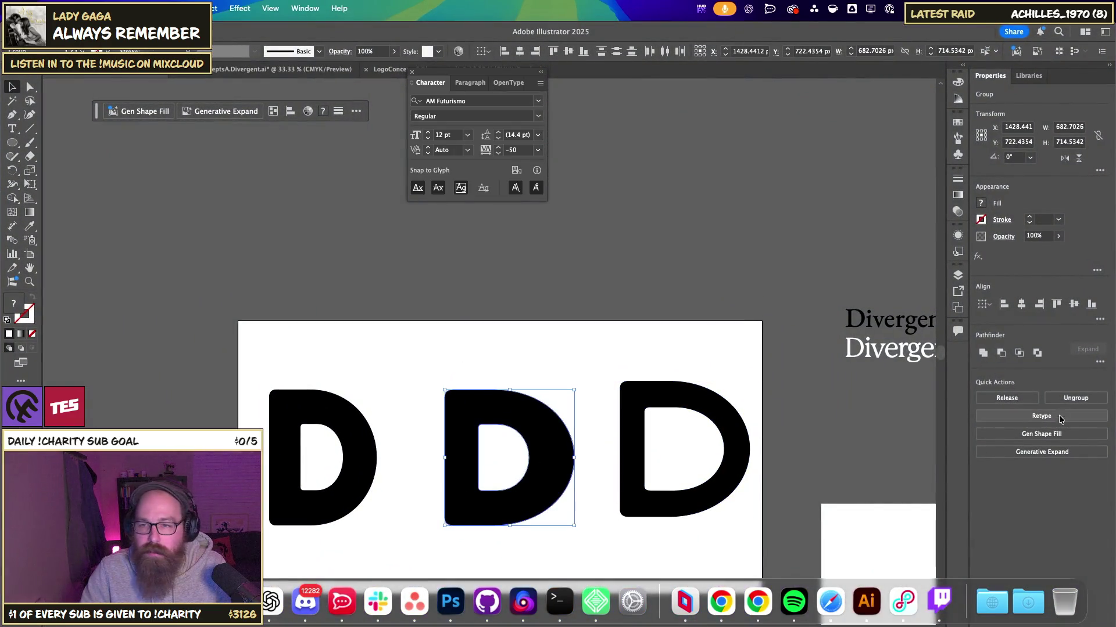
click(983, 353)
mouse_move(547, 468)
mouse_down()
mouse_move(718, 434)
mouse_move(511, 457)
mouse_up()
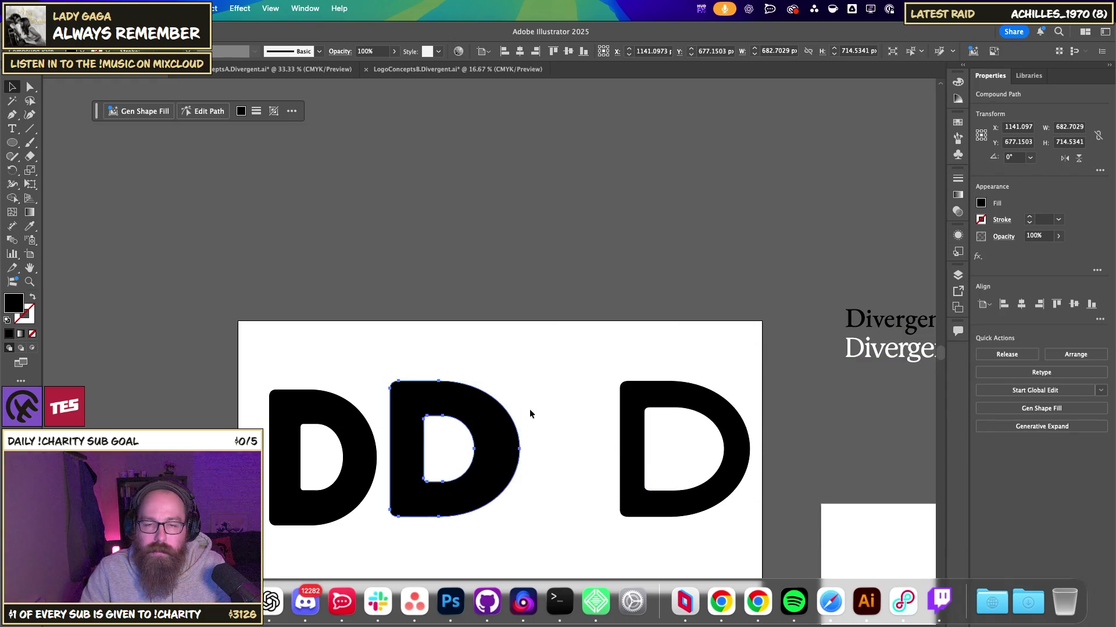
Paste the merged D into Photoshop as a smart object and shrink it toward the top right.
key(super+Tab)
key(super+v)
click(611, 274)
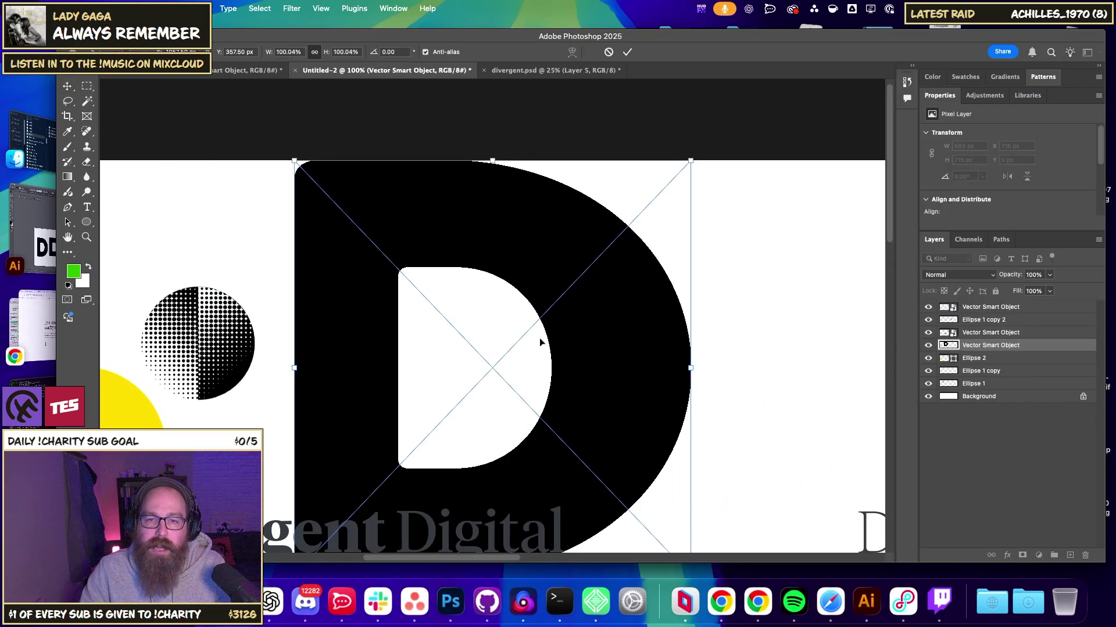
drag(691, 164, 497, 365)
drag(465, 406, 538, 238)
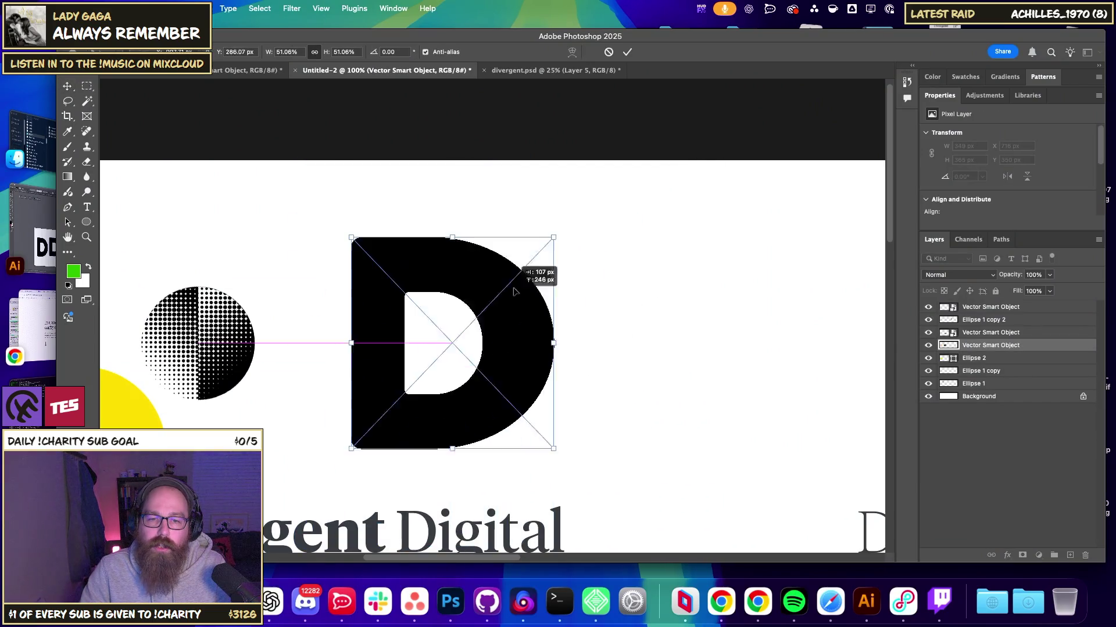
mouse_move(570, 194)
mouse_down()
mouse_move(509, 258)
mouse_move(805, 211)
mouse_move(796, 232)
mouse_up()
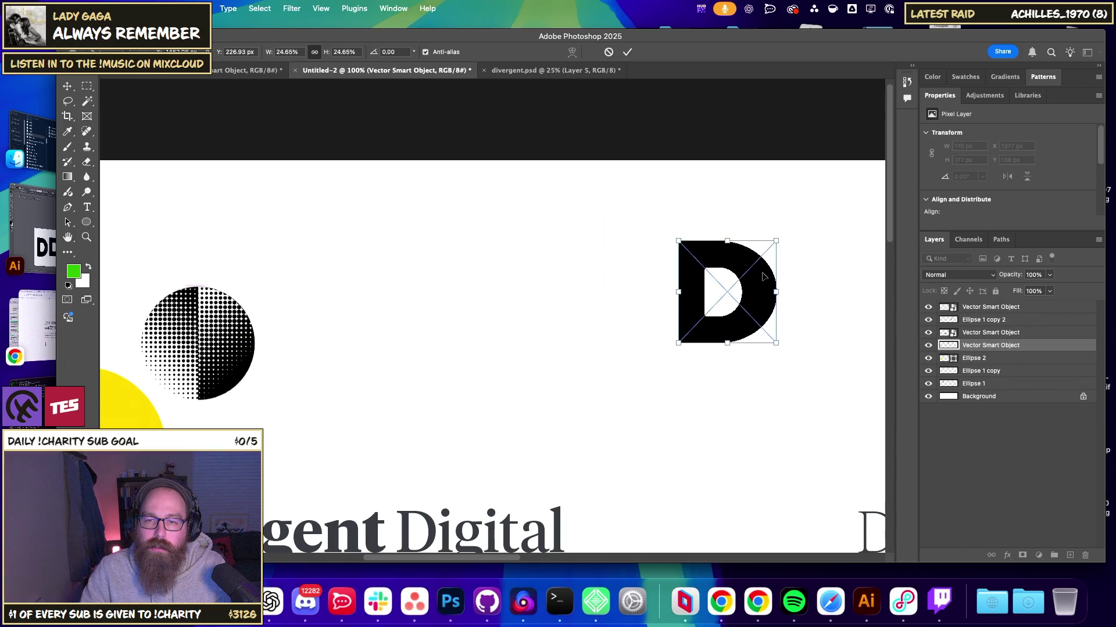
Rearrange the Illustrator Ds: move one to the artboard bottom and ungroup and lower the top-right D.
key(super+Tab)
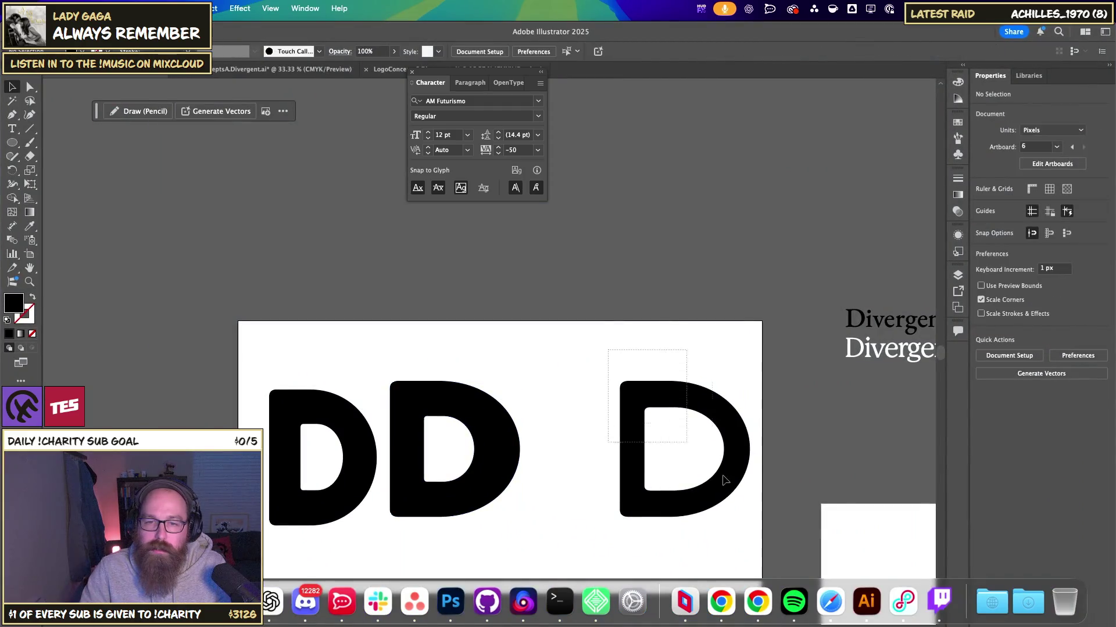
mouse_move(721, 458)
mouse_down()
mouse_move(472, 455)
mouse_move(664, 260)
mouse_move(633, 338)
mouse_up()
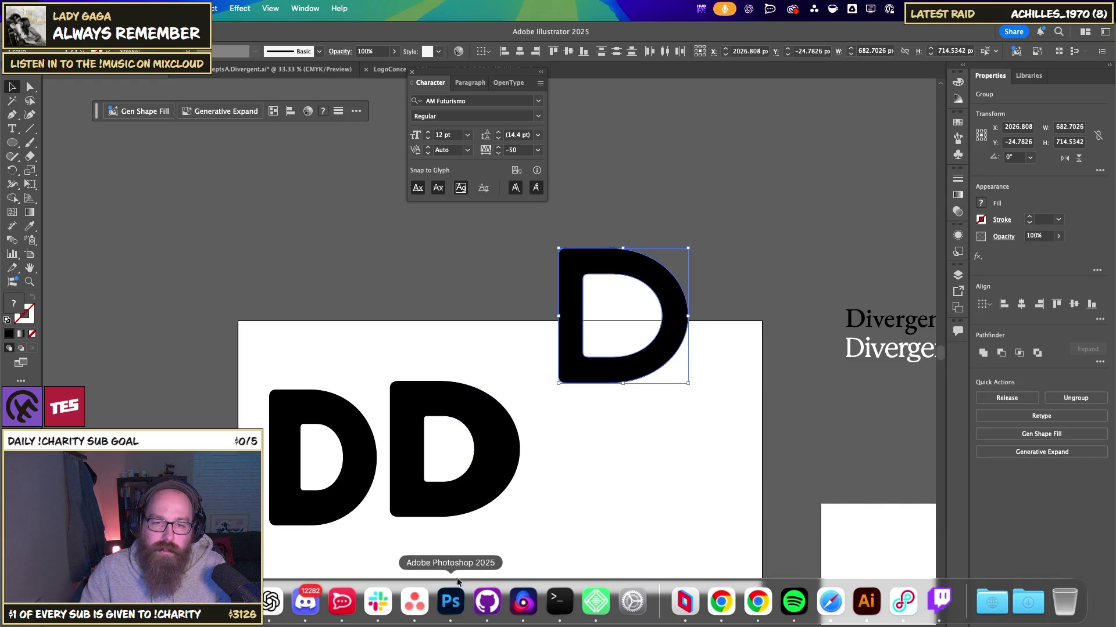
click(474, 423)
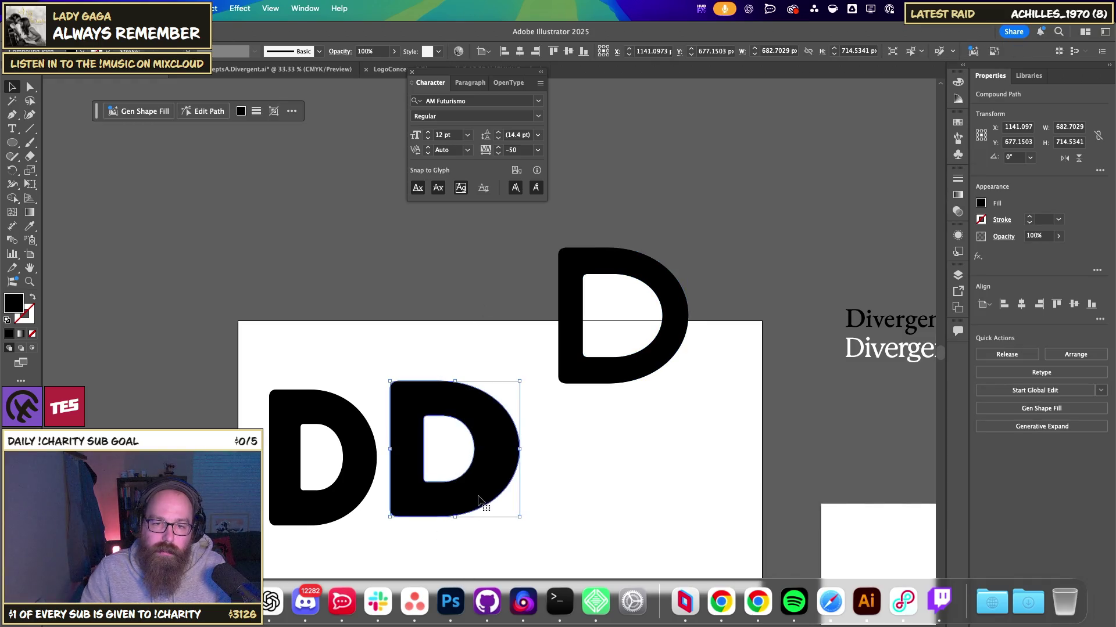
drag(456, 389, 488, 311)
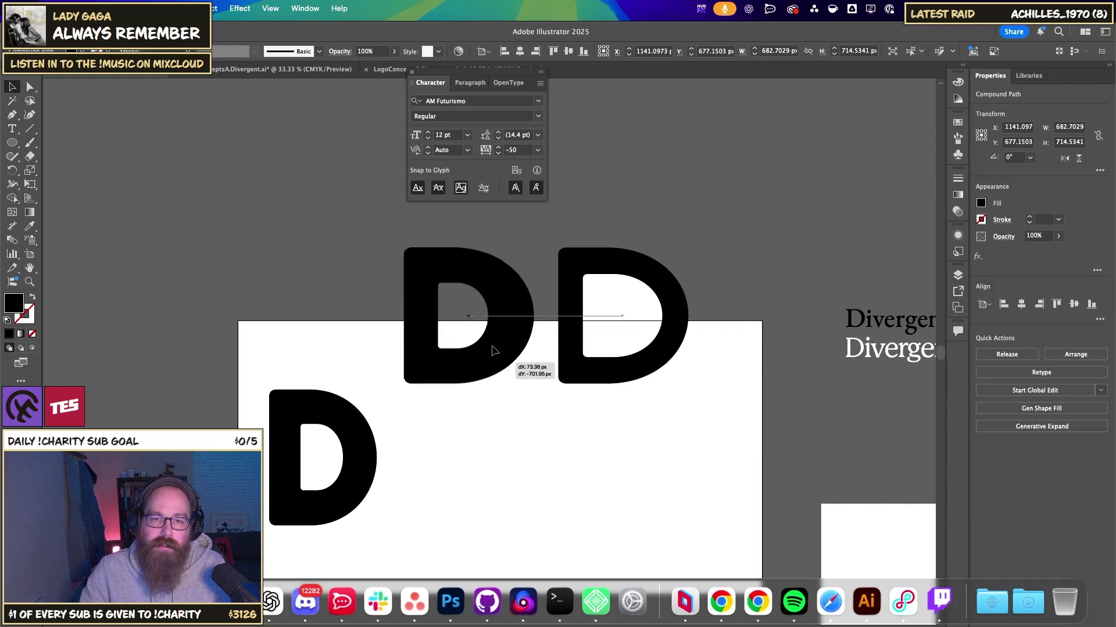
drag(488, 311, 520, 574)
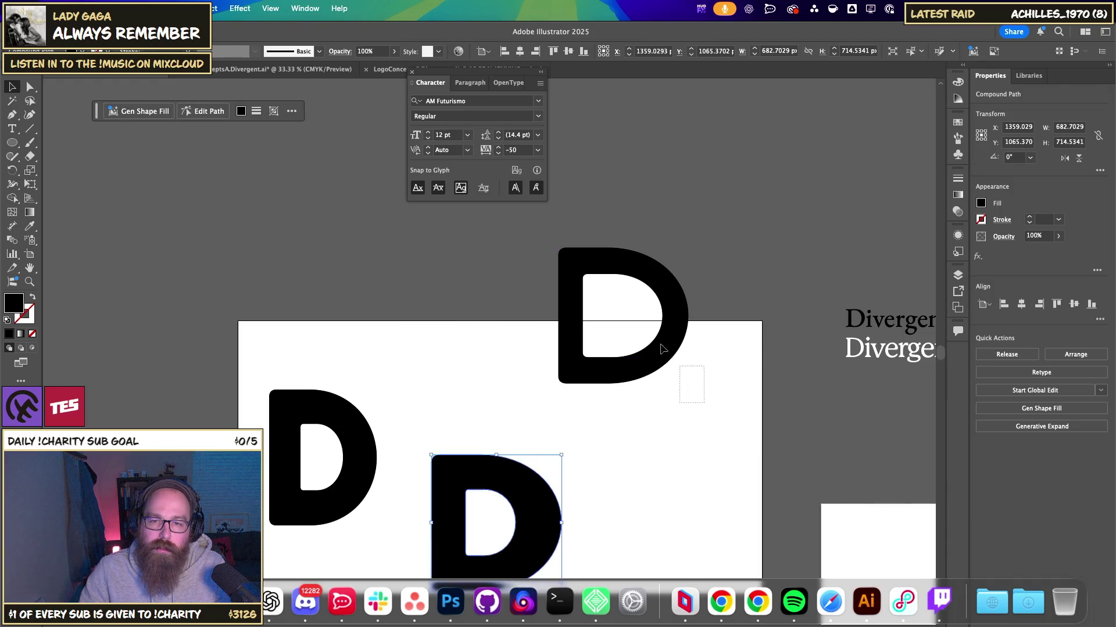
click(678, 369)
click(1076, 398)
drag(653, 366, 697, 485)
Paste the top-right D as a smart object at about a third size, below the first D.
key(super+c)
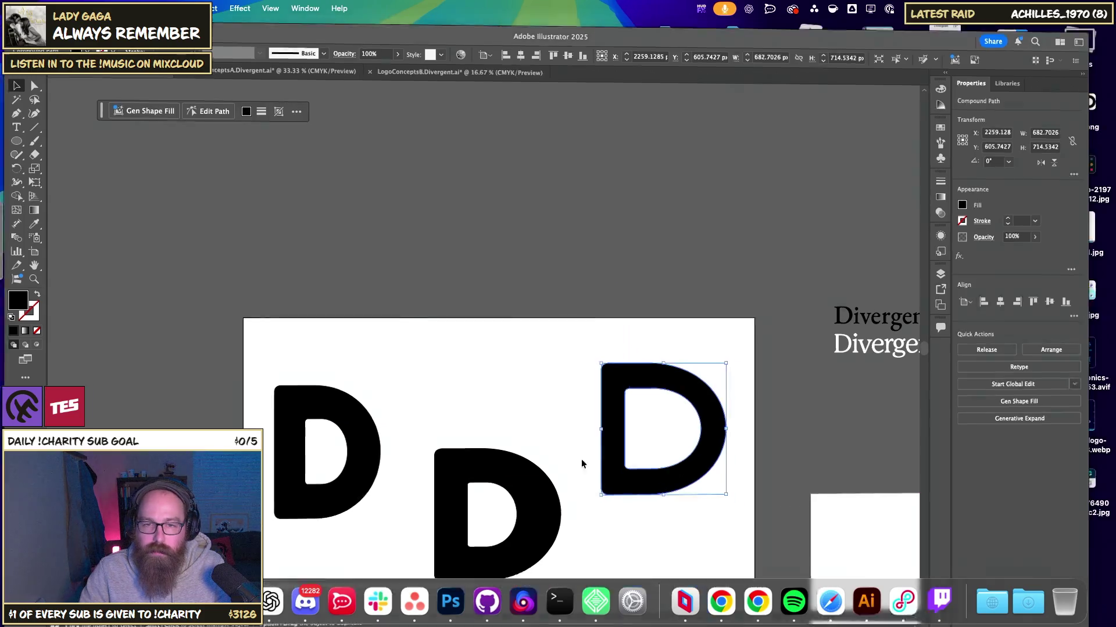
key(super+Tab)
key(super+v)
click(623, 262)
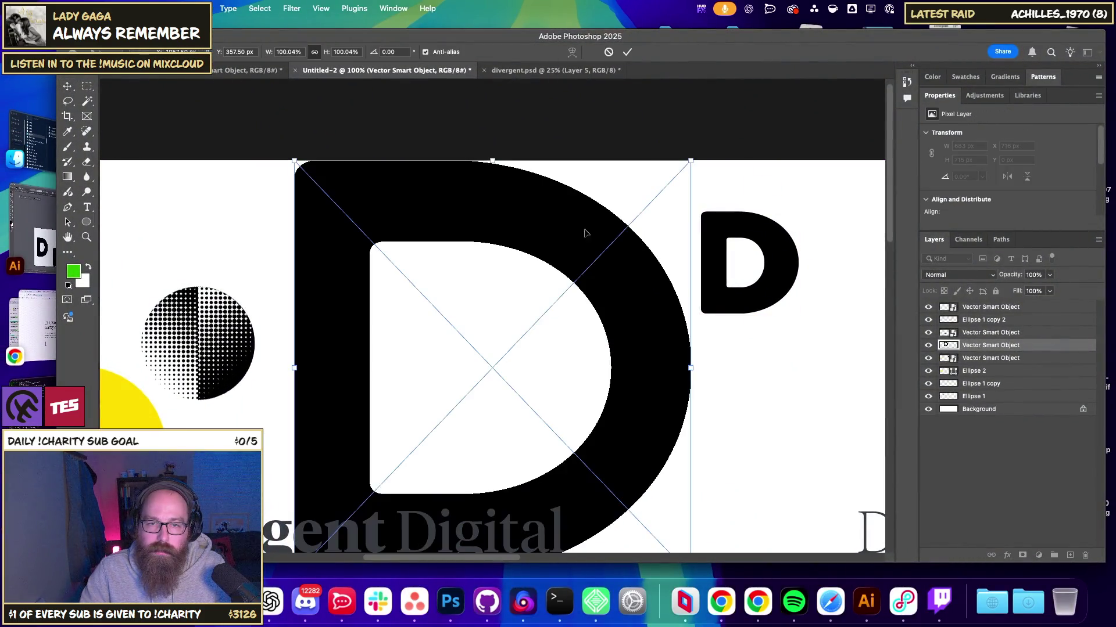
drag(696, 163, 441, 451)
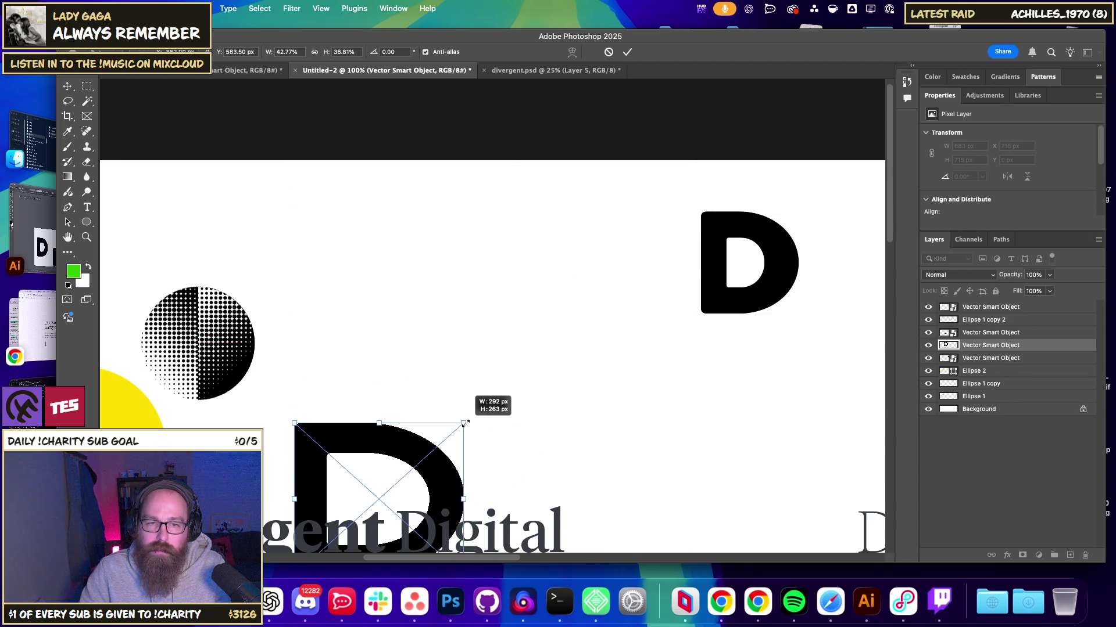
mouse_move(441, 451)
mouse_down()
mouse_move(401, 465)
mouse_move(748, 361)
mouse_move(710, 371)
mouse_up()
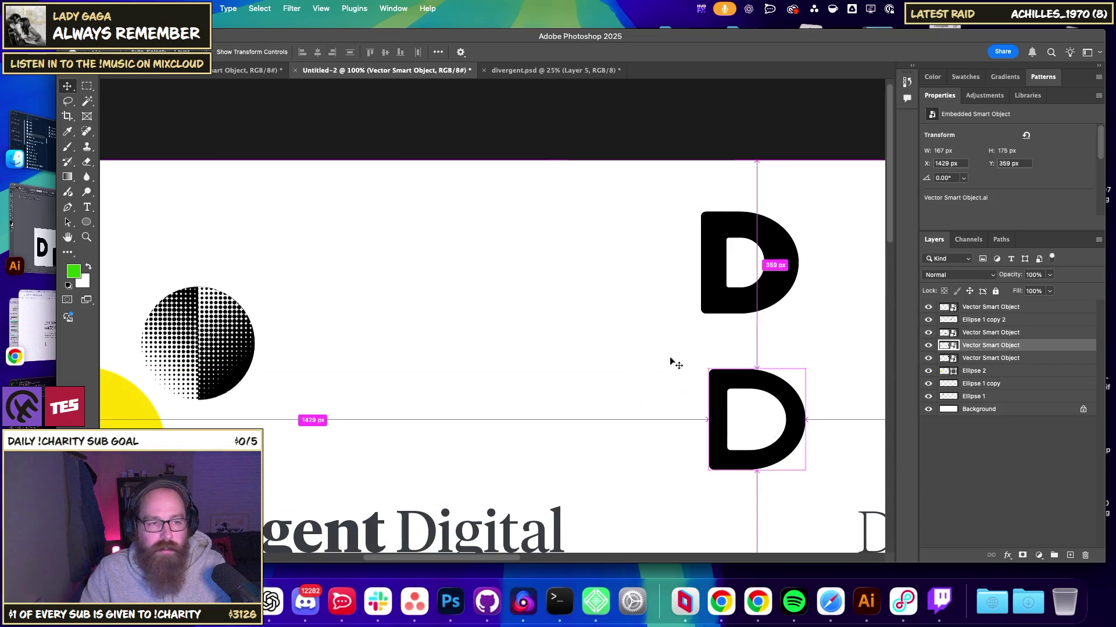
Paste the left D as a smart object, shrink it to about a third, and centre it on the circle.
key(super+Tab)
click(375, 473)
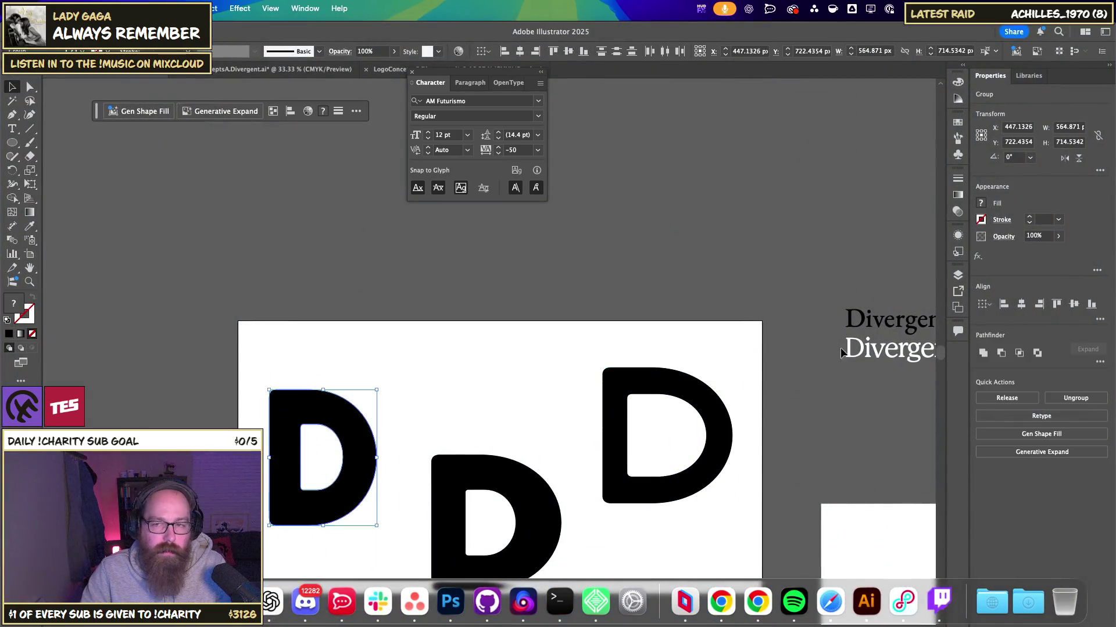
key(super+c)
key(super+Tab)
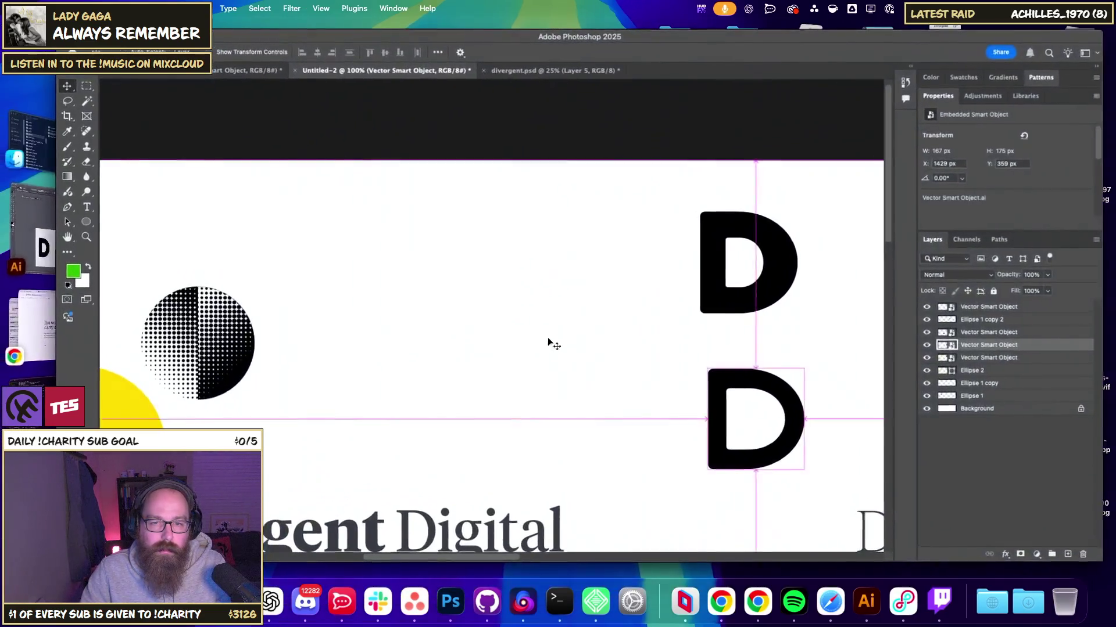
key(super+v)
click(613, 266)
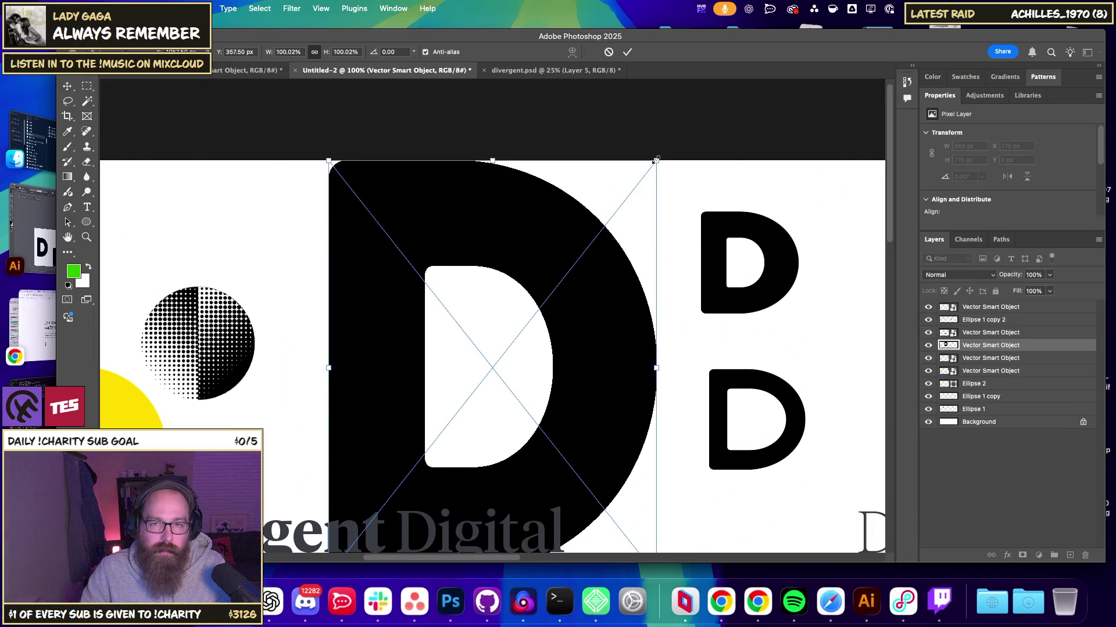
drag(655, 160, 438, 436)
drag(418, 481, 574, 318)
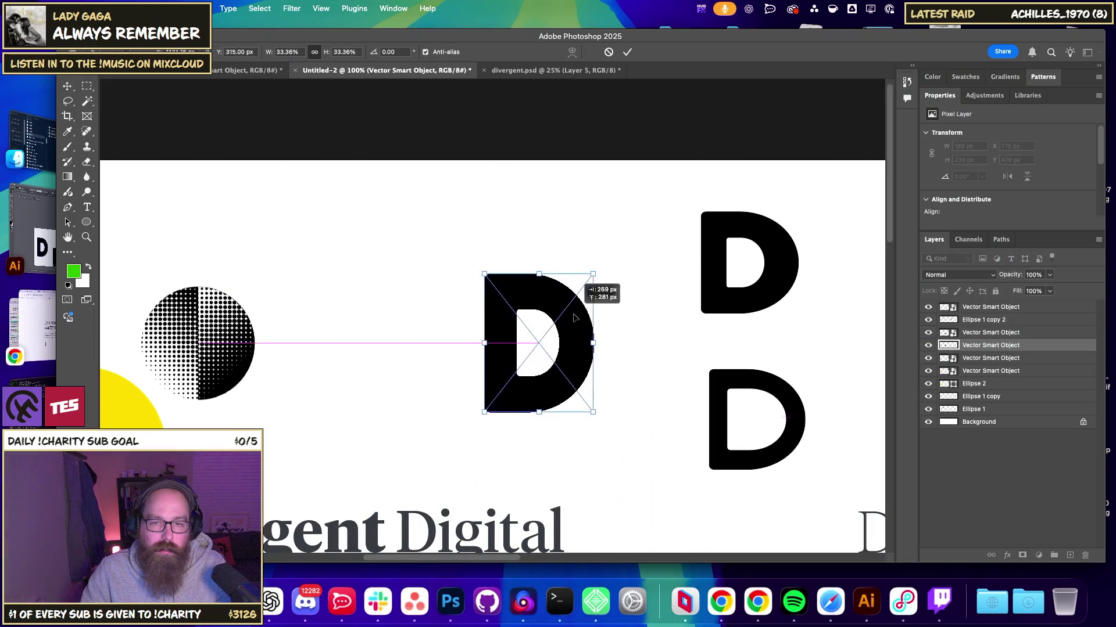
drag(592, 273, 581, 289)
drag(553, 327, 554, 295)
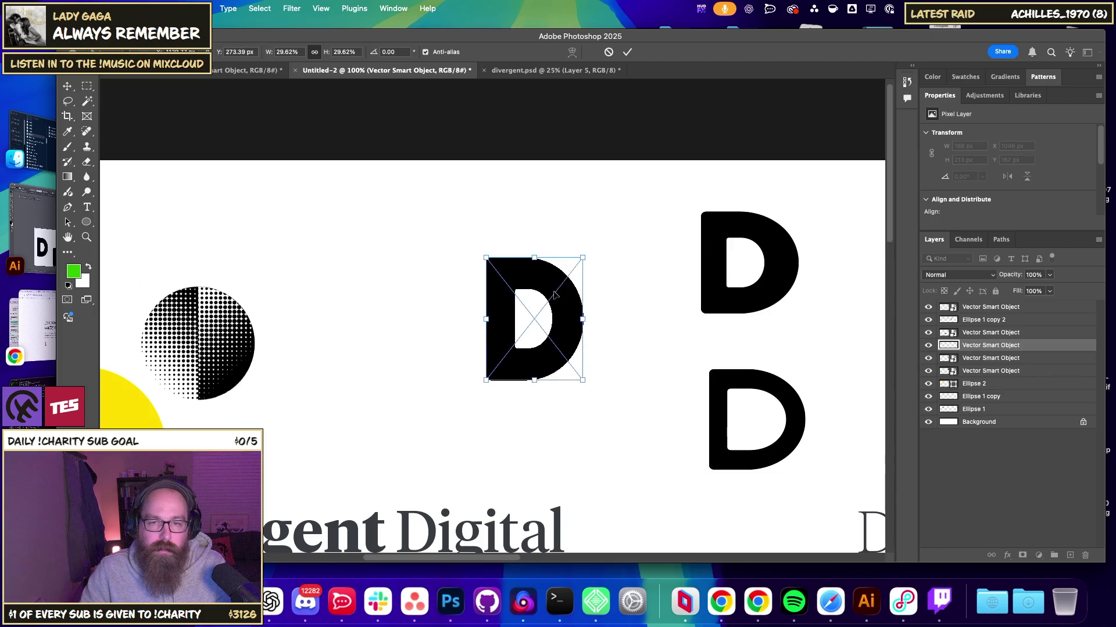
key(Return)
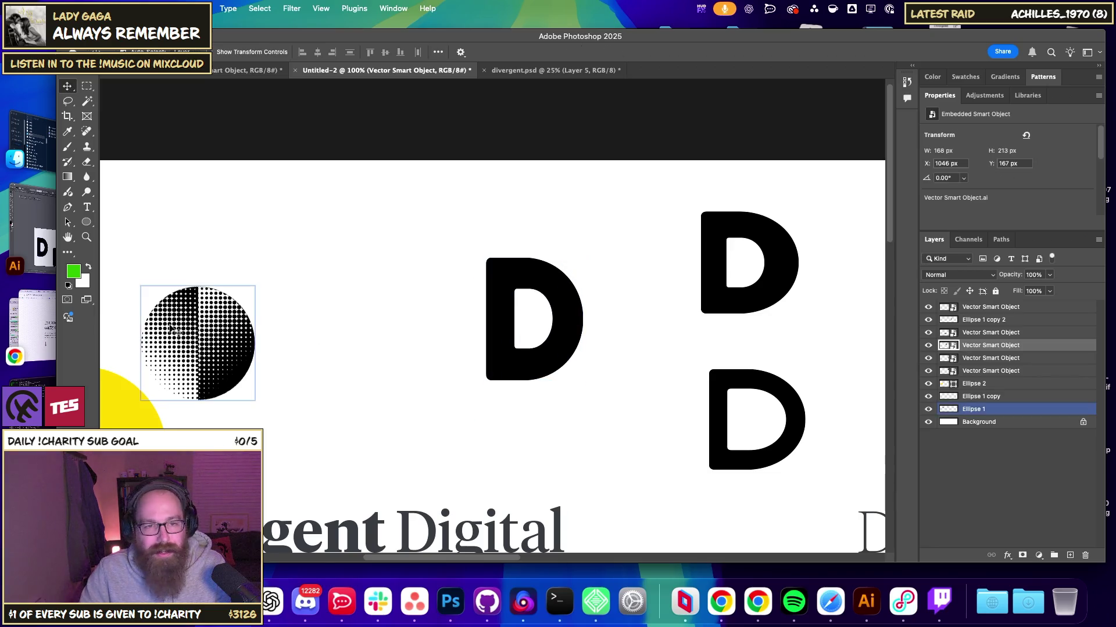
Duplicate the D beside itself, then cancel and undo the copy.
mouse_move(499, 329)
mouse_down()
mouse_move(534, 308)
mouse_move(410, 324)
mouse_up()
key(ctrl+t)
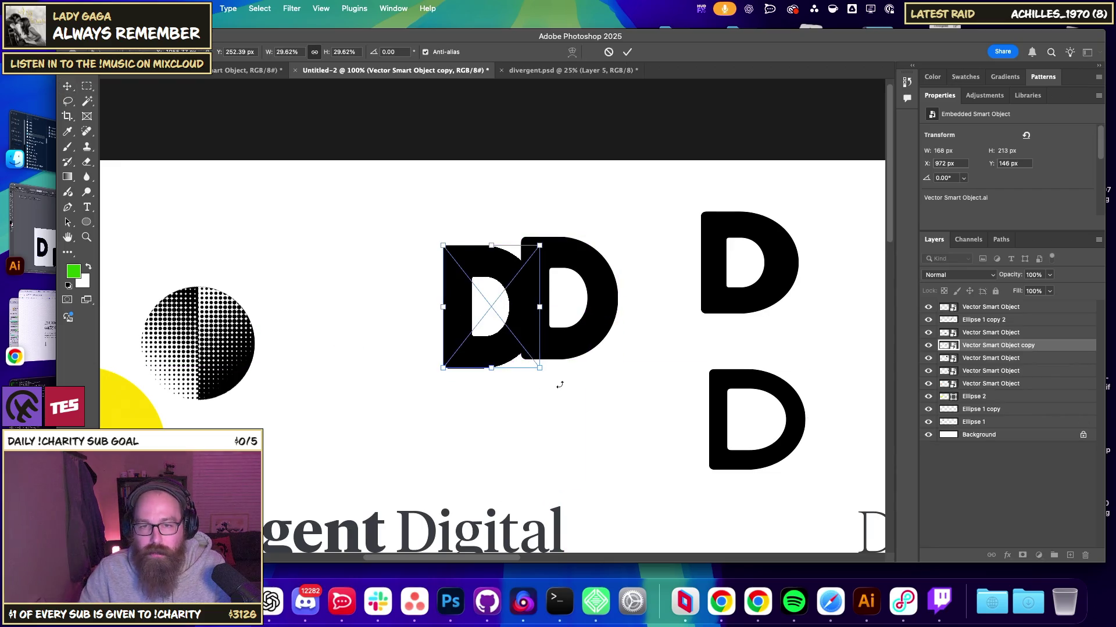
key(Escape)
key(ctrl+z)
click(1013, 556)
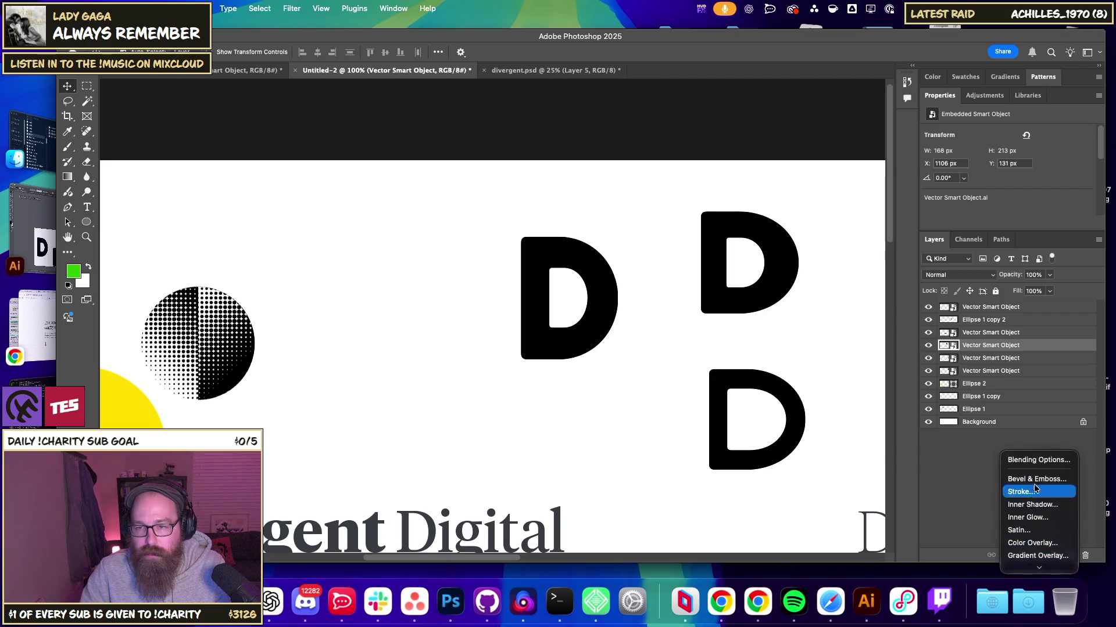
Add a black-to-white Gradient Overlay to the D at a 90° angle.
click(649, 372)
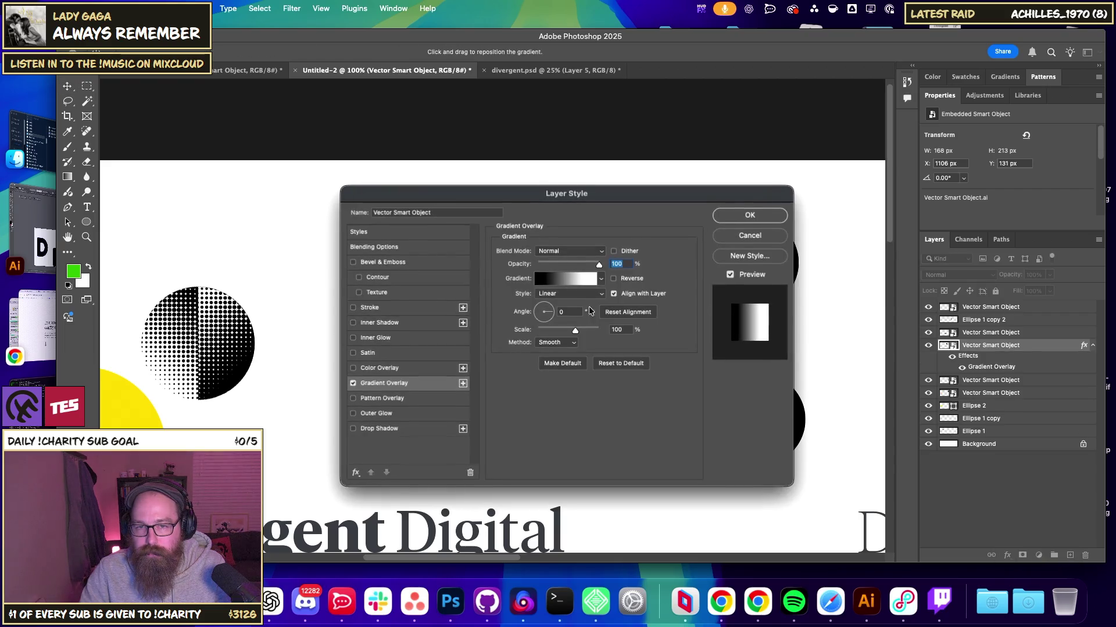
mouse_move(583, 193)
mouse_down()
mouse_move(647, 343)
mouse_move(622, 363)
mouse_up()
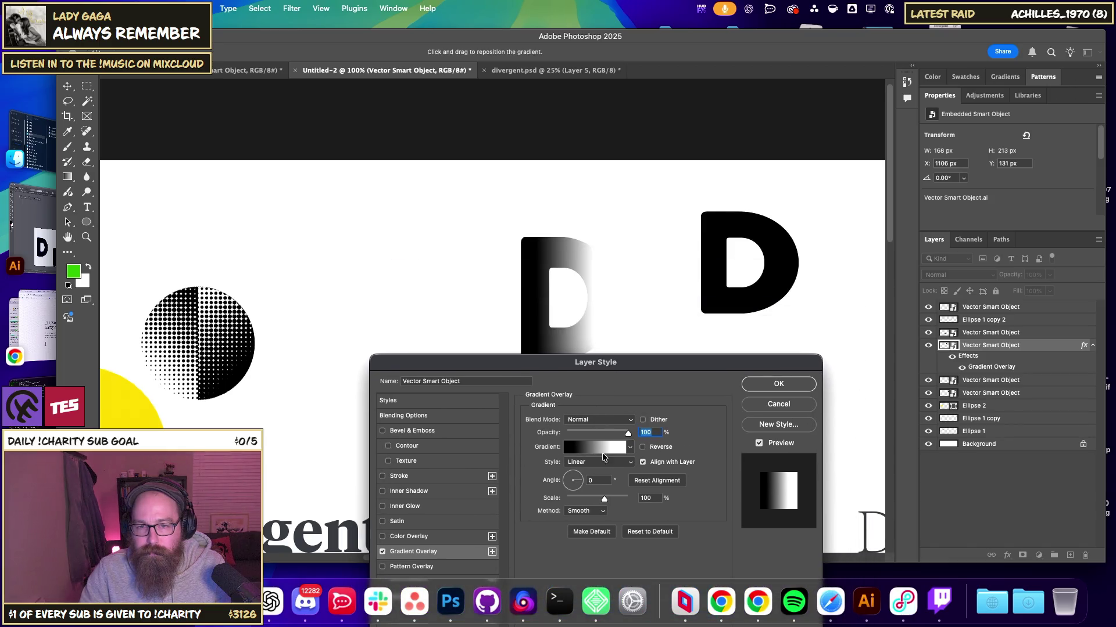
click(574, 474)
text(90)
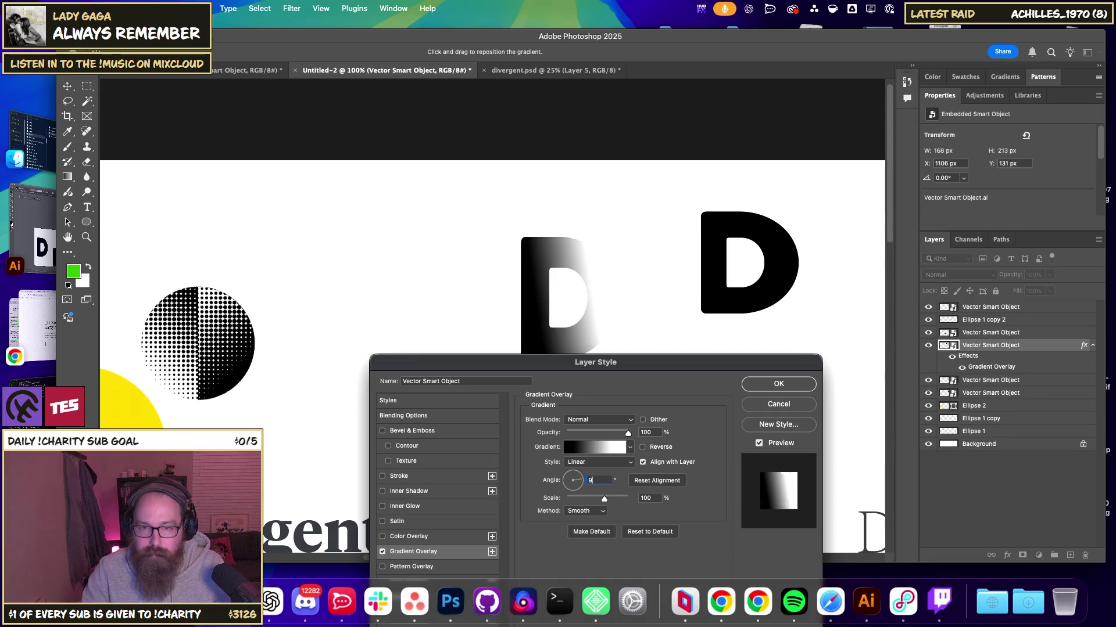
key(Return)
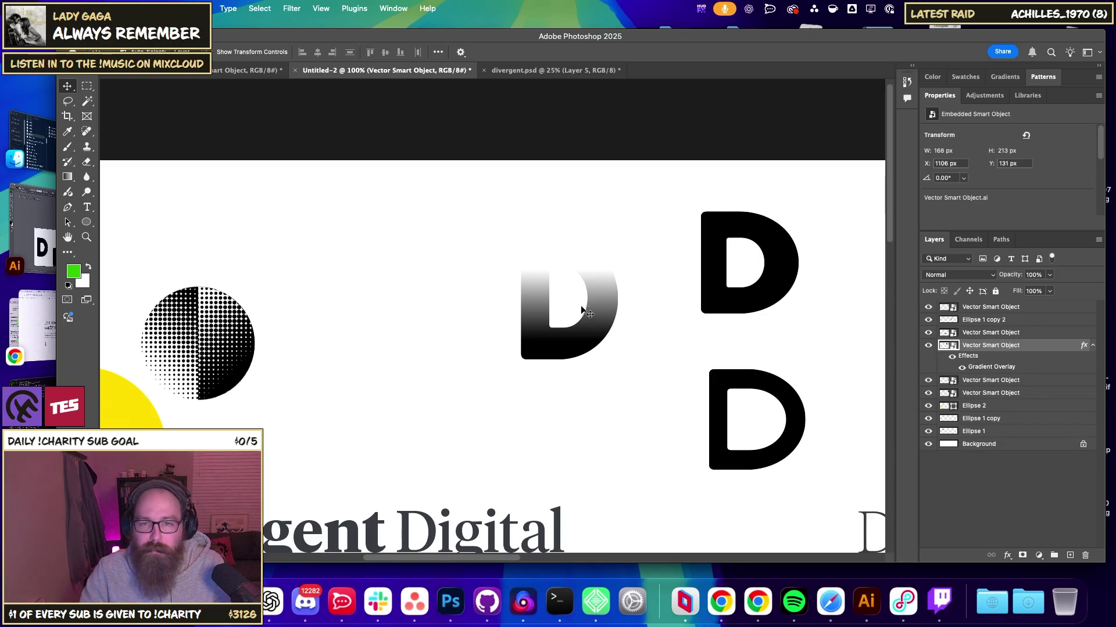
Test the Color Halftone filter on the D, undo it, and add a new empty layer above.
click(197, 8)
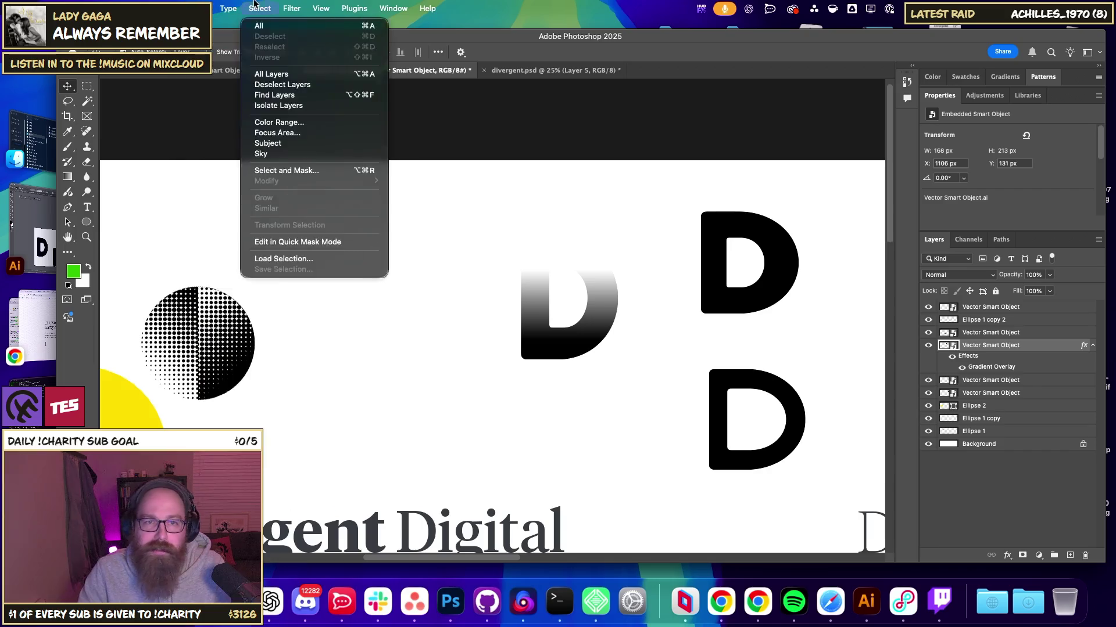
click(994, 349)
click(292, 8)
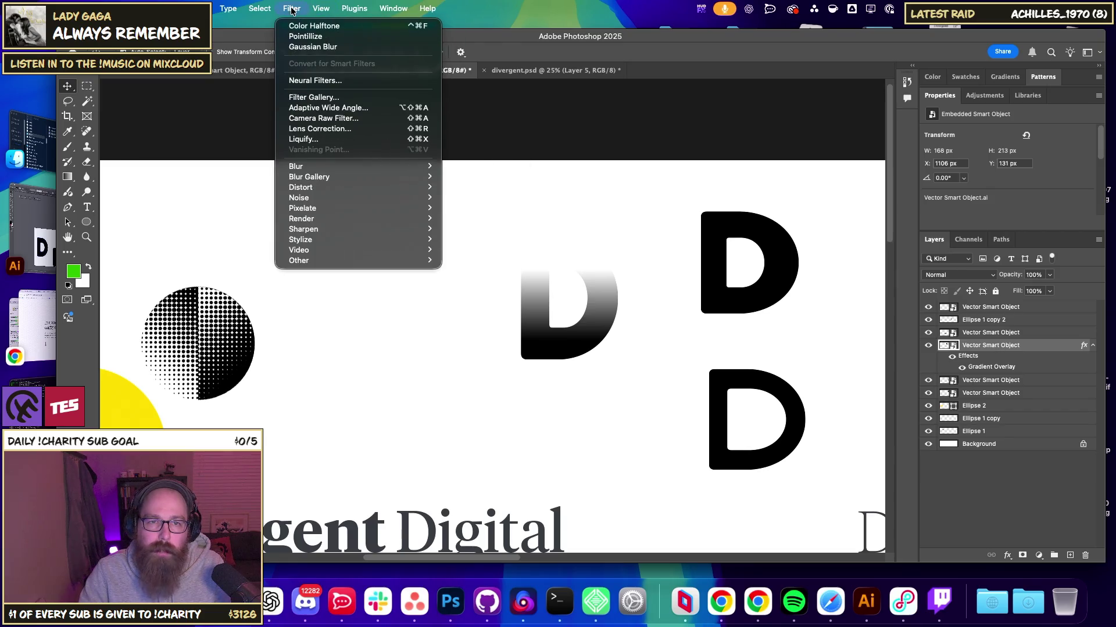
click(300, 26)
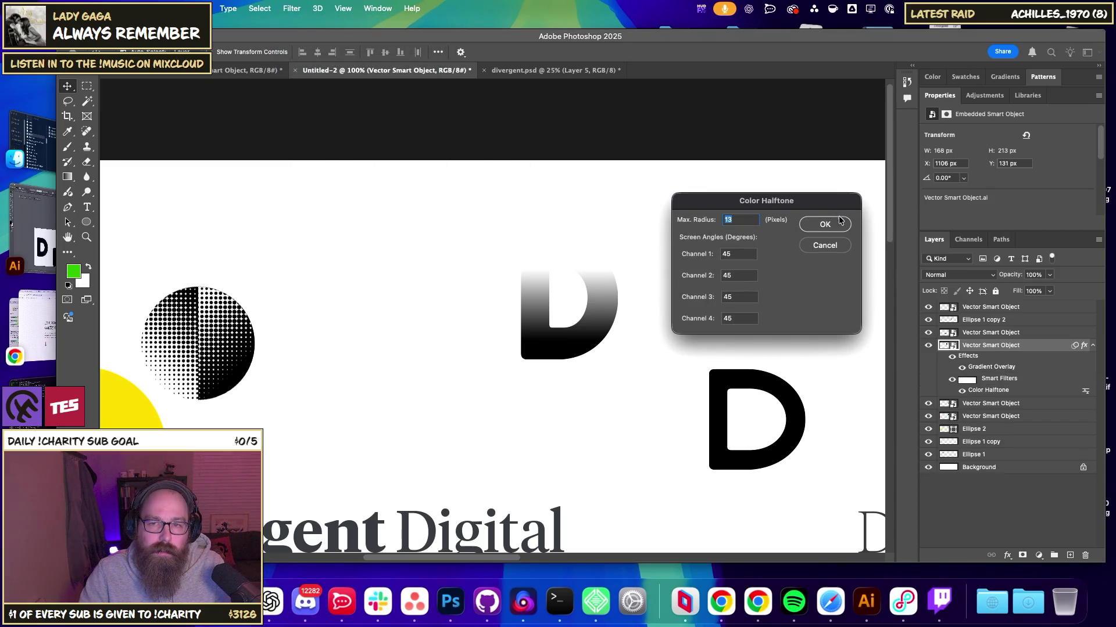
click(838, 222)
key(super+z)
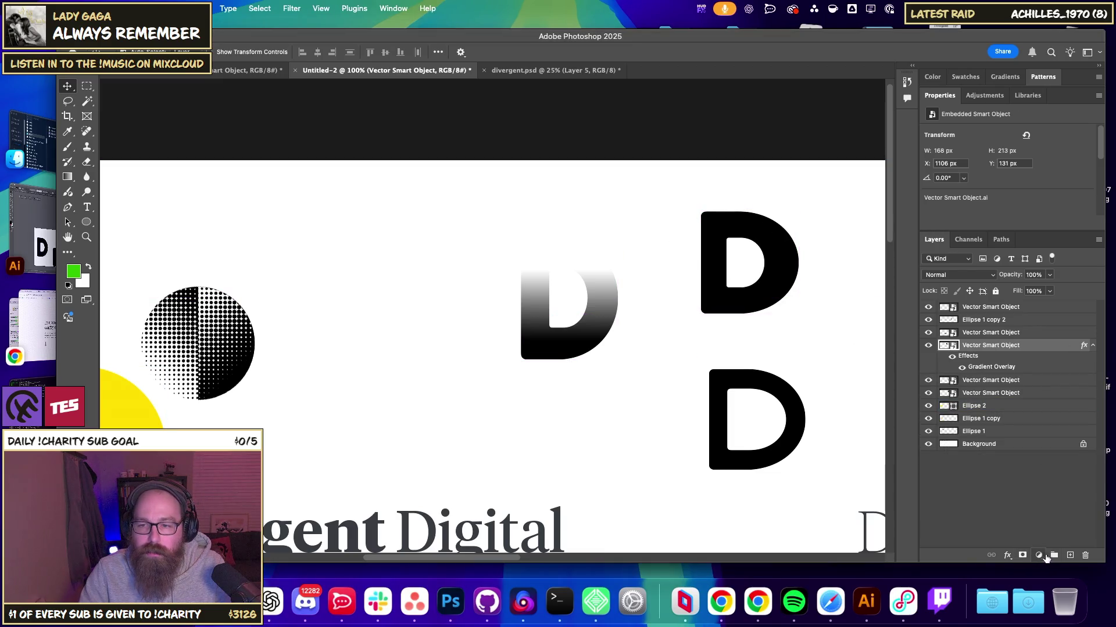
click(1069, 555)
Show rulers, merge the gradient D into a pixel layer, and test a halftone, then undo it.
key(super+r)
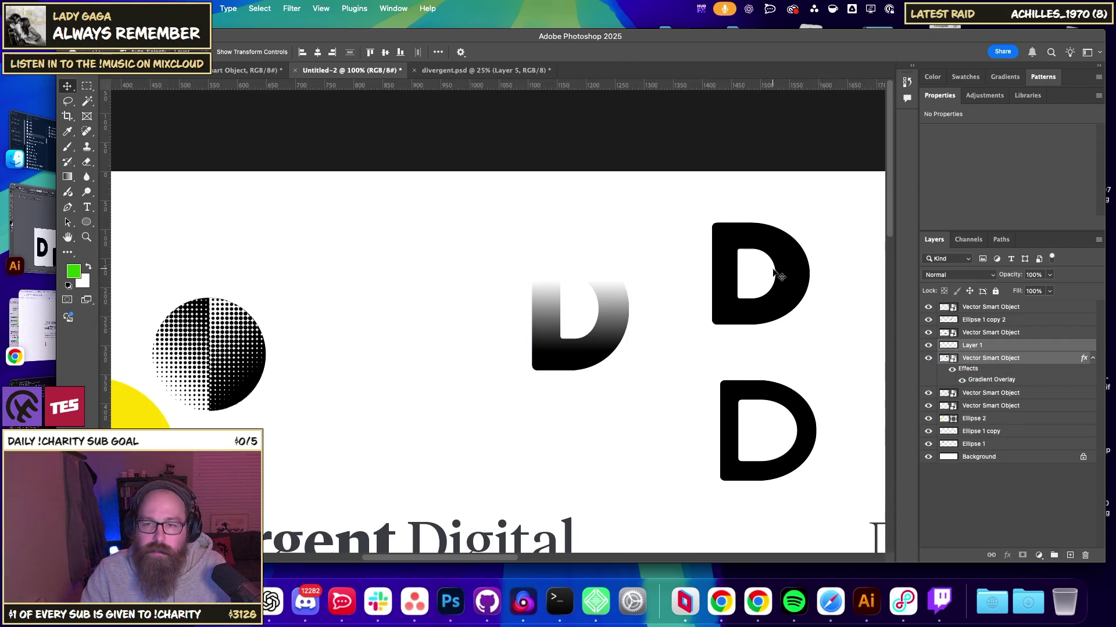
key(super+e)
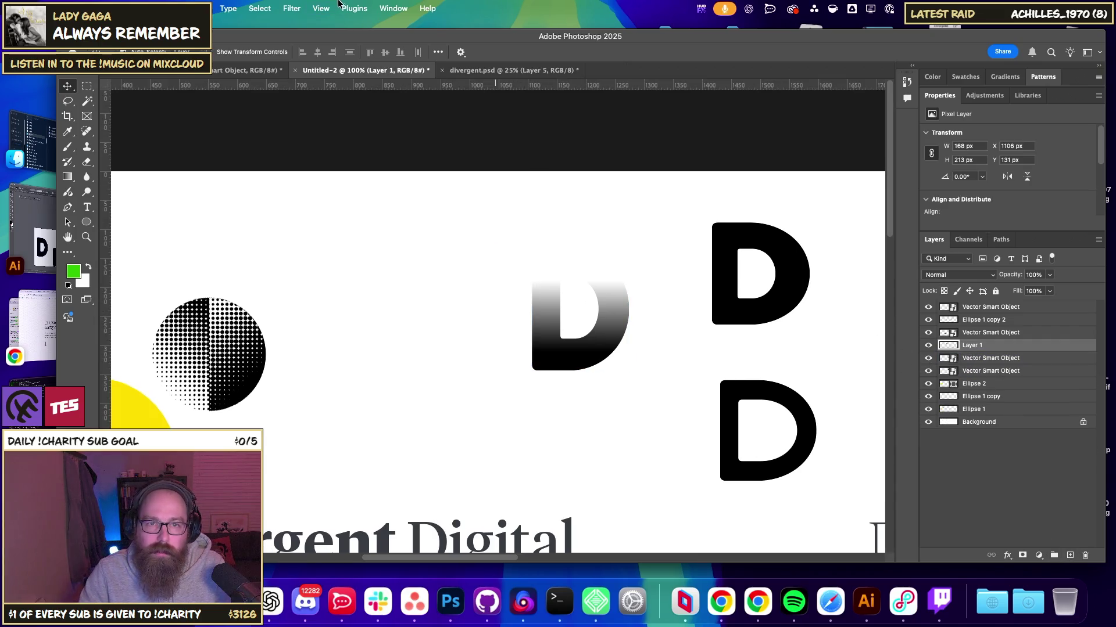
click(292, 8)
mouse_move(337, 208)
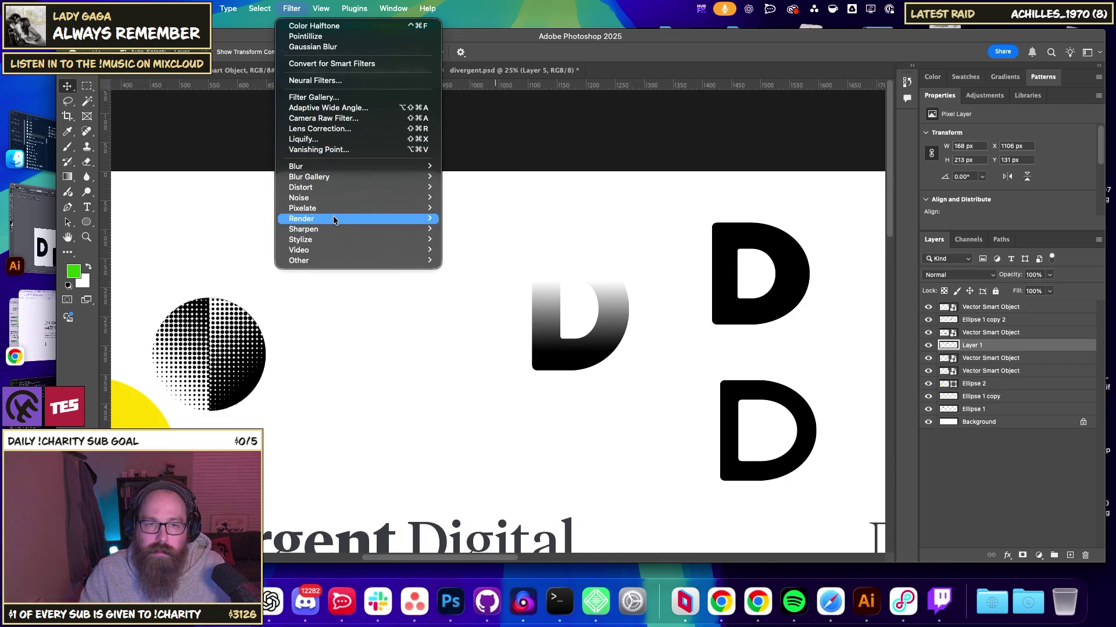
click(314, 25)
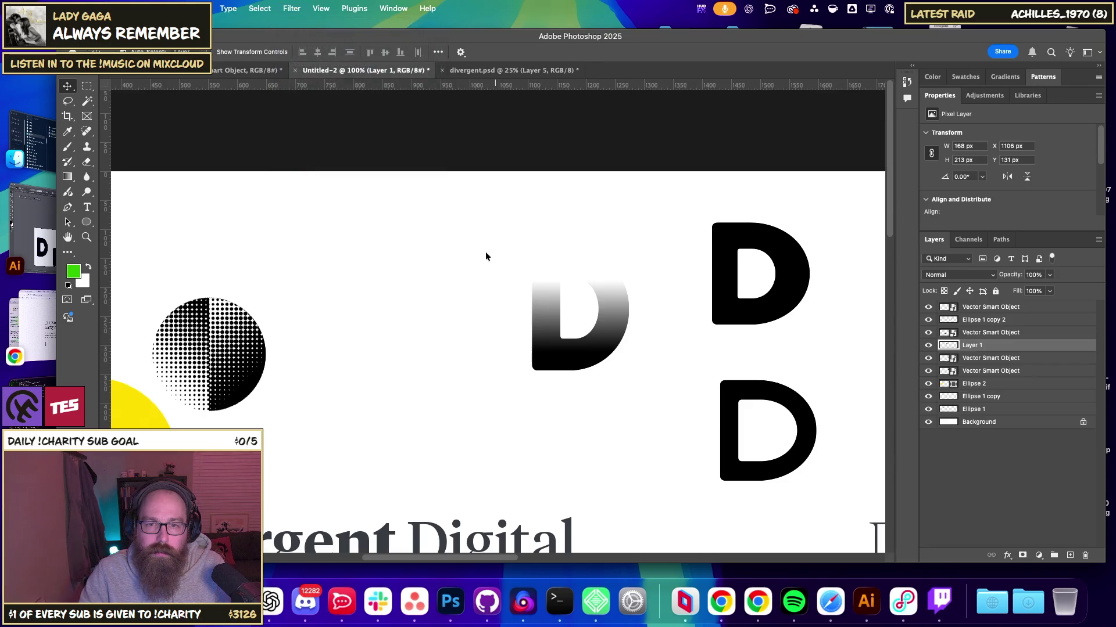
key(super+z)
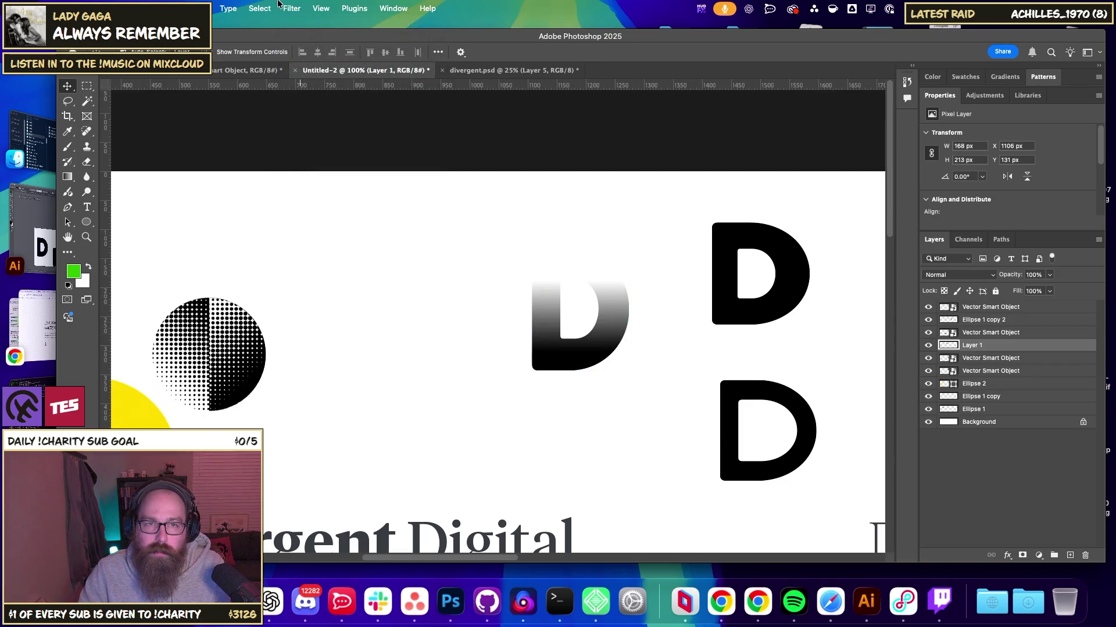
Apply Color Halftone to the D with Max. Radius 5, then undo it.
click(285, 8)
mouse_move(332, 200)
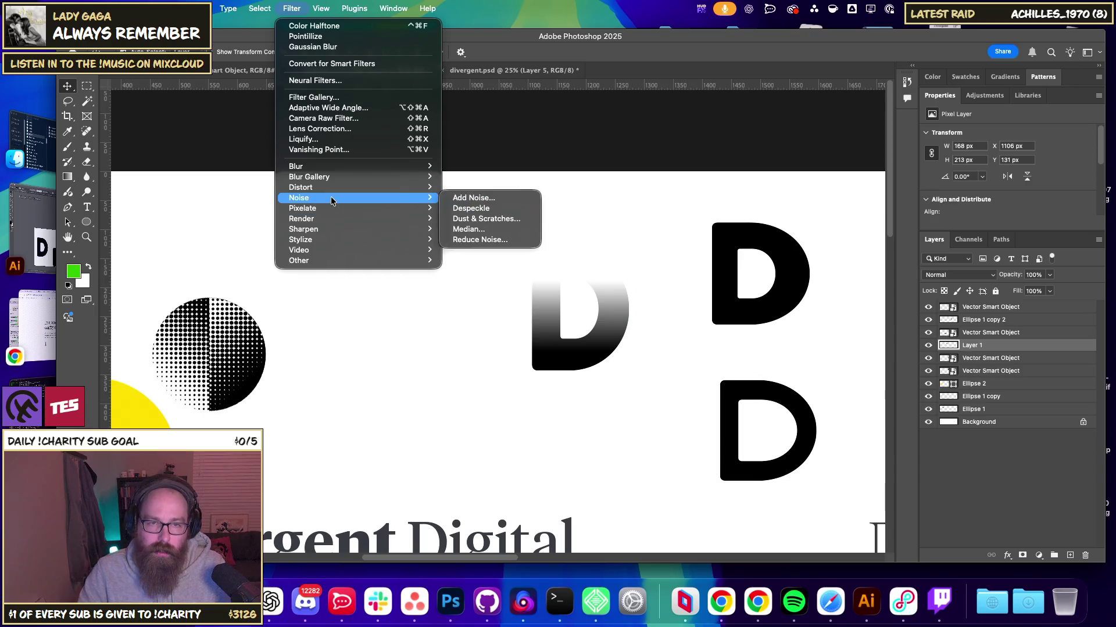
mouse_move(349, 217)
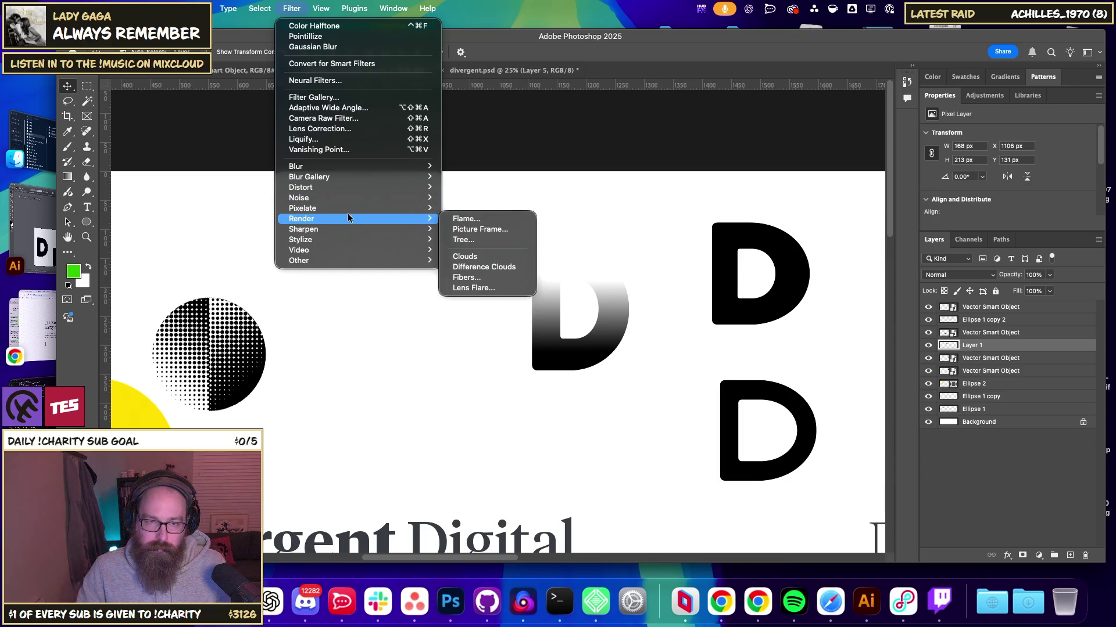
click(470, 208)
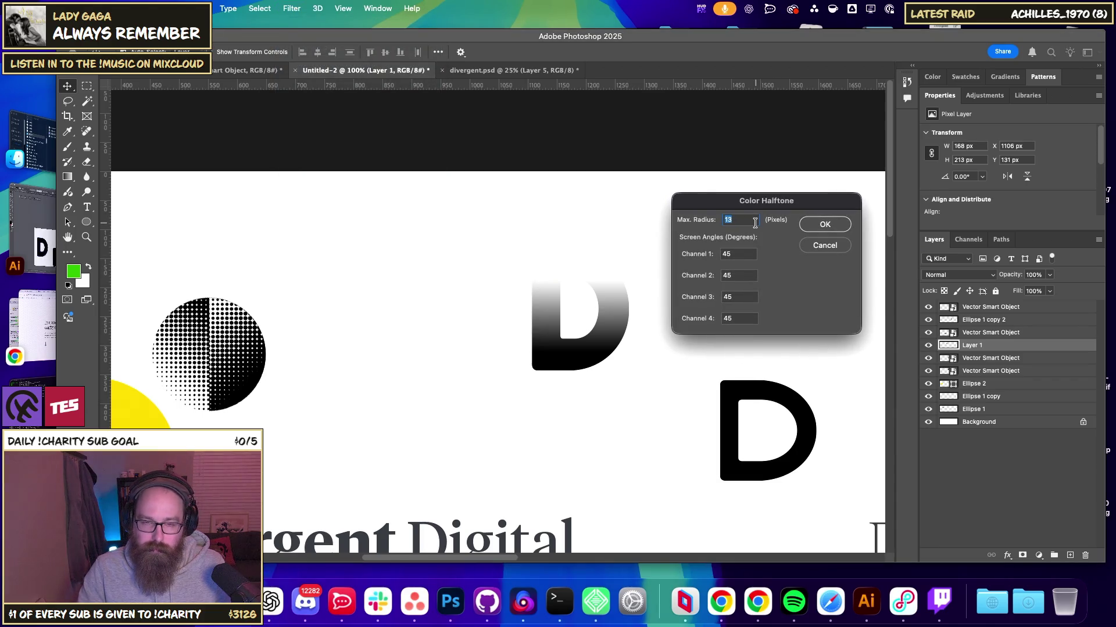
text(5)
key(Return)
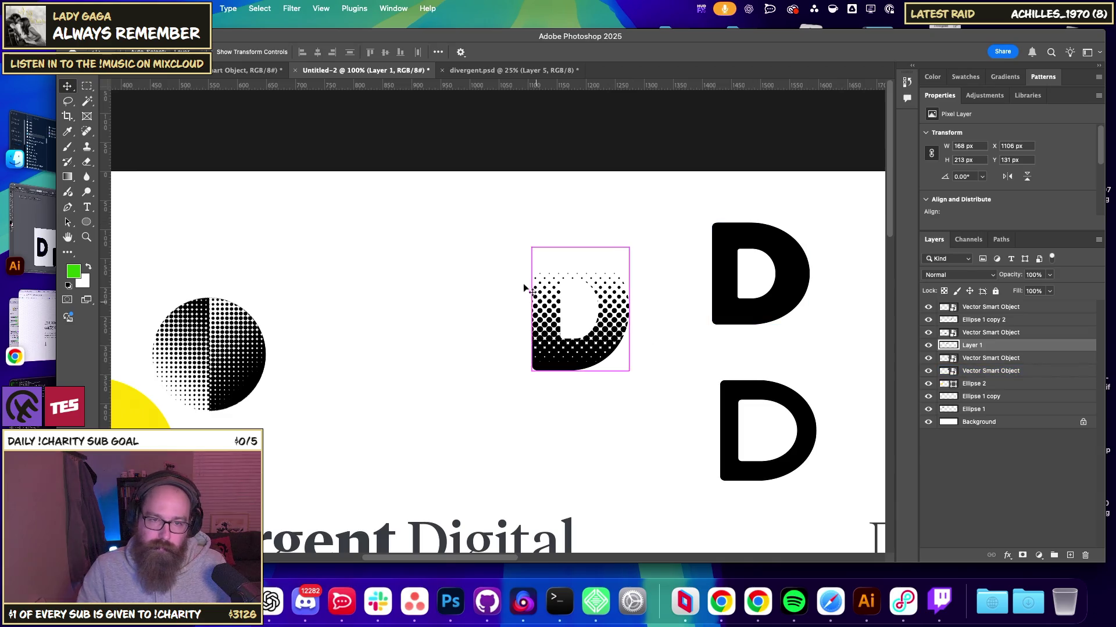
key(super+z)
Retry Color Halftone with a smaller radius, settling at 4 px, then undo it.
click(291, 8)
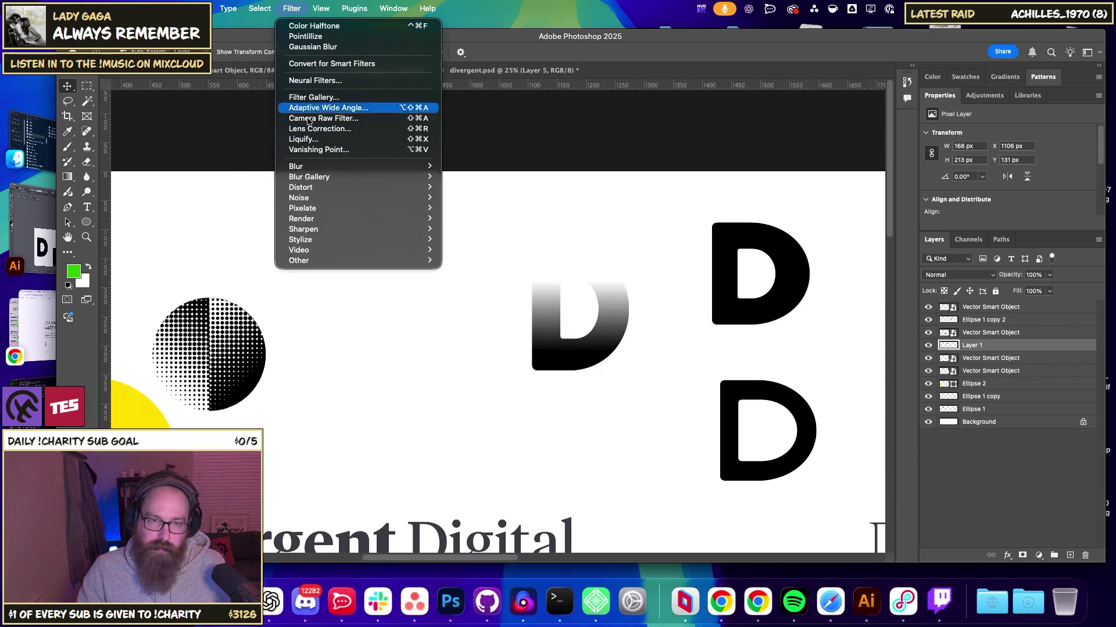
mouse_move(342, 208)
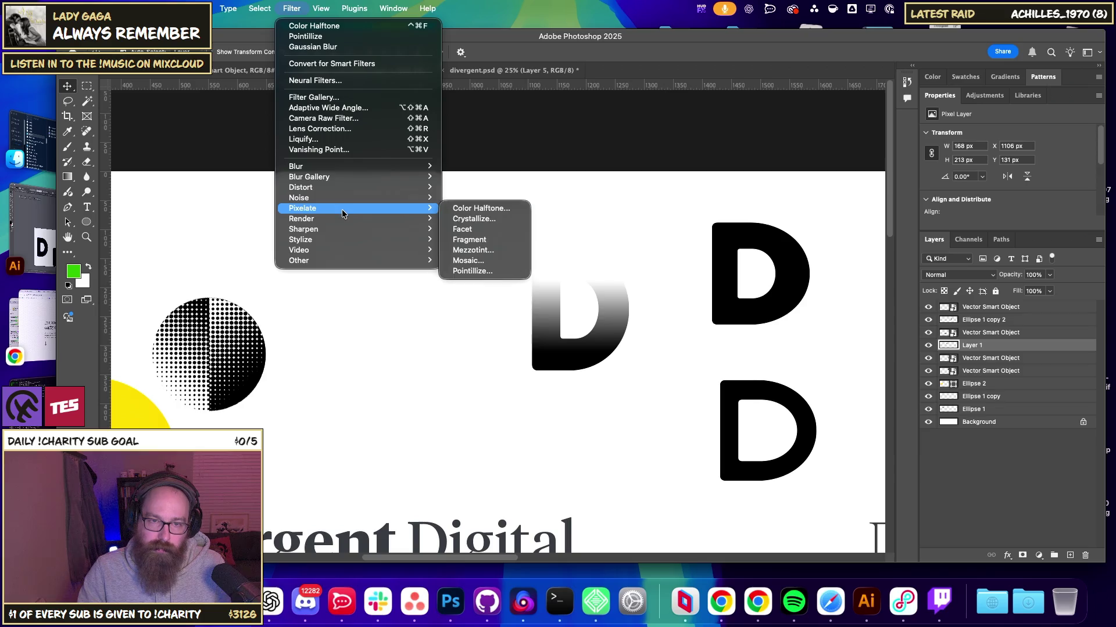
click(469, 211)
text(2)
key(Return)
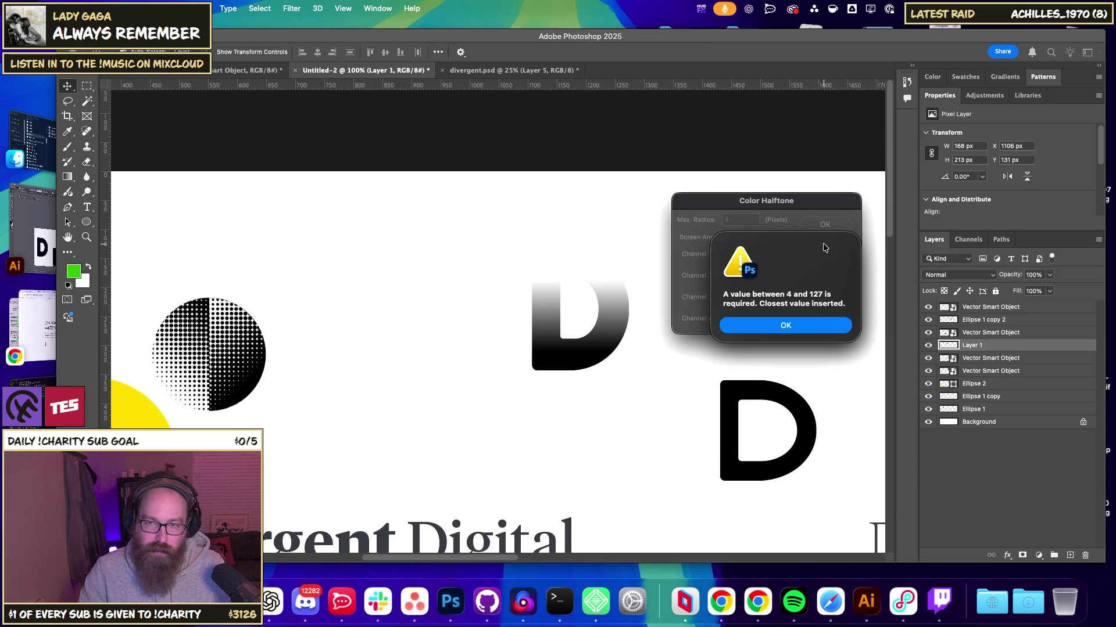
click(793, 329)
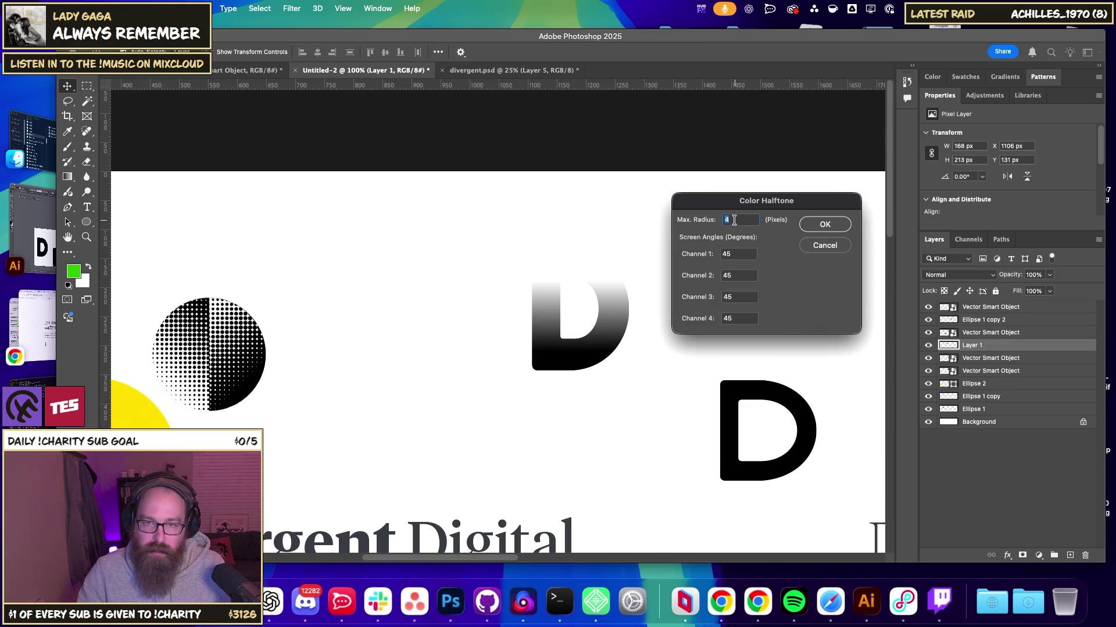
key(Return)
key(super+z)
Apply the final Color Halftone dot pattern to the D and deselect it.
click(260, 8)
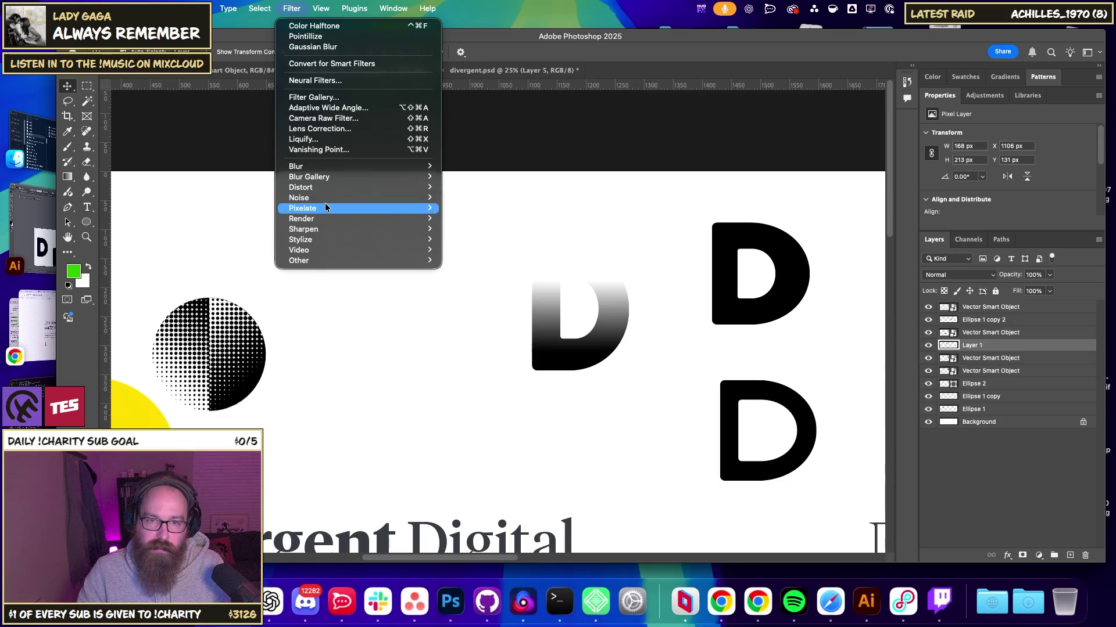
mouse_move(326, 208)
click(481, 208)
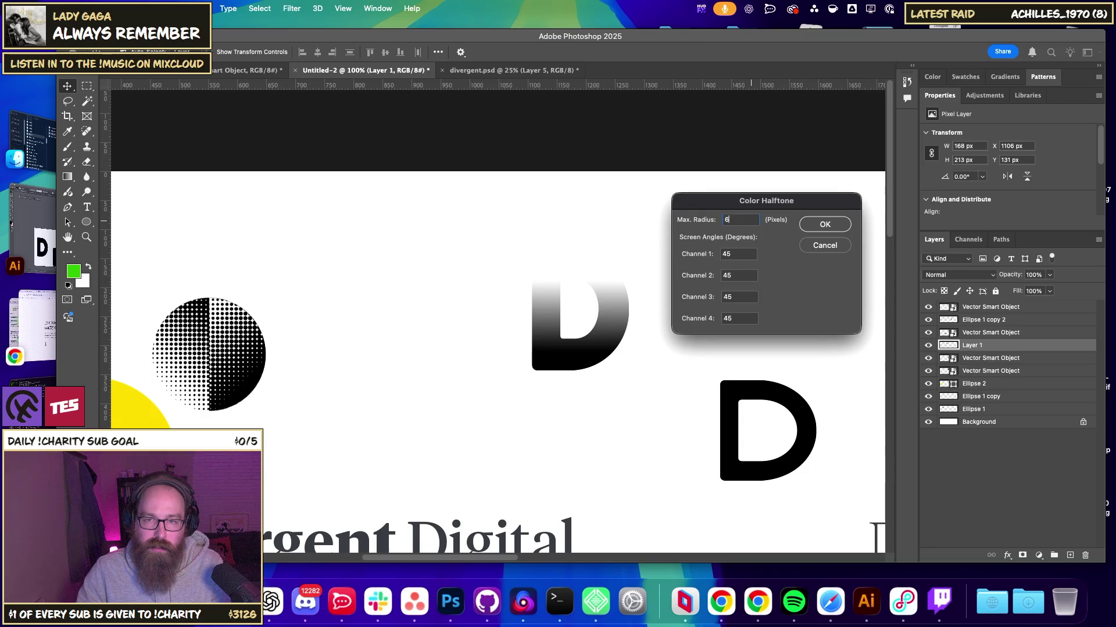
key(Return)
click(643, 369)
Duplicate the halftone D, rotate the copy 180°, and nudge it to interlock with the first.
mouse_move(587, 361)
mouse_down()
mouse_move(529, 399)
mouse_move(535, 389)
mouse_move(431, 396)
mouse_up()
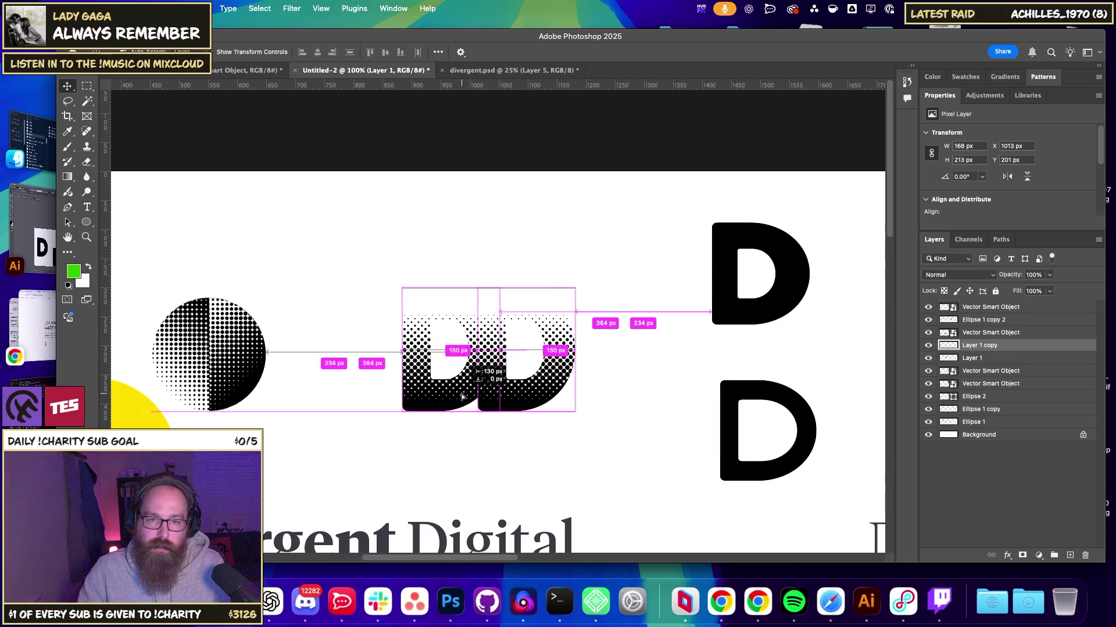
key(ctrl+t)
mouse_move(399, 411)
mouse_down()
mouse_move(455, 263)
mouse_move(505, 249)
mouse_up()
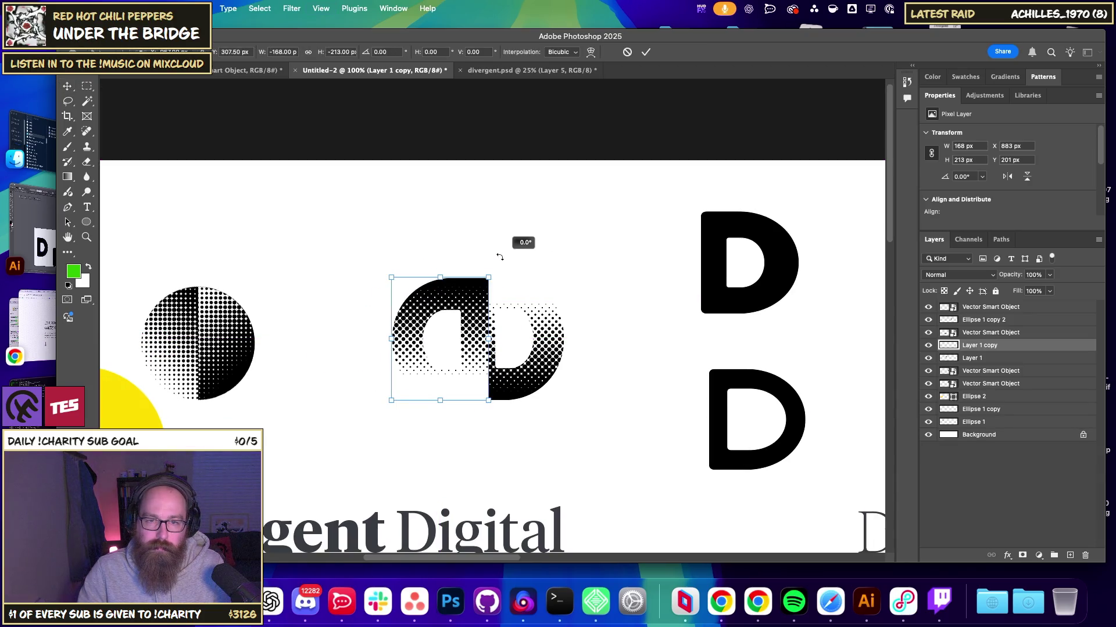
key(Return)
drag(438, 312, 450, 317)
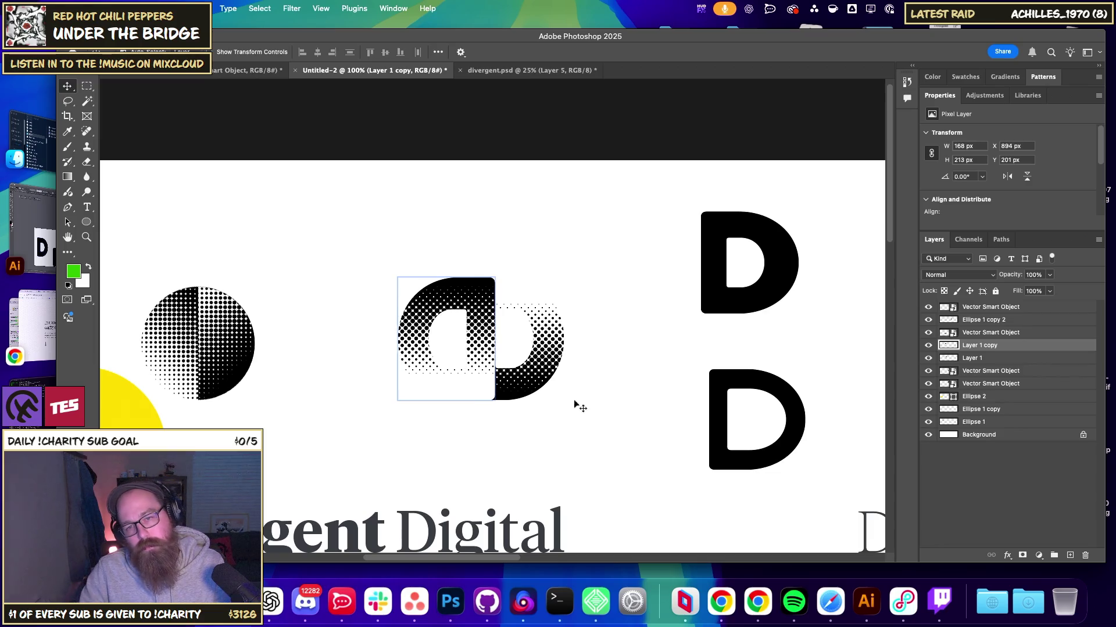
click(610, 433)
Move the interlocked pair up and left and align their vertical centres.
drag(497, 337, 494, 340)
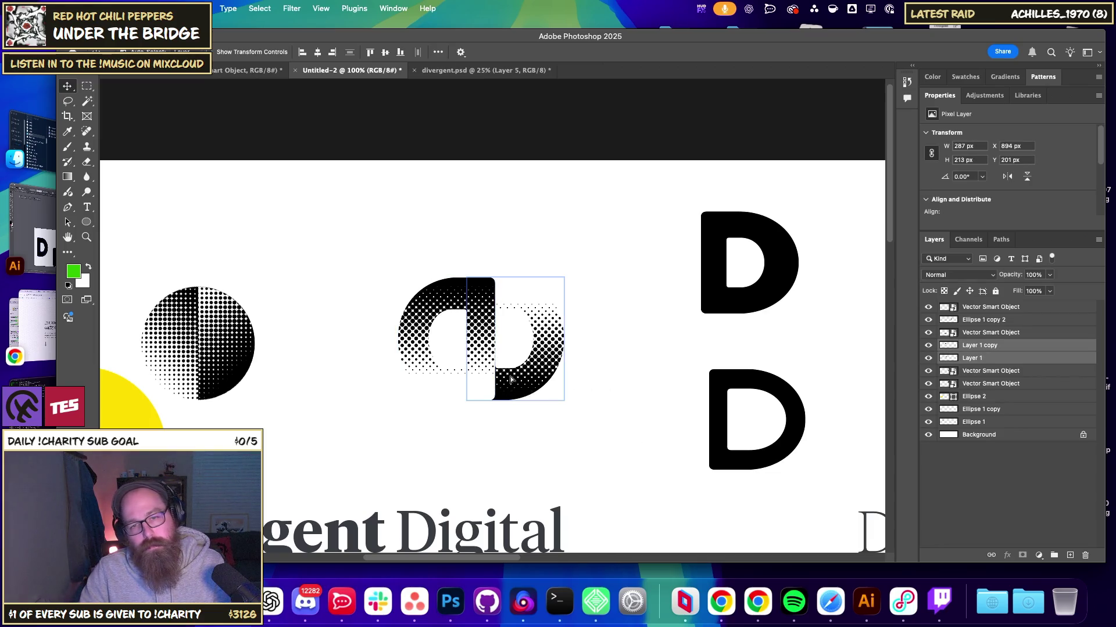
drag(486, 381, 401, 316)
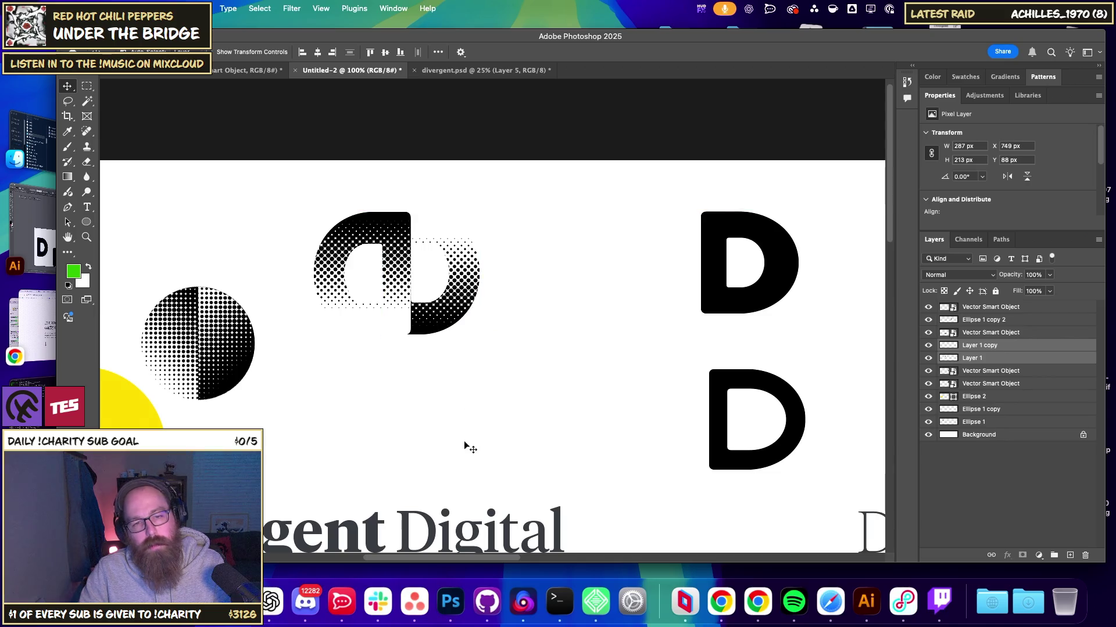
key(super+minus)
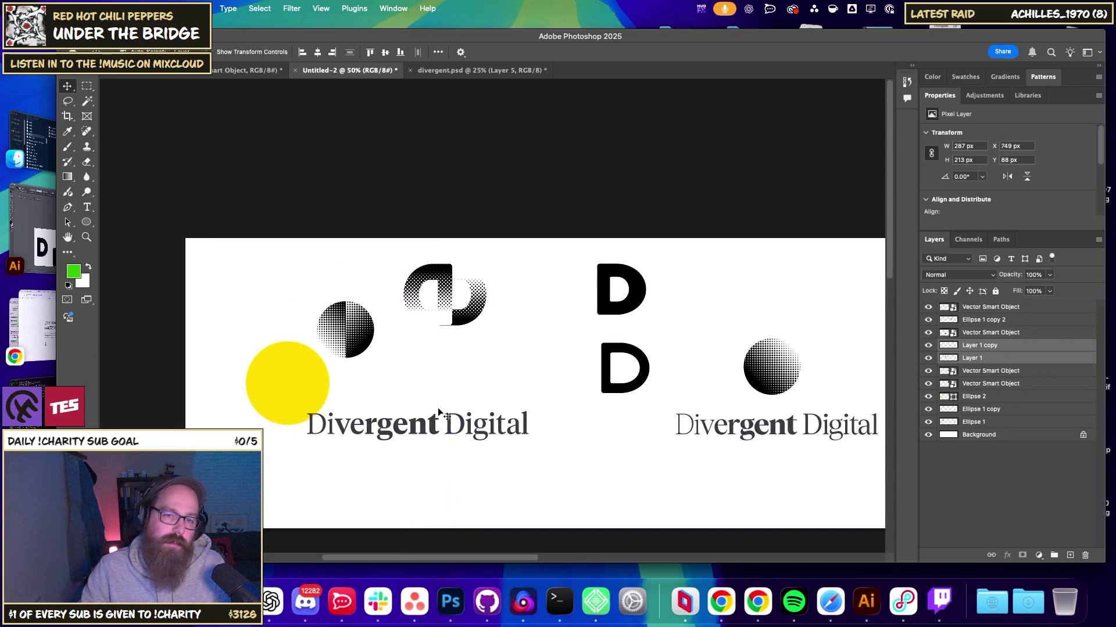
click(587, 474)
drag(505, 342, 432, 253)
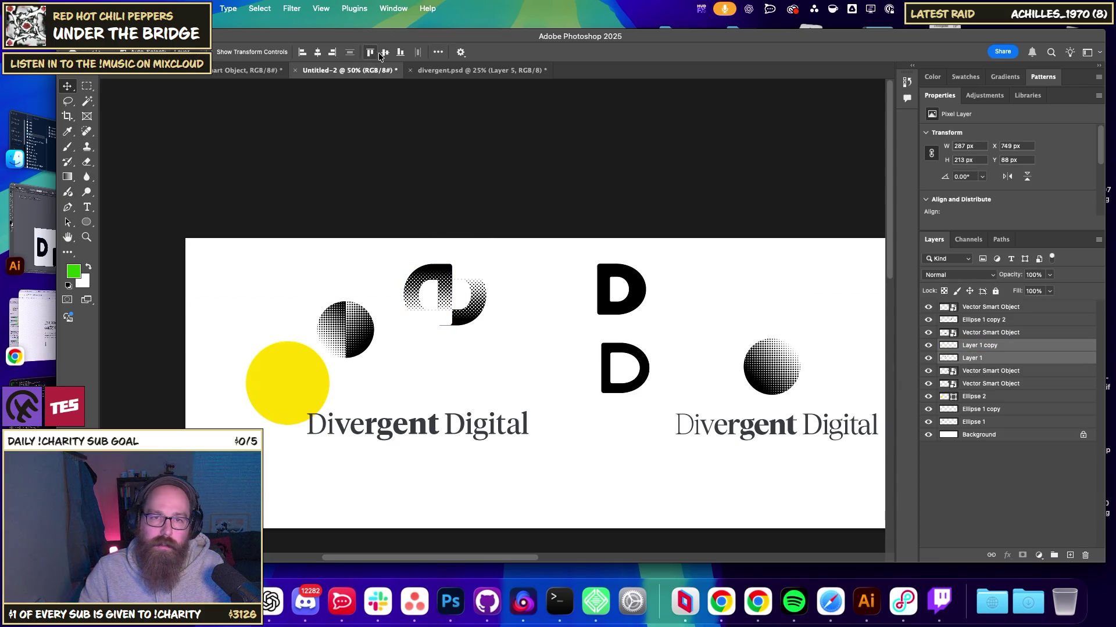
click(444, 54)
click(477, 160)
click(475, 160)
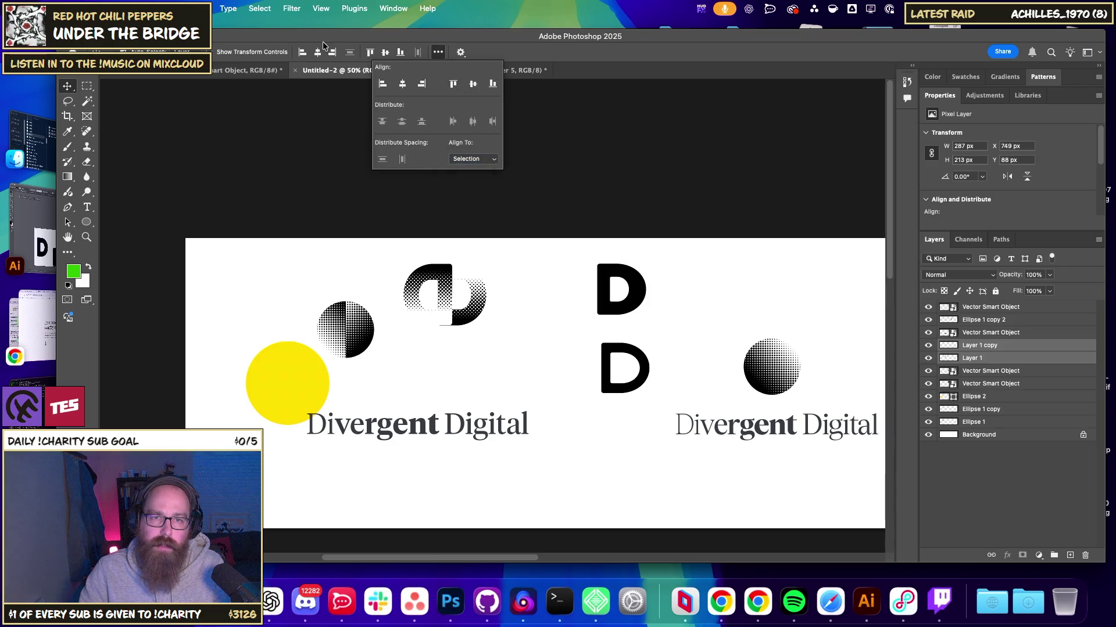
click(384, 54)
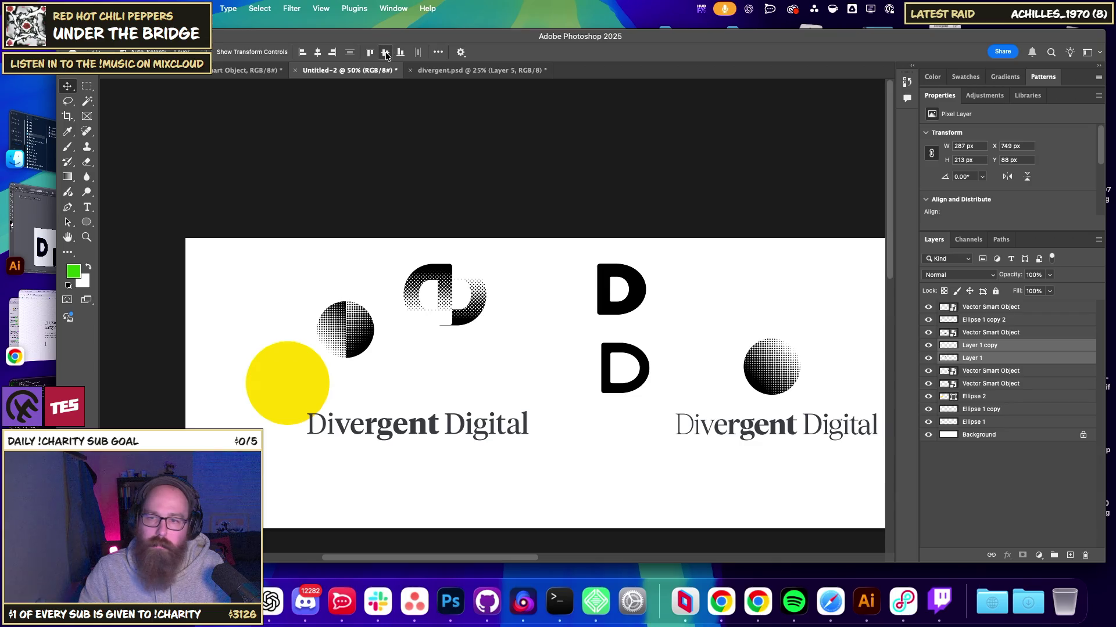
Toggle the monogram's visibility to compare, then merge the two halftone Ds into one layer.
drag(928, 345, 928, 358)
click(928, 358)
click(928, 345)
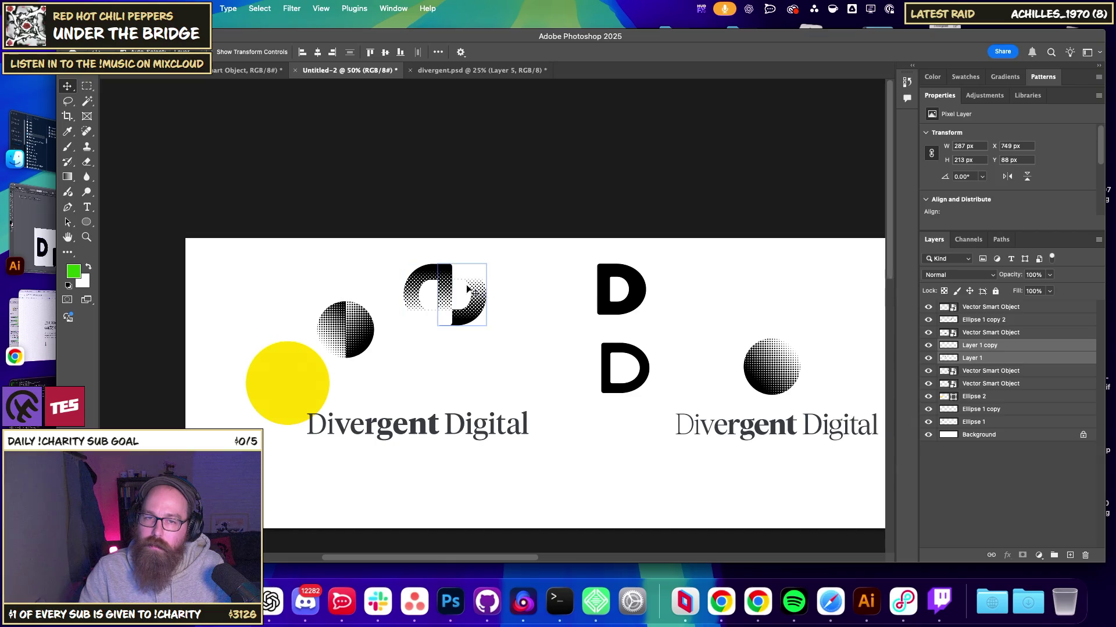
key(super+equal)
key(super+equal)
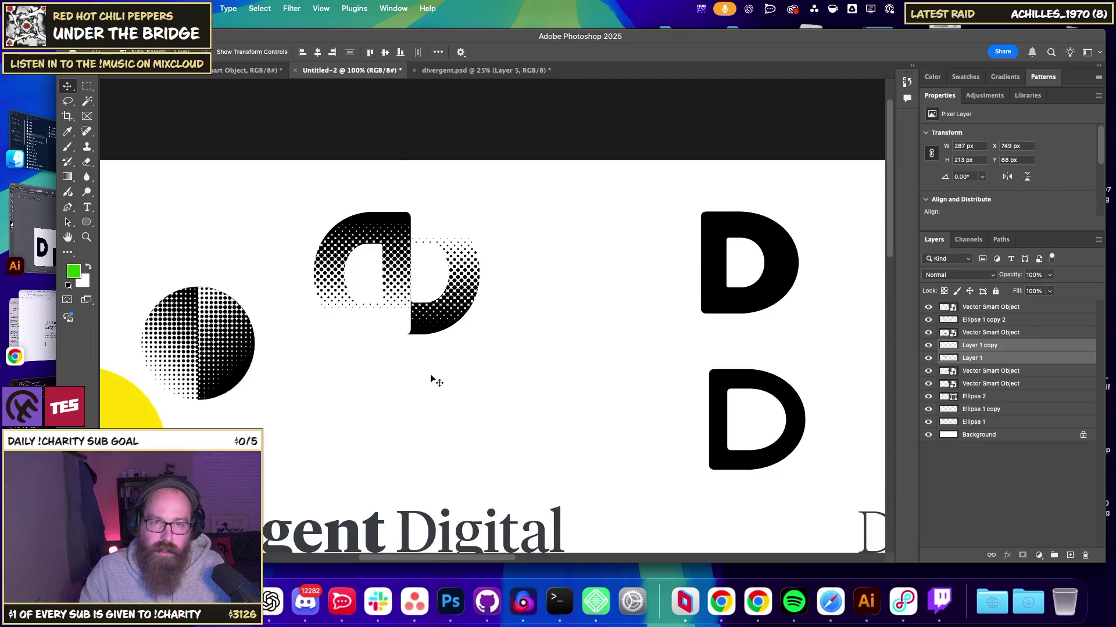
key(super+minus)
key(super+minus)
key(super+minus)
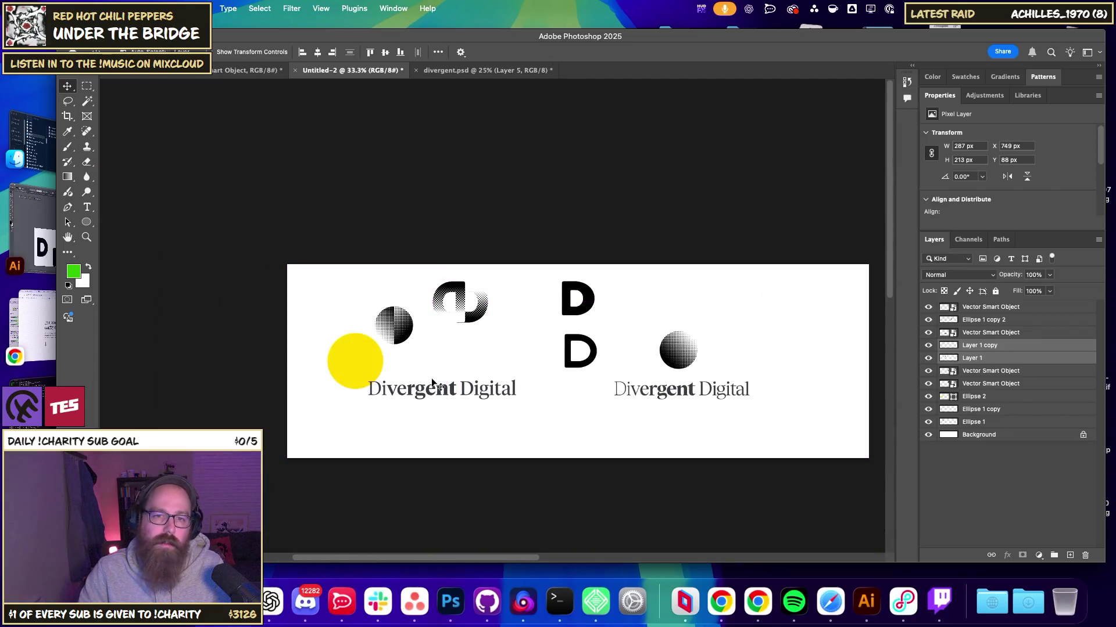
key(super+equal)
key(super+equal)
click(1018, 370)
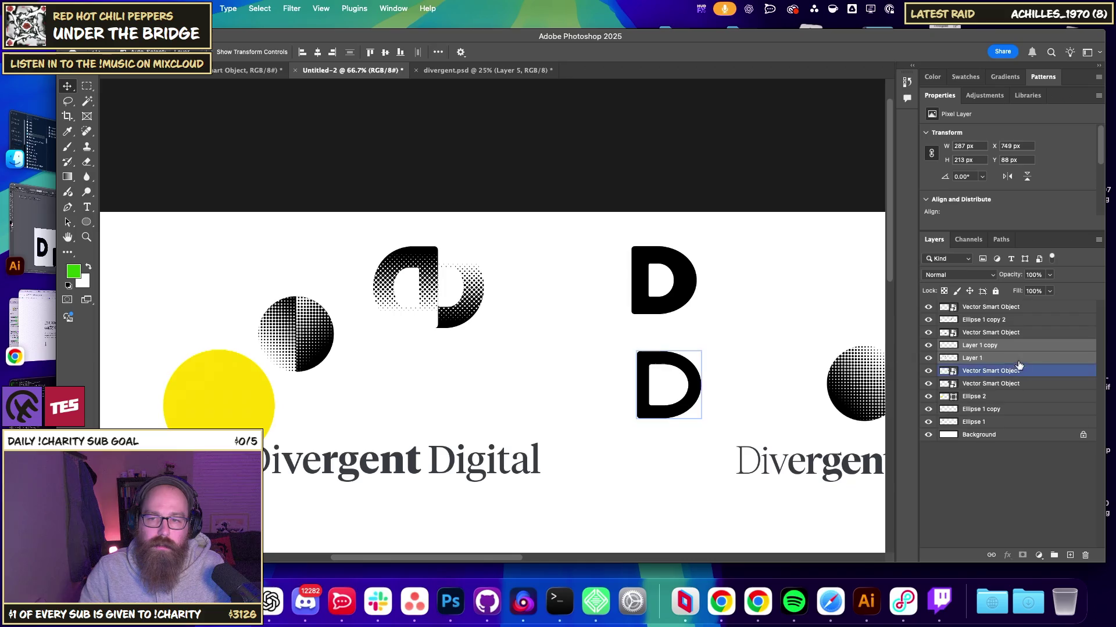
key(super+e)
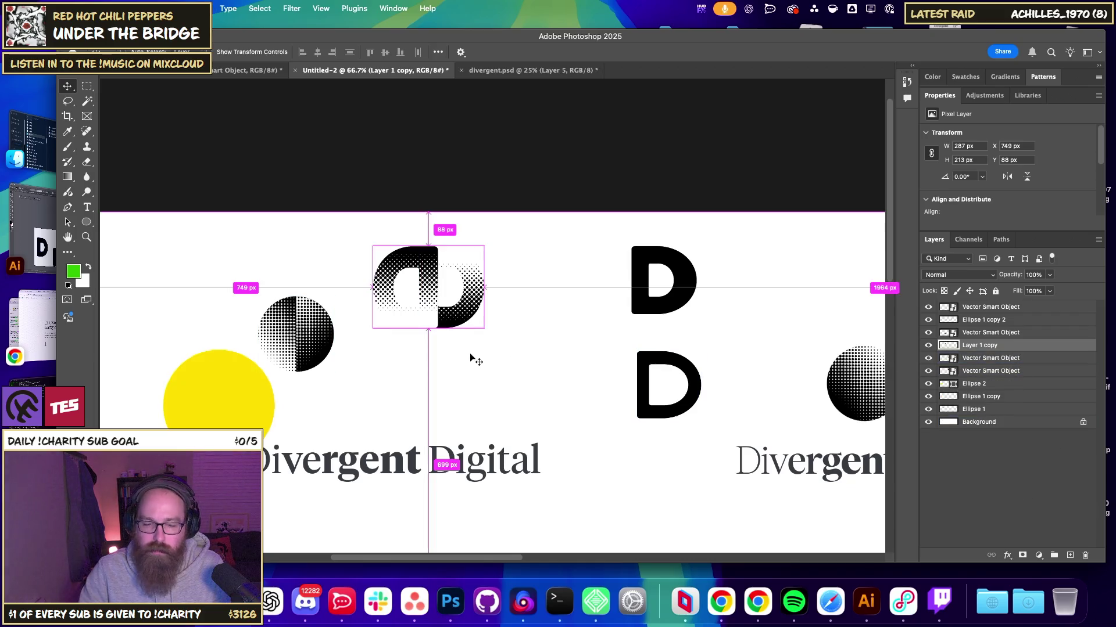
key(super+minus)
key(super+minus)
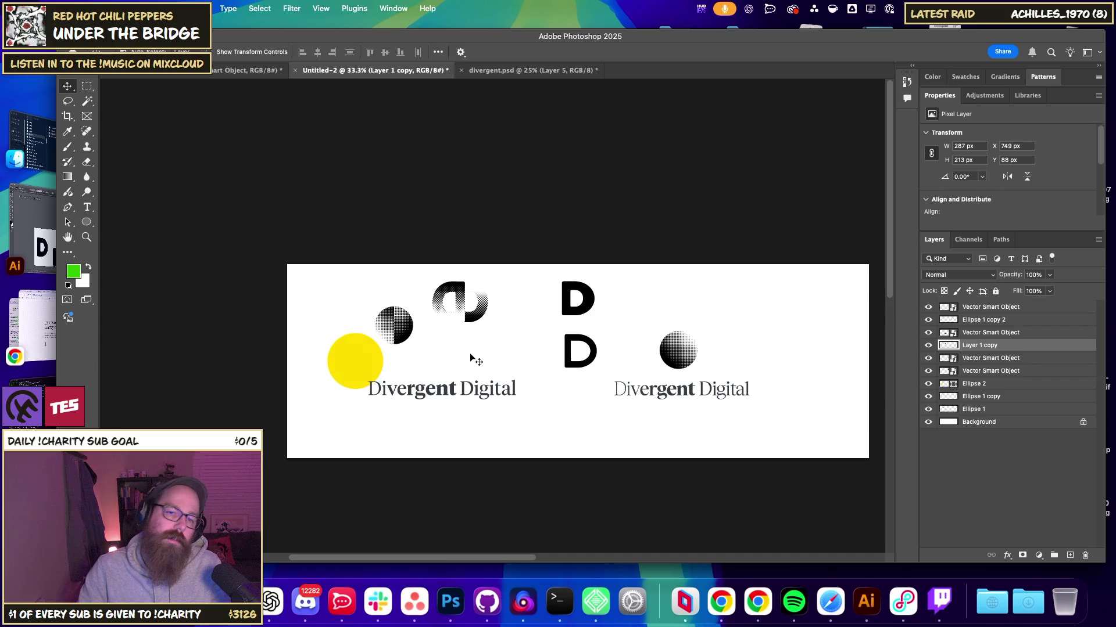
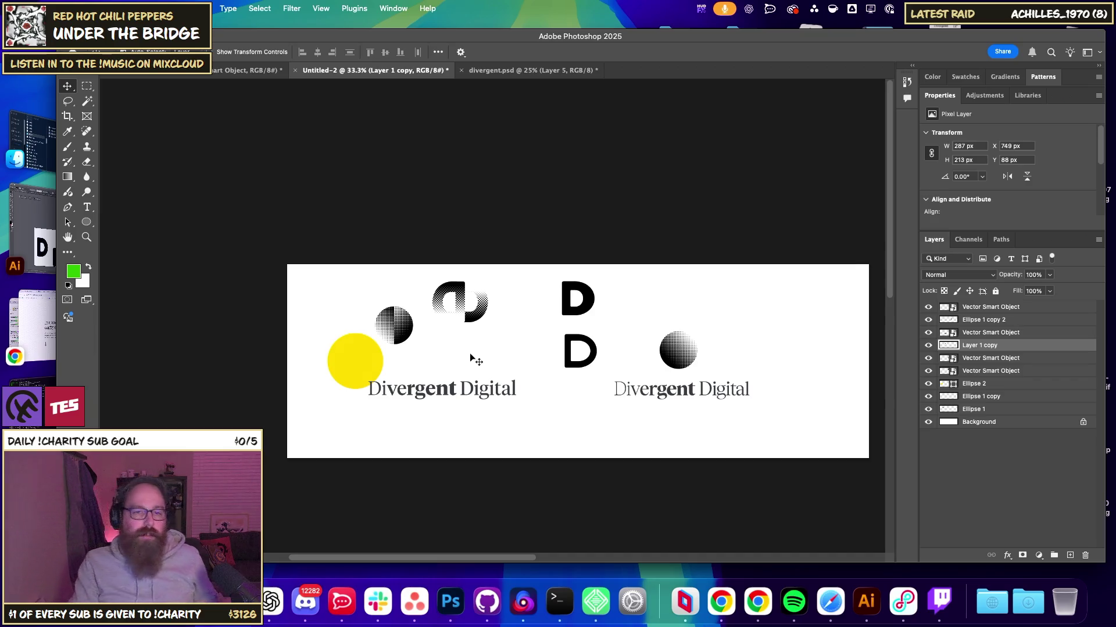
At 100% zoom, shift the circles and wordmark left, then nudge the combined halftone mark right.
key(super+1)
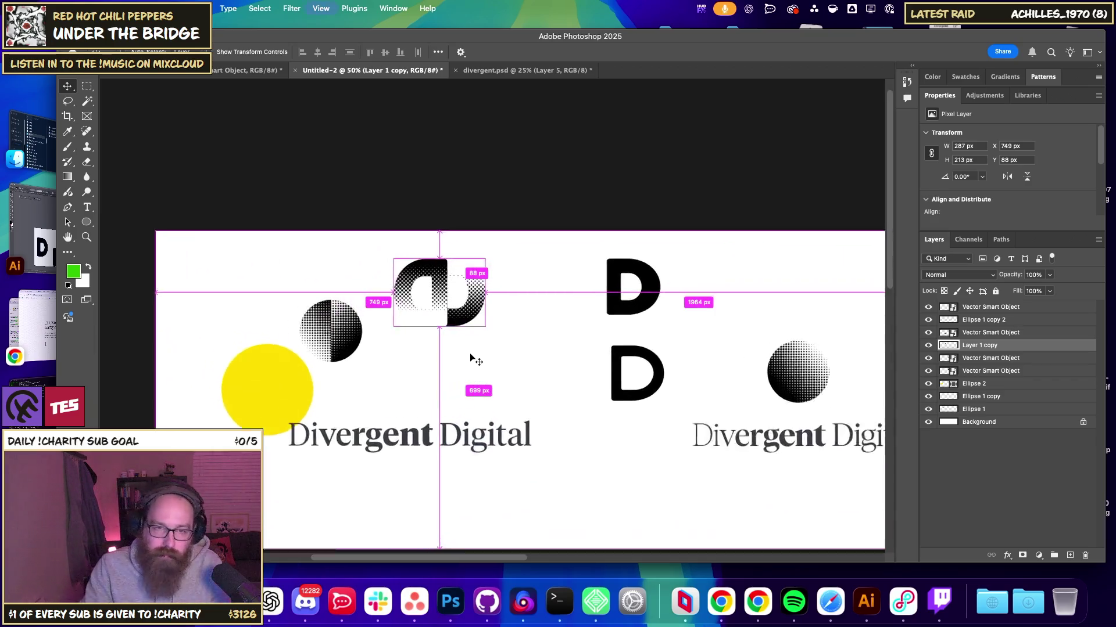
drag(416, 359, 353, 281)
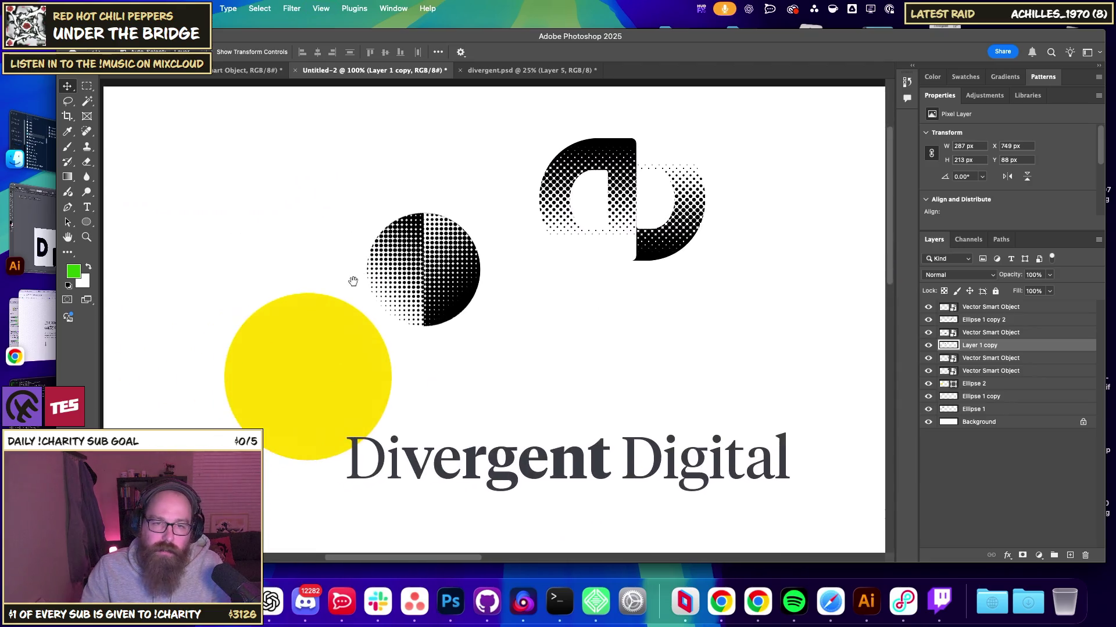
shift+click(455, 290)
drag(464, 273, 322, 260)
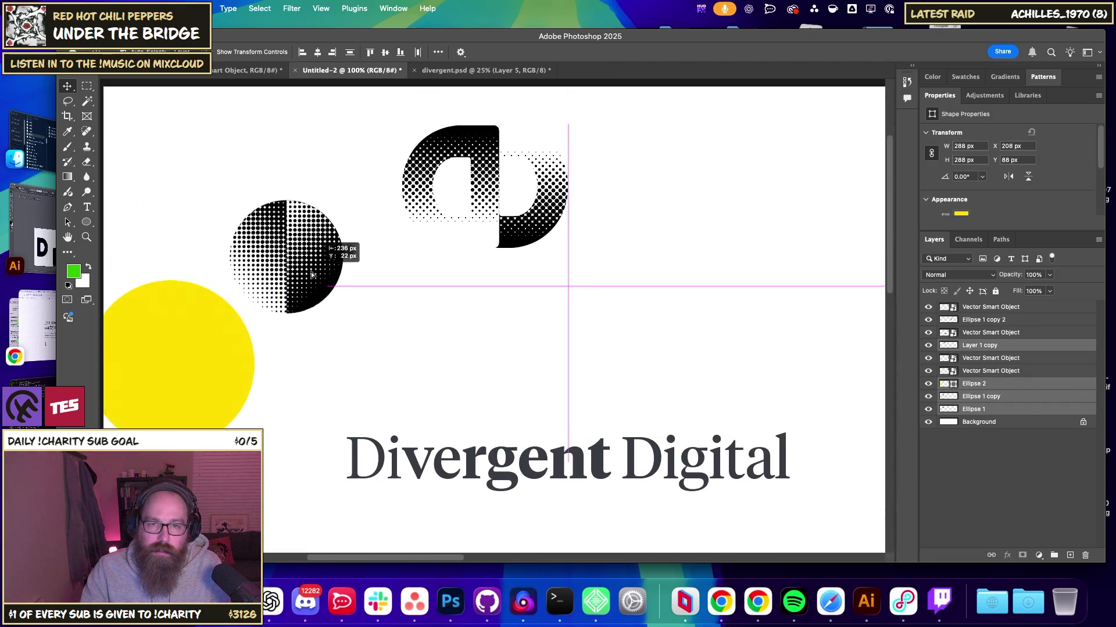
click(448, 348)
scroll(717, 346, up, 2)
scroll(628, 324, right, 3)
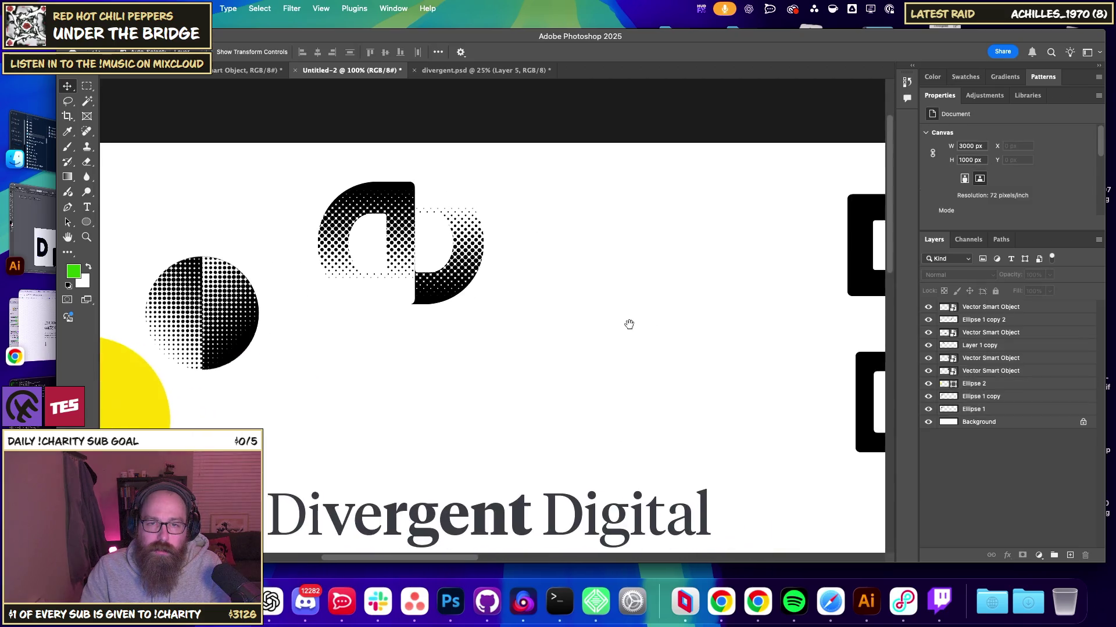
mouse_move(455, 285)
mouse_down()
mouse_move(605, 314)
mouse_move(478, 291)
mouse_up()
Move the lower black D up and to the left.
drag(662, 319, 378, 281)
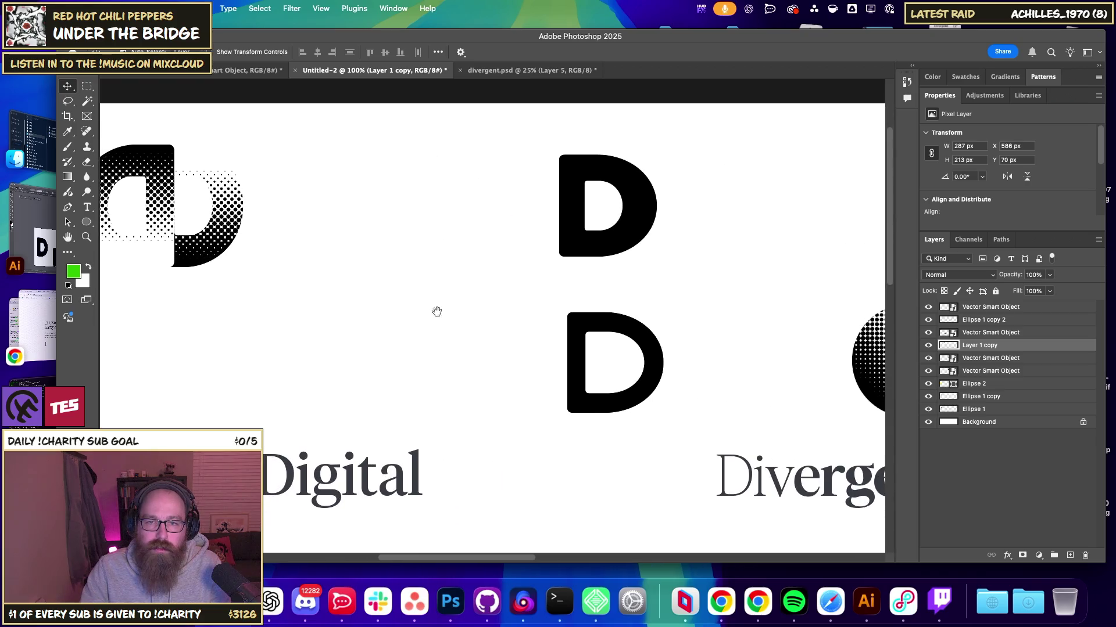
click(639, 223)
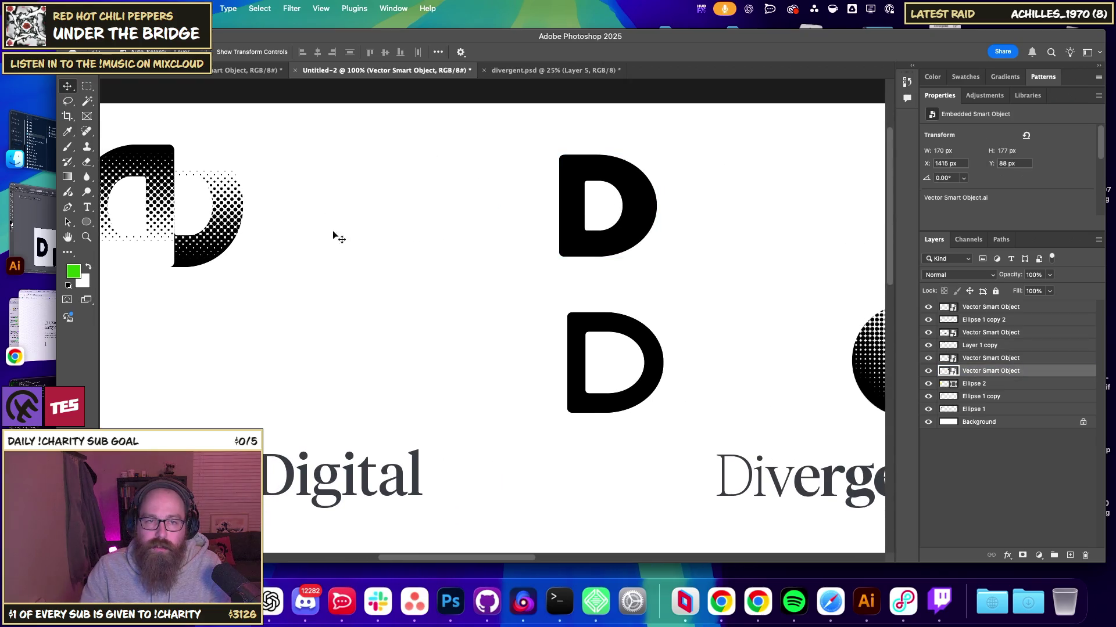
scroll(441, 302, left, 10)
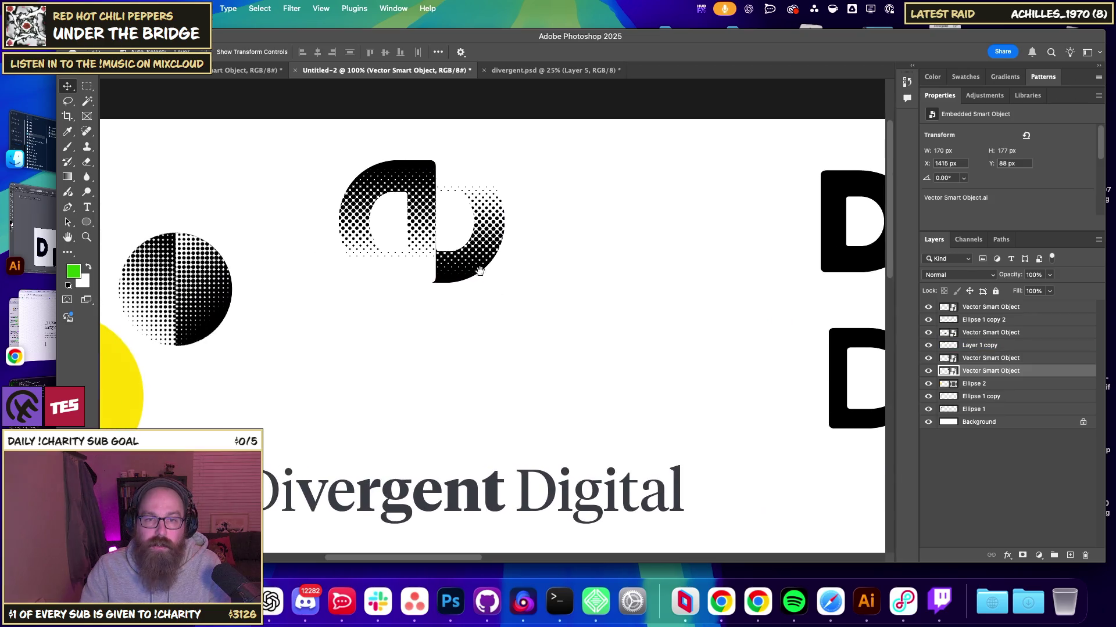
scroll(399, 342, right, 8)
drag(700, 407, 539, 368)
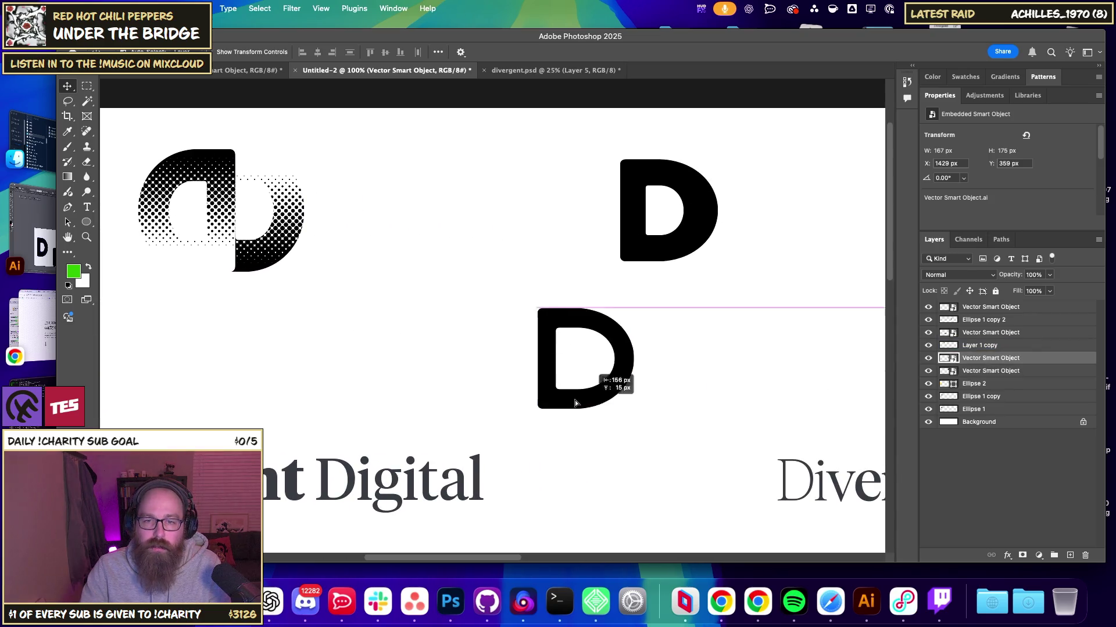
click(291, 8)
key(Escape)
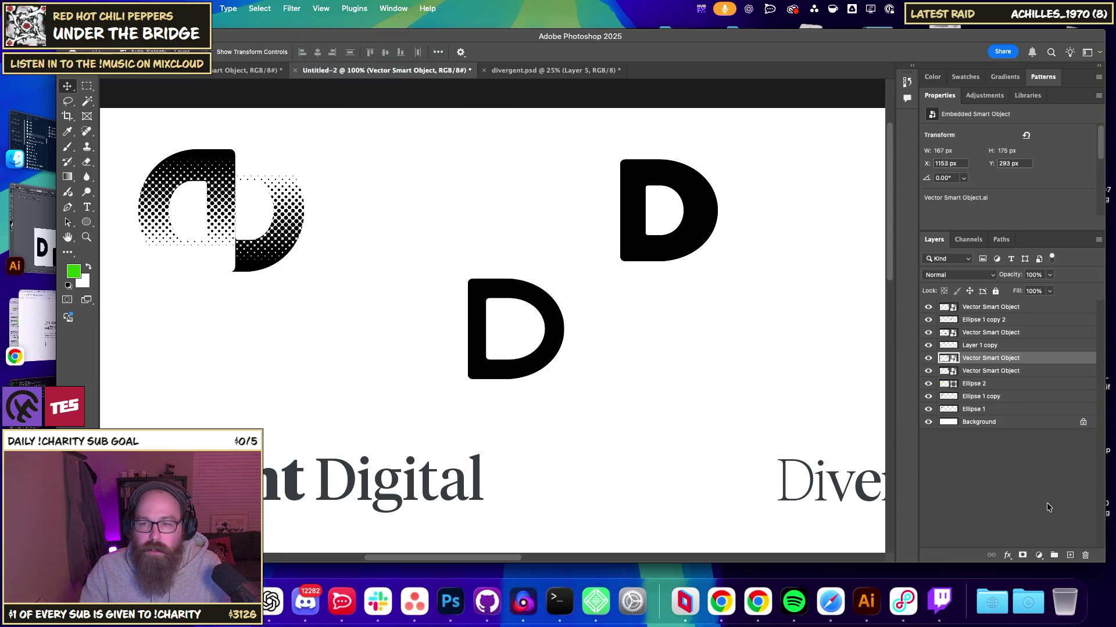
click(1007, 556)
Add a Gradient Overlay to the lower D with the white stop at location 100 and midpoint 41.
click(1031, 535)
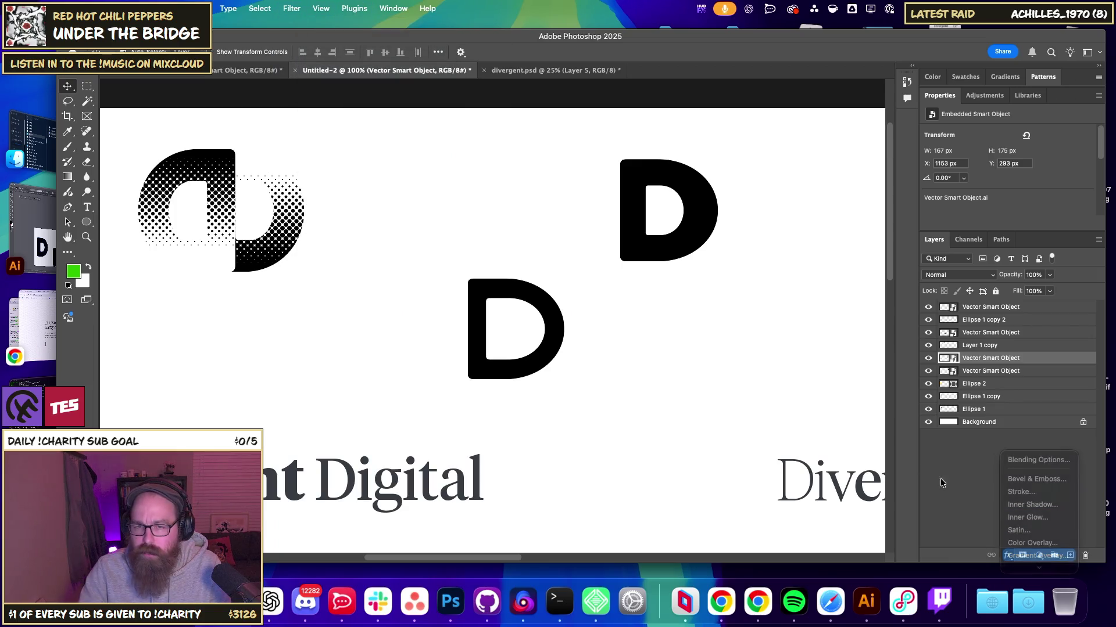
drag(595, 286, 835, 206)
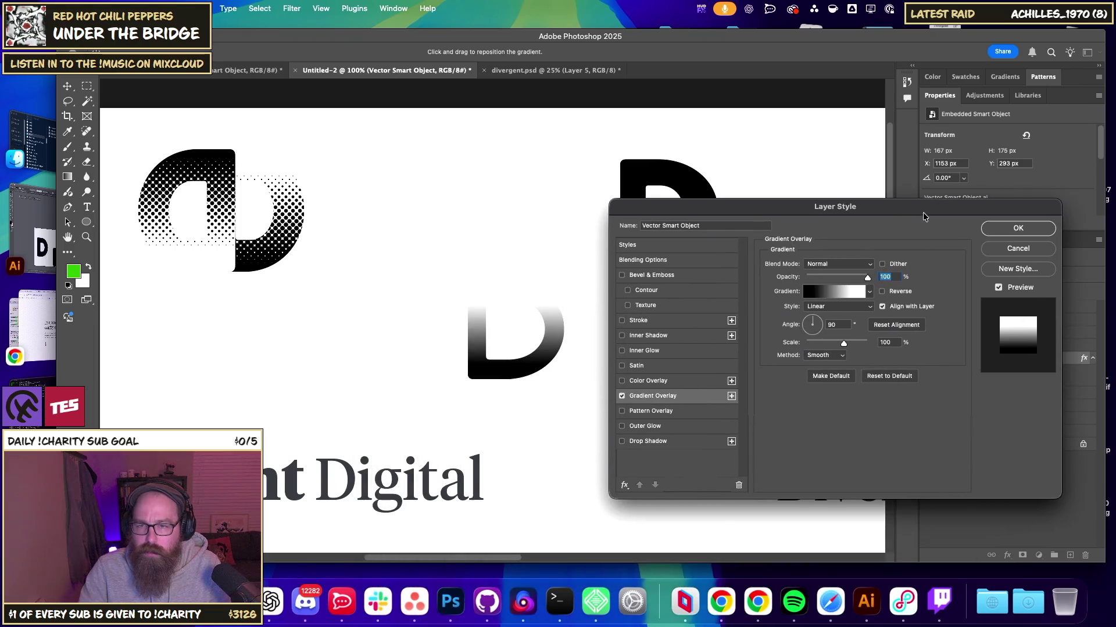
click(835, 291)
drag(918, 345, 857, 349)
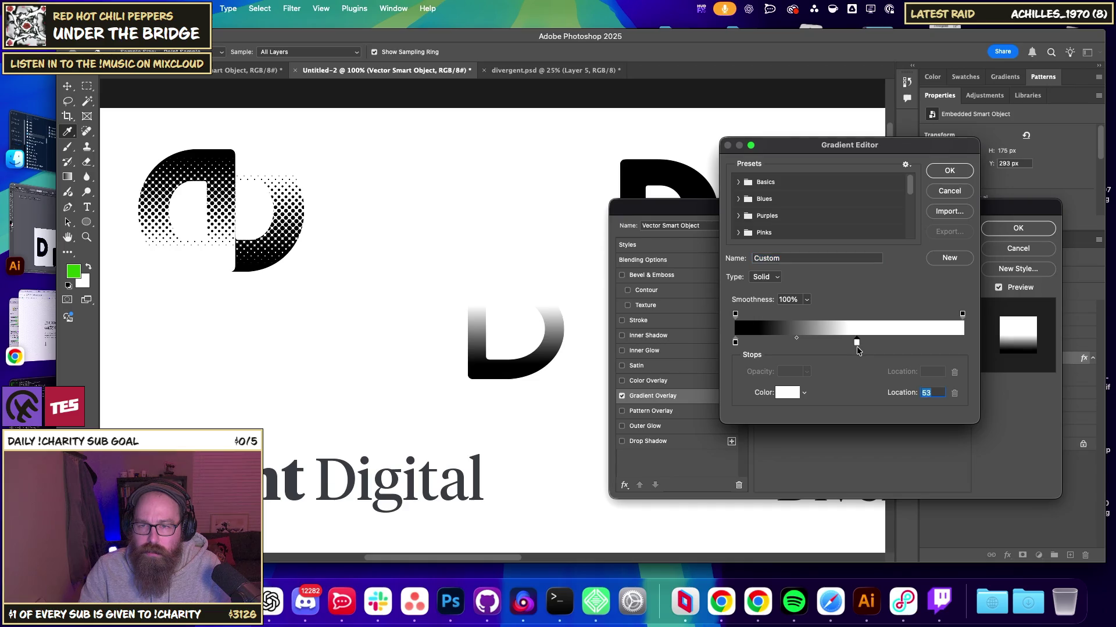
text(100)
key(Return)
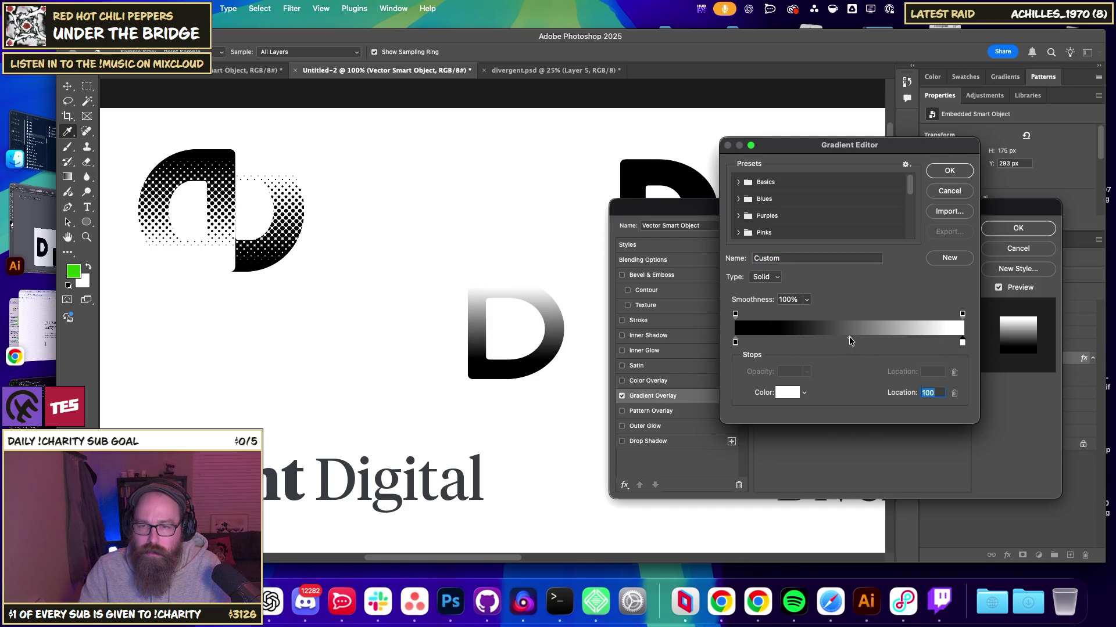
mouse_move(849, 340)
mouse_down()
mouse_move(829, 342)
mouse_move(877, 342)
mouse_move(854, 344)
mouse_move(851, 364)
mouse_move(844, 340)
mouse_up()
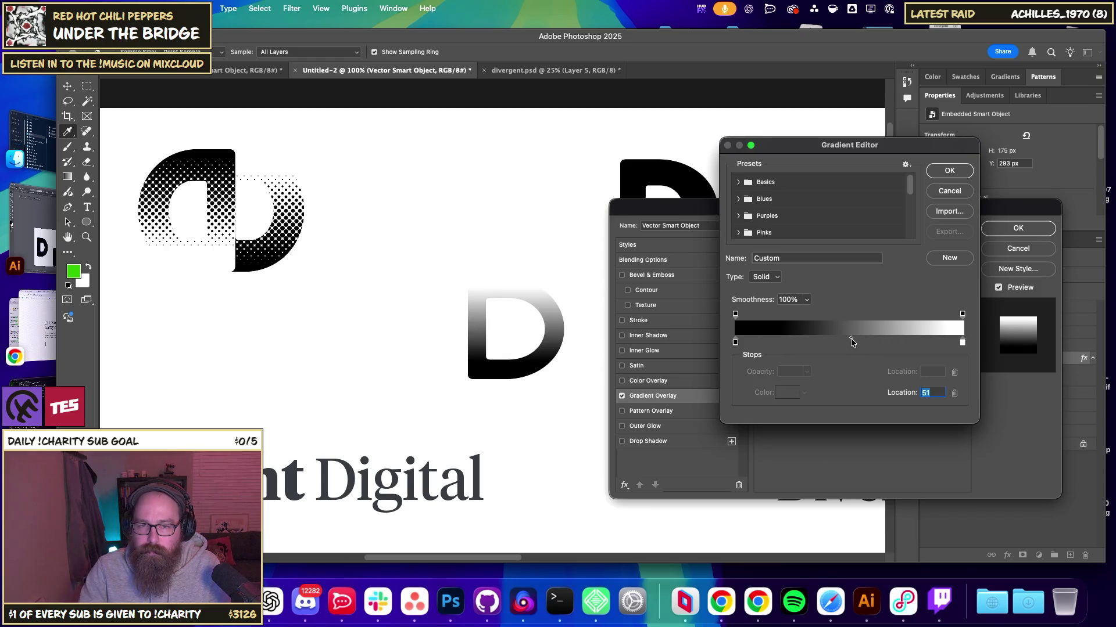
click(949, 170)
click(1018, 228)
Rasterize the gradient D by merging it down with a new empty layer.
click(1040, 494)
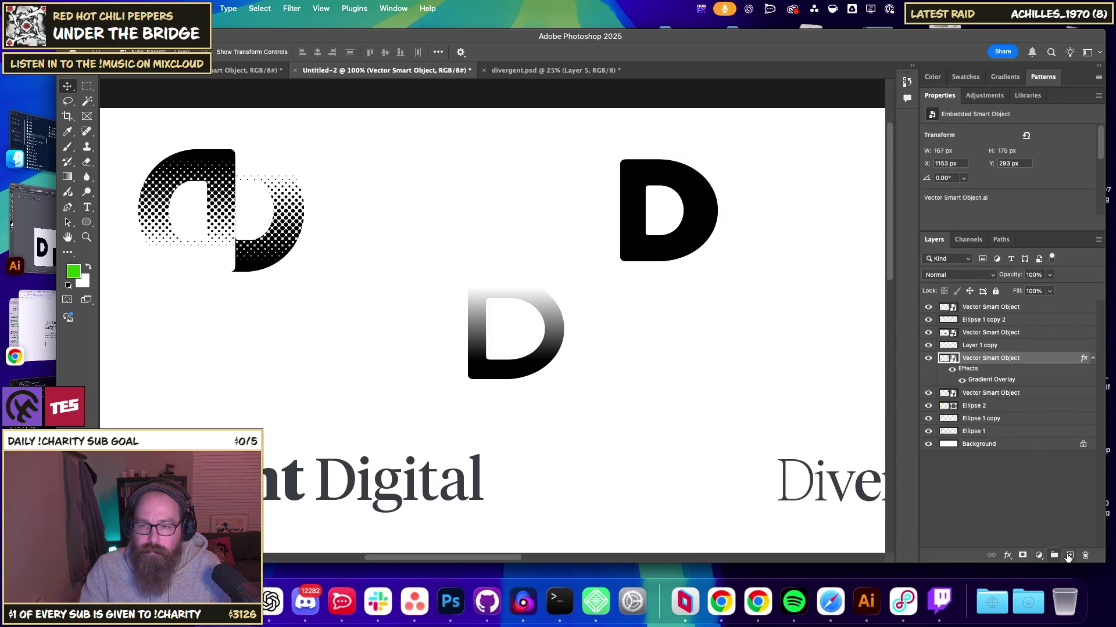
click(1068, 555)
shift+click(991, 371)
key(ctrl+e)
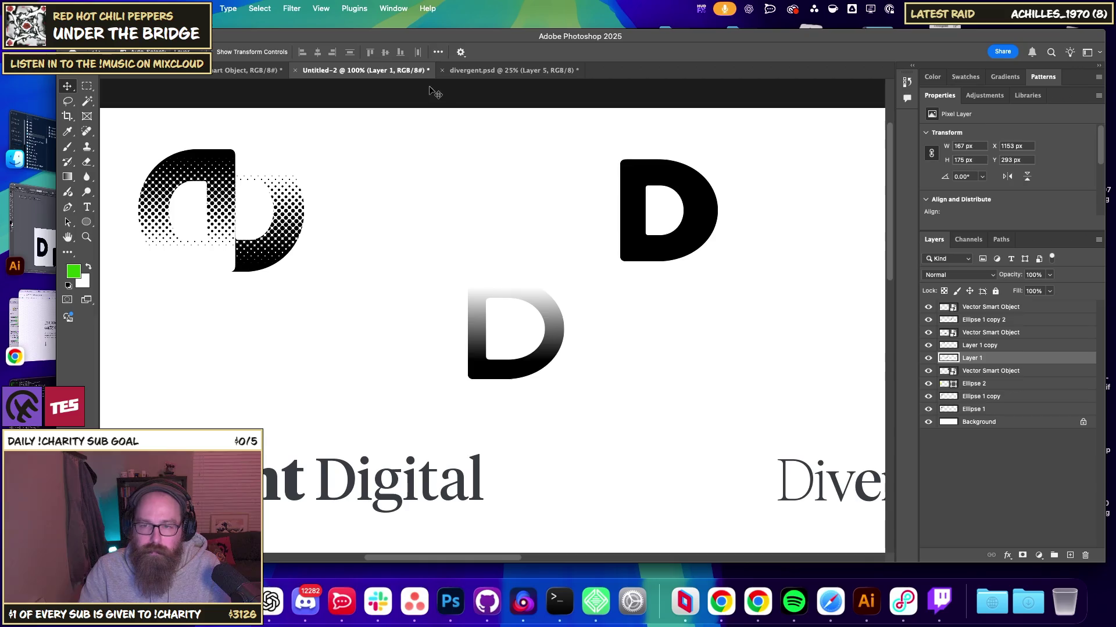
Apply Color Halftone to the gradient D and place a duplicate to its left.
click(292, 8)
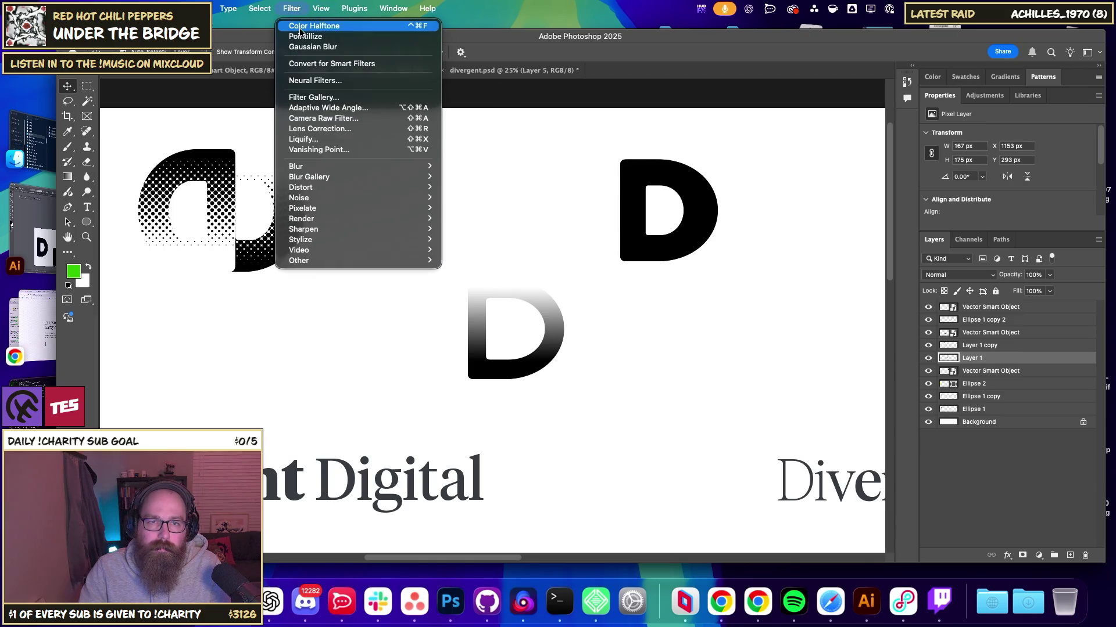
click(301, 26)
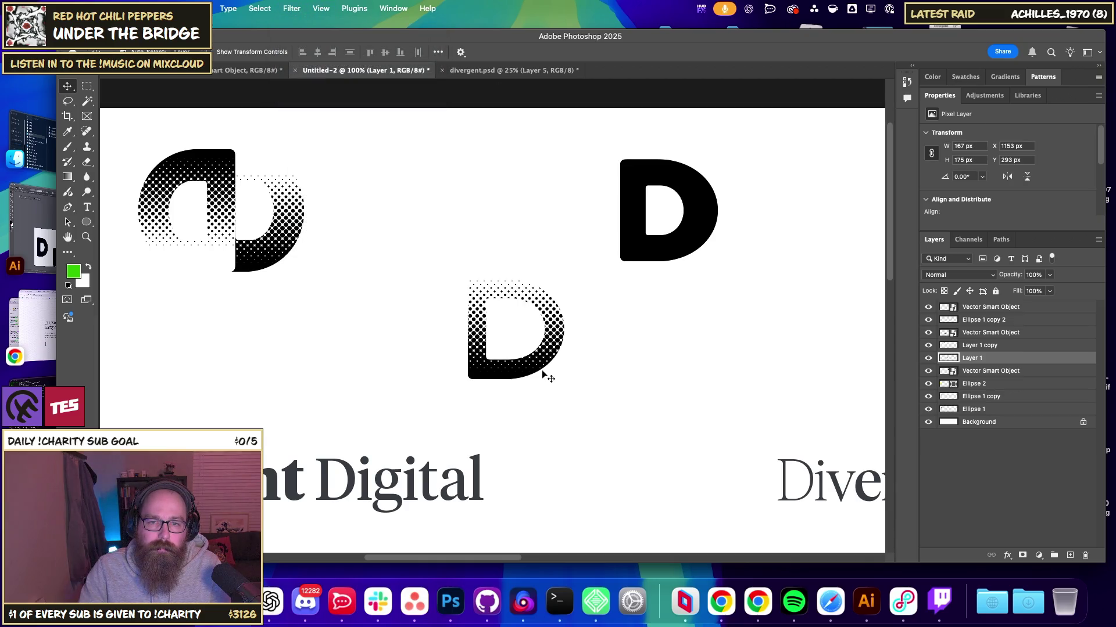
drag(542, 375, 399, 372)
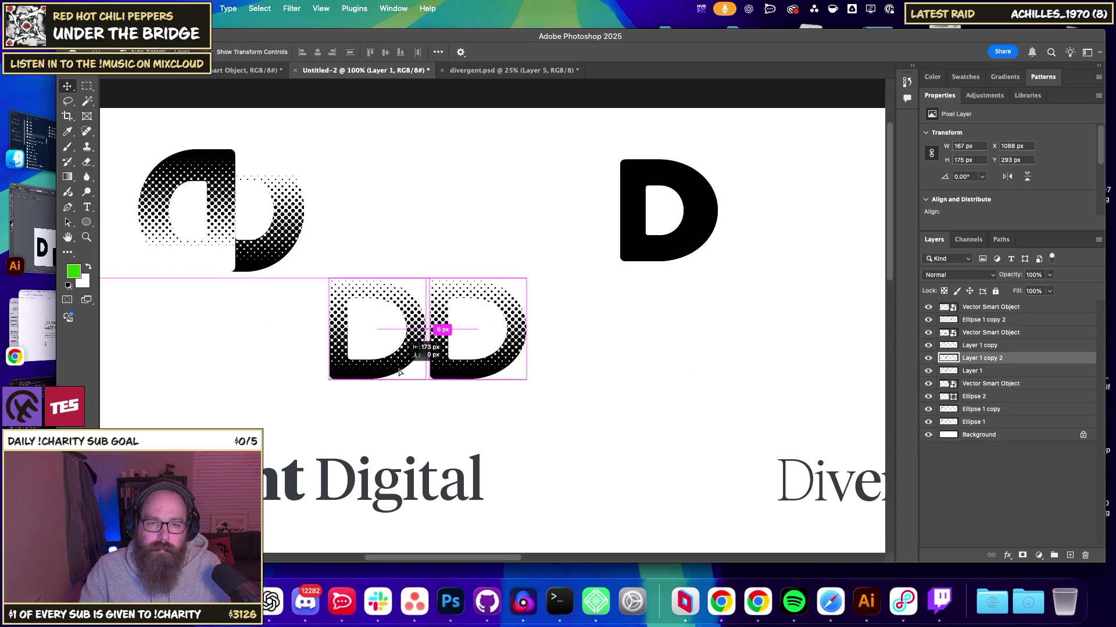
Rotate the copy 180°, interlock it with the original D, and zoom out to 50%.
key(ctrl+t)
drag(444, 377, 335, 243)
key(Return)
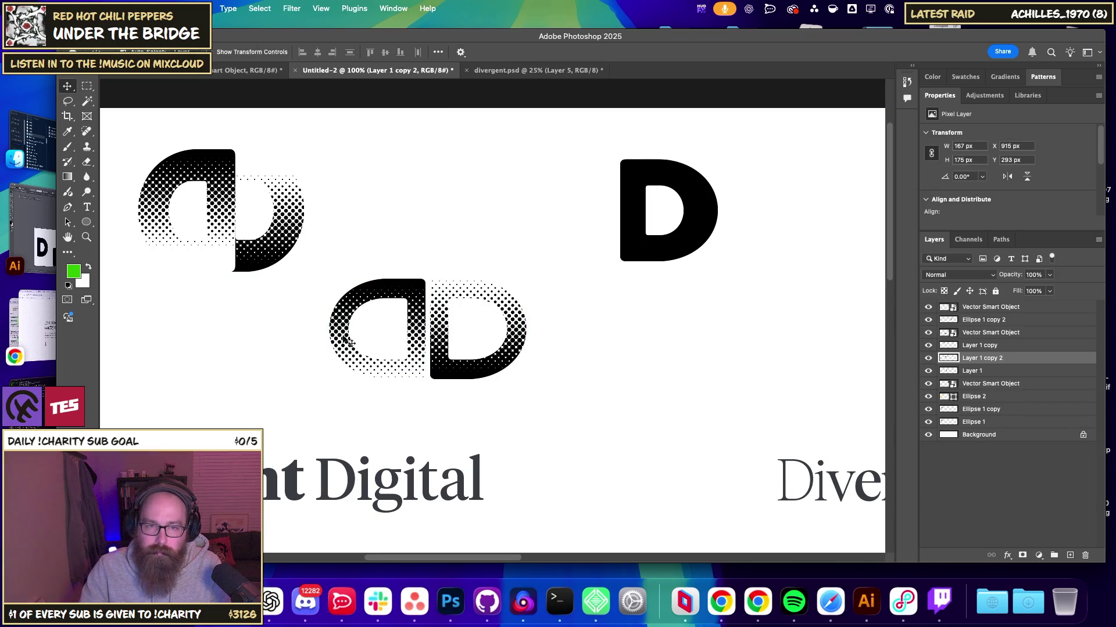
drag(347, 343, 392, 303)
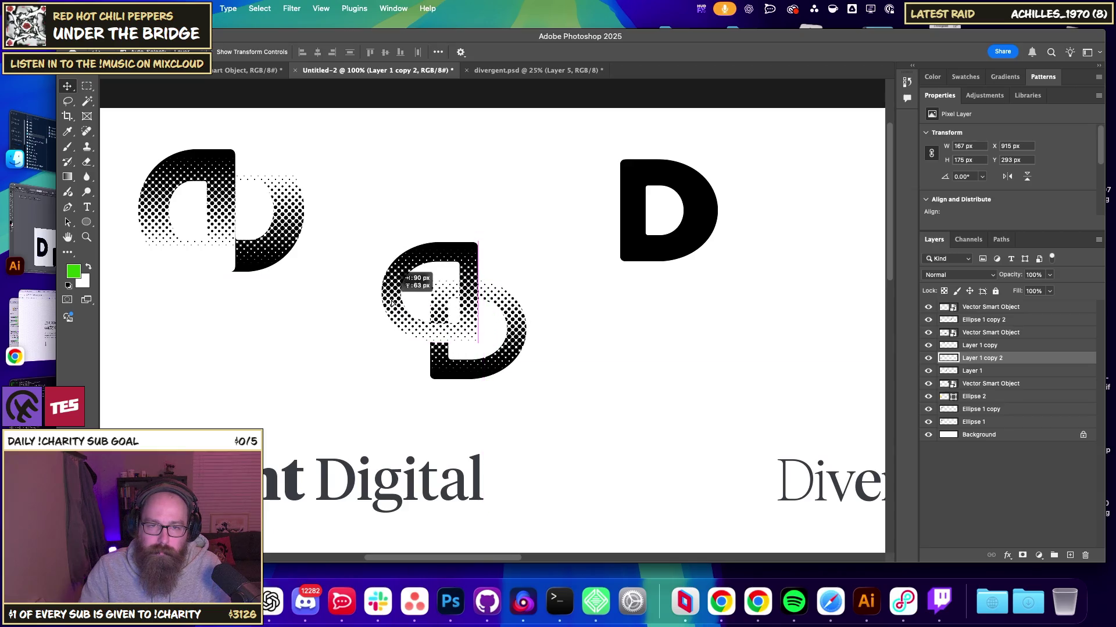
click(597, 391)
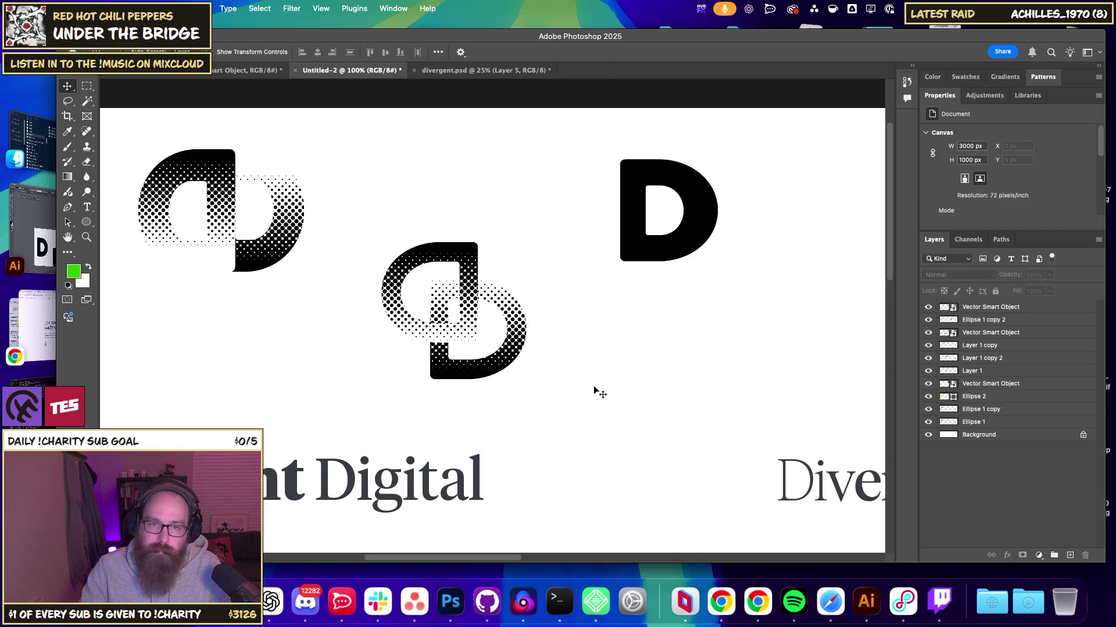
key(ctrl+minus)
key(ctrl+minus)
key(ctrl+minus)
key(ctrl+plus)
key(ctrl+plus)
key(ctrl+plus)
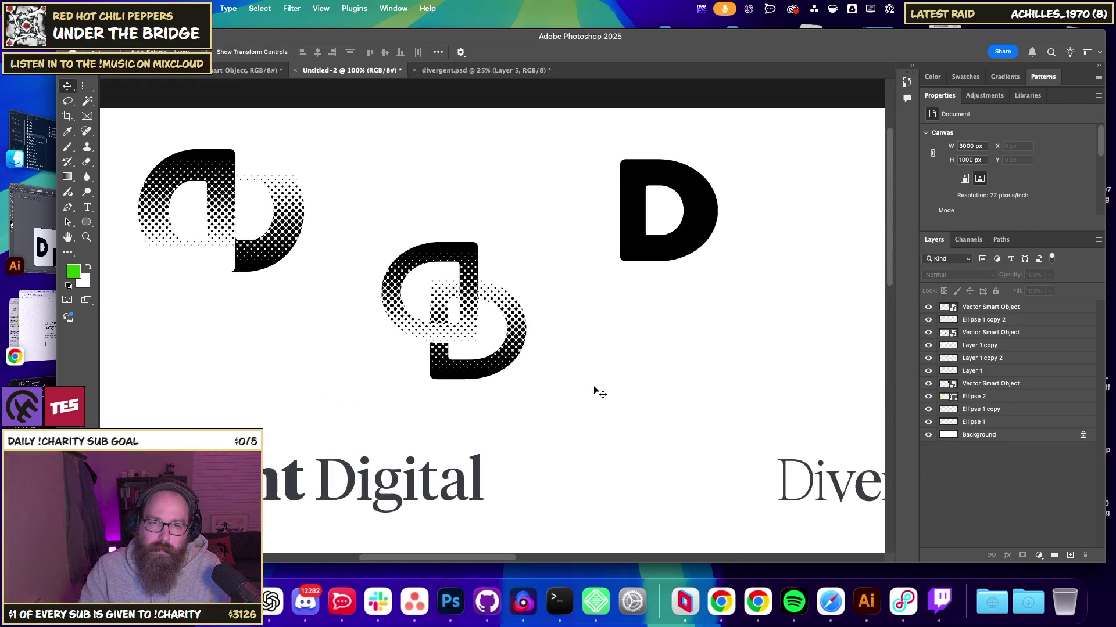
key(ctrl+minus)
key(ctrl+minus)
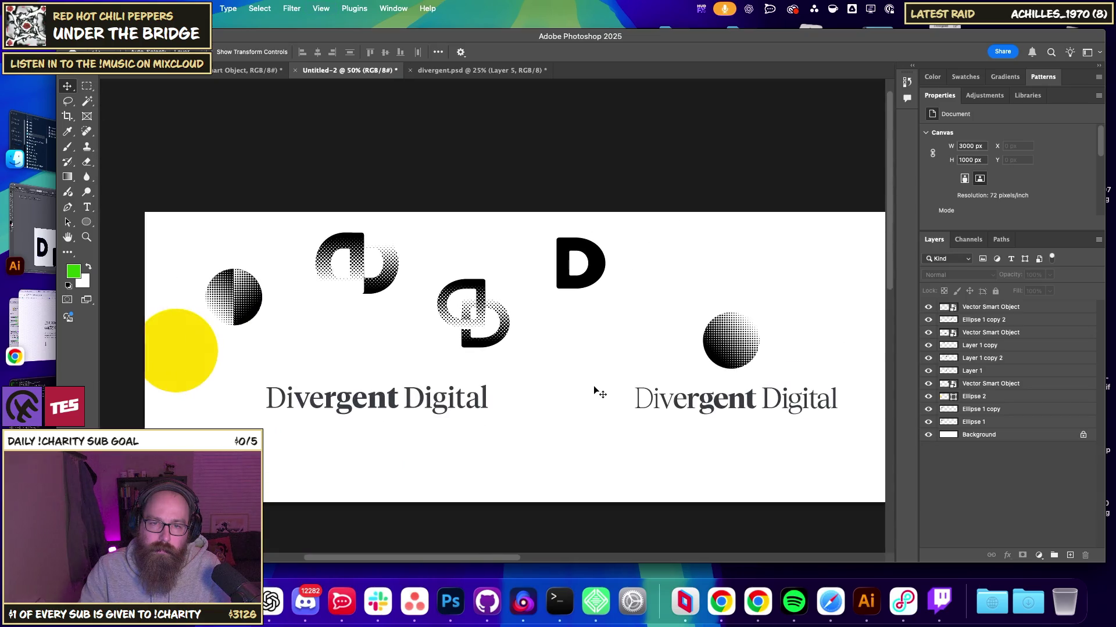
mouse_move(456, 311)
mouse_down()
mouse_move(439, 330)
mouse_move(429, 323)
mouse_up()
click(639, 356)
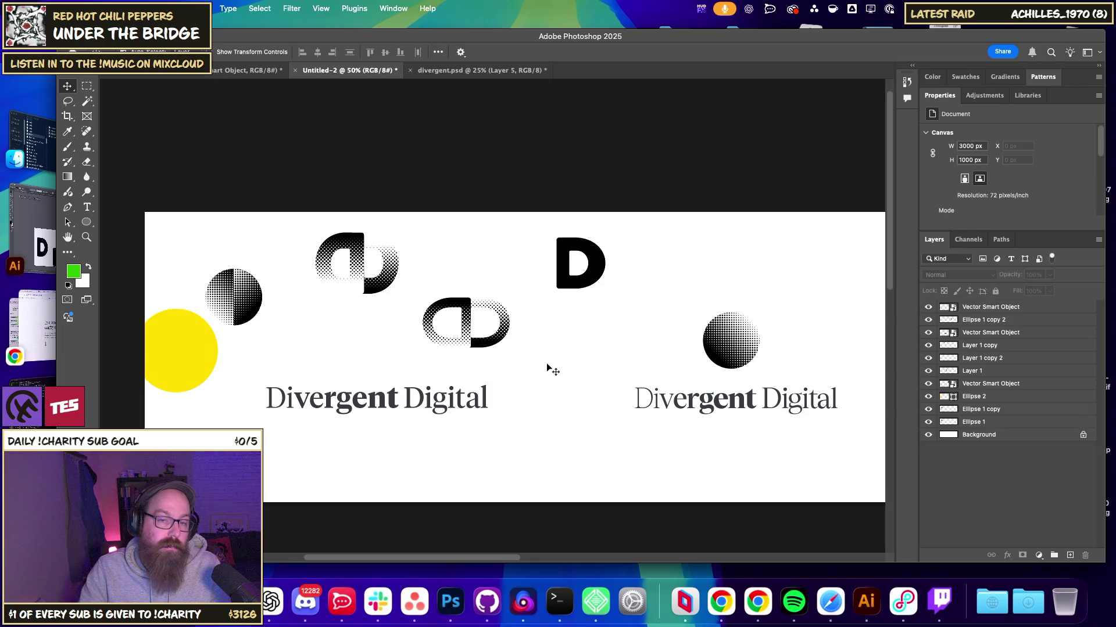
mouse_move(557, 362)
mouse_down()
mouse_move(455, 308)
mouse_move(336, 347)
mouse_up()
click(467, 336)
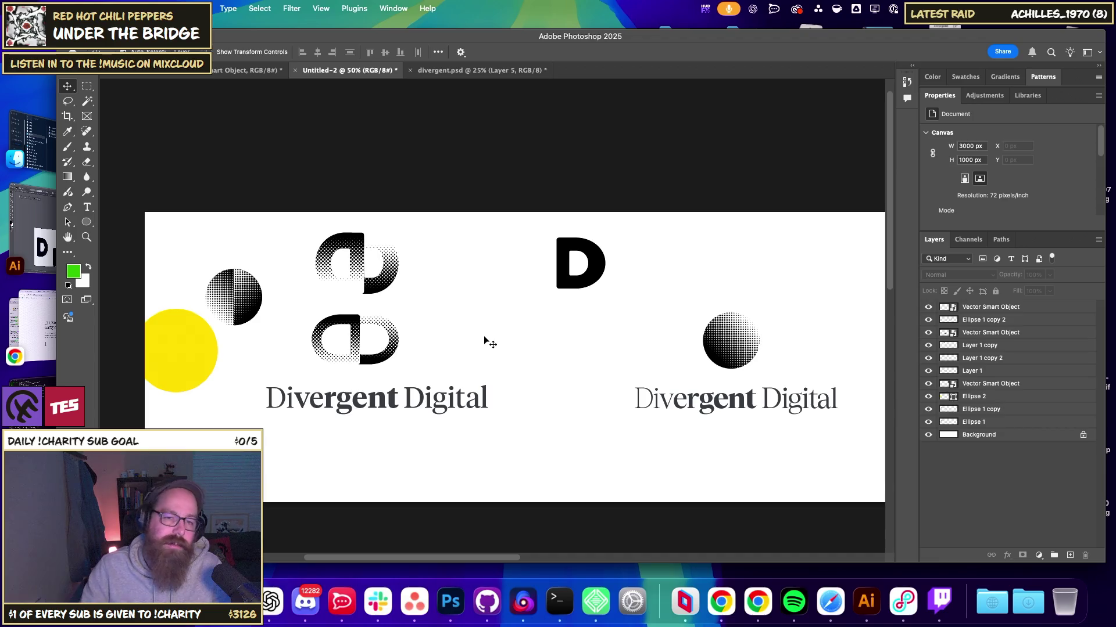
drag(399, 358, 404, 353)
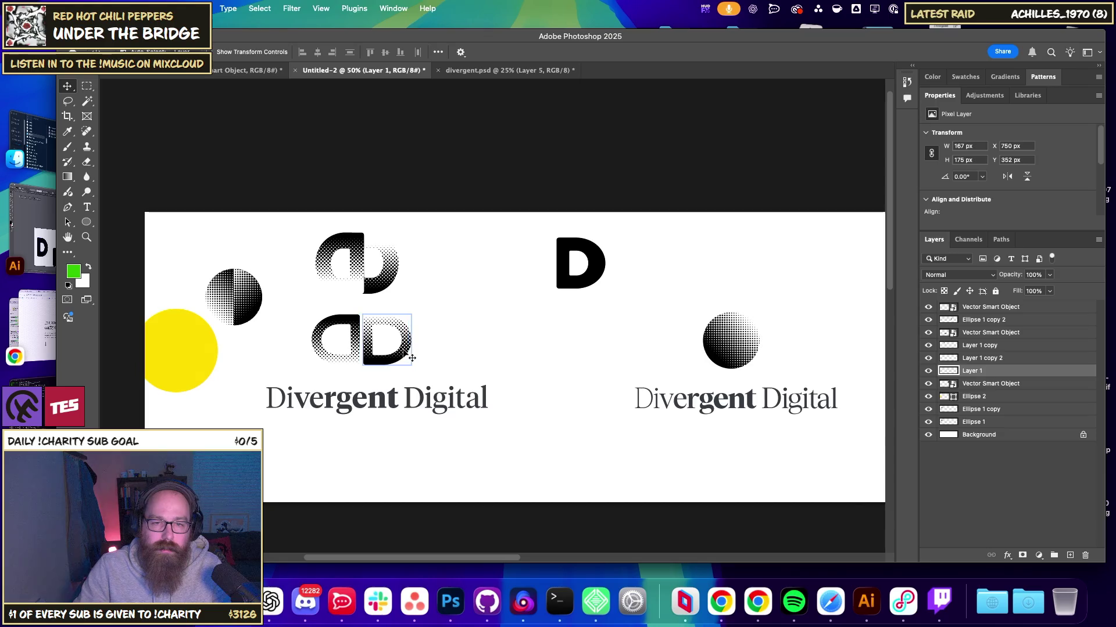
click(471, 341)
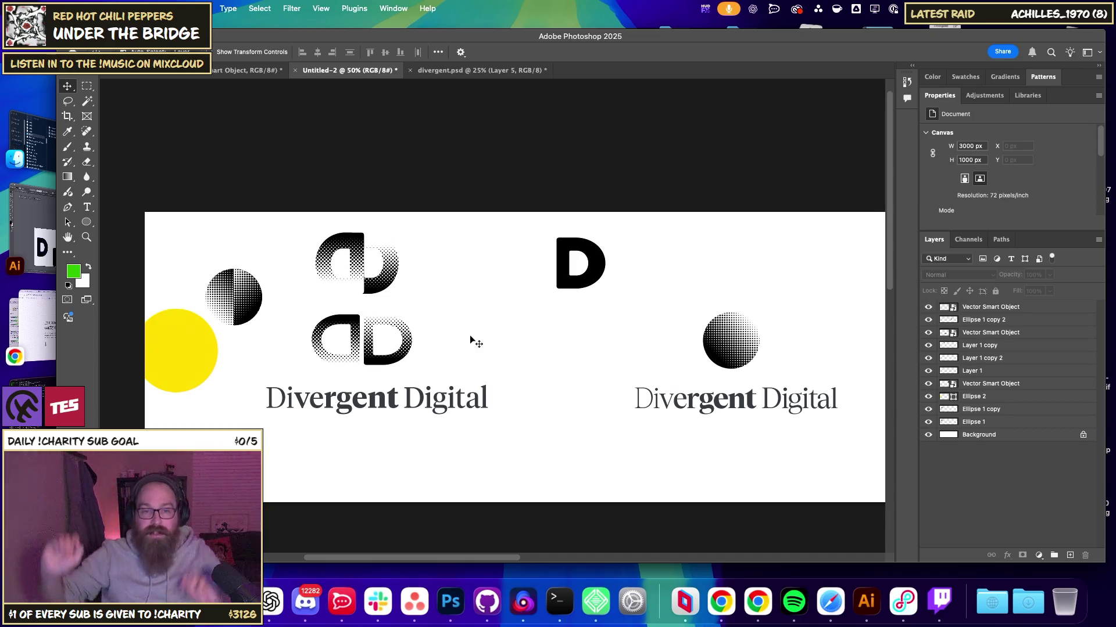
Zoom in to inspect the halves of the halftone circle, then zoom back out.
key(super+equal)
key(super+equal)
key(super+equal)
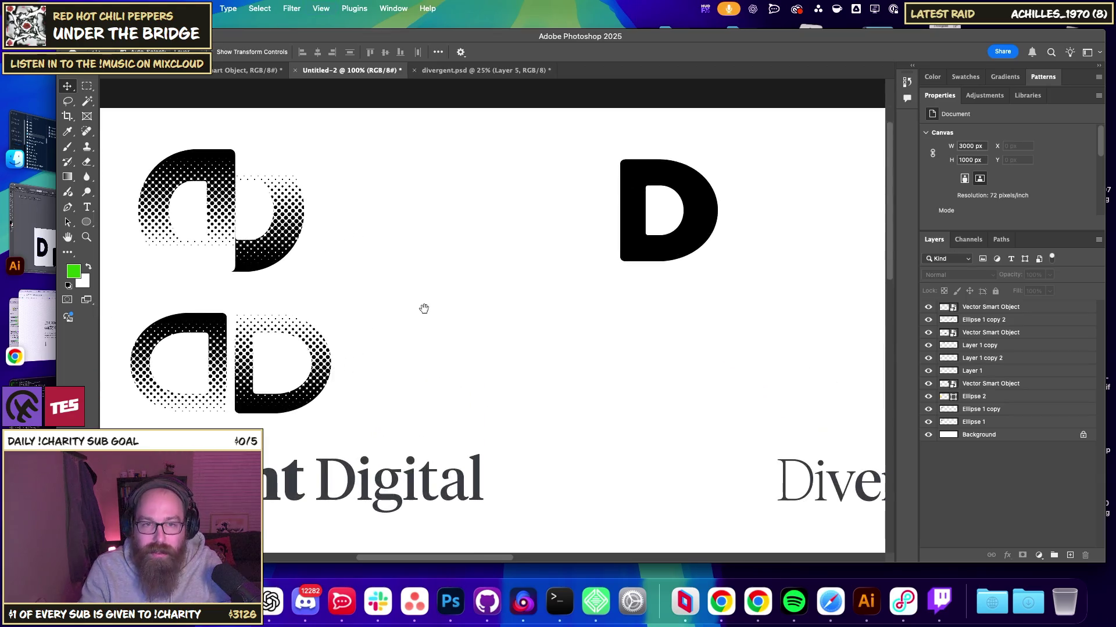
drag(337, 309, 602, 341)
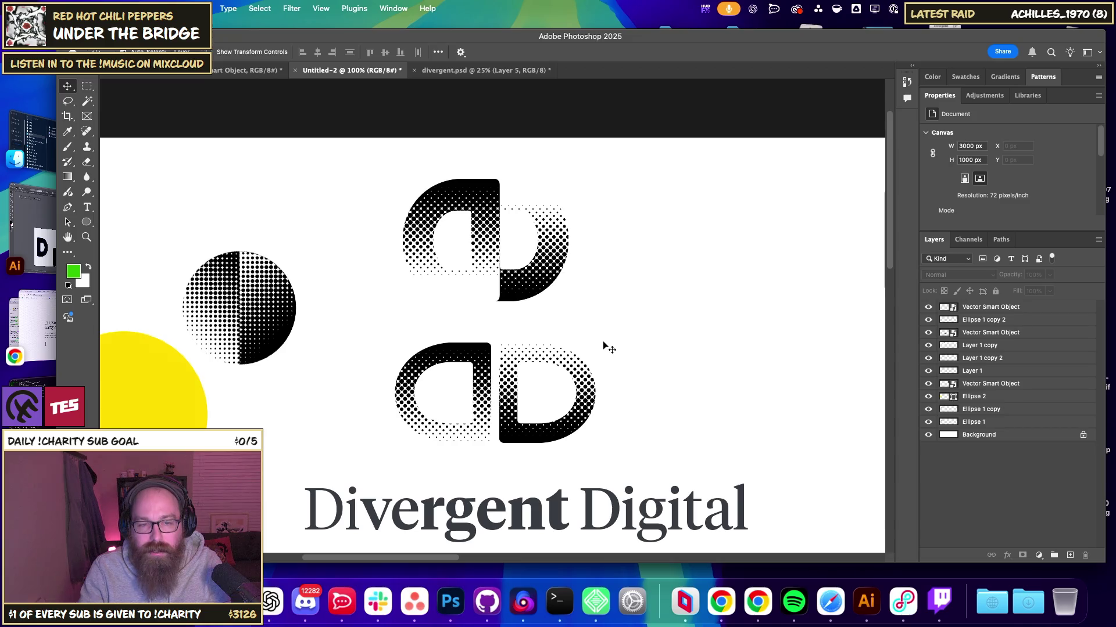
click(271, 308)
click(194, 284)
click(265, 351)
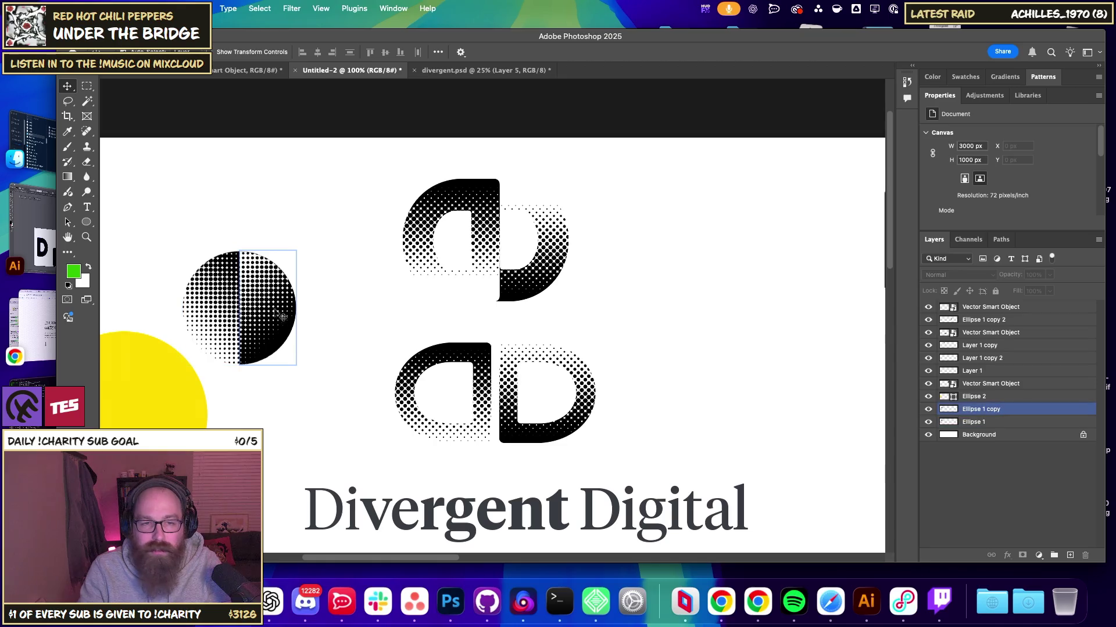
click(286, 386)
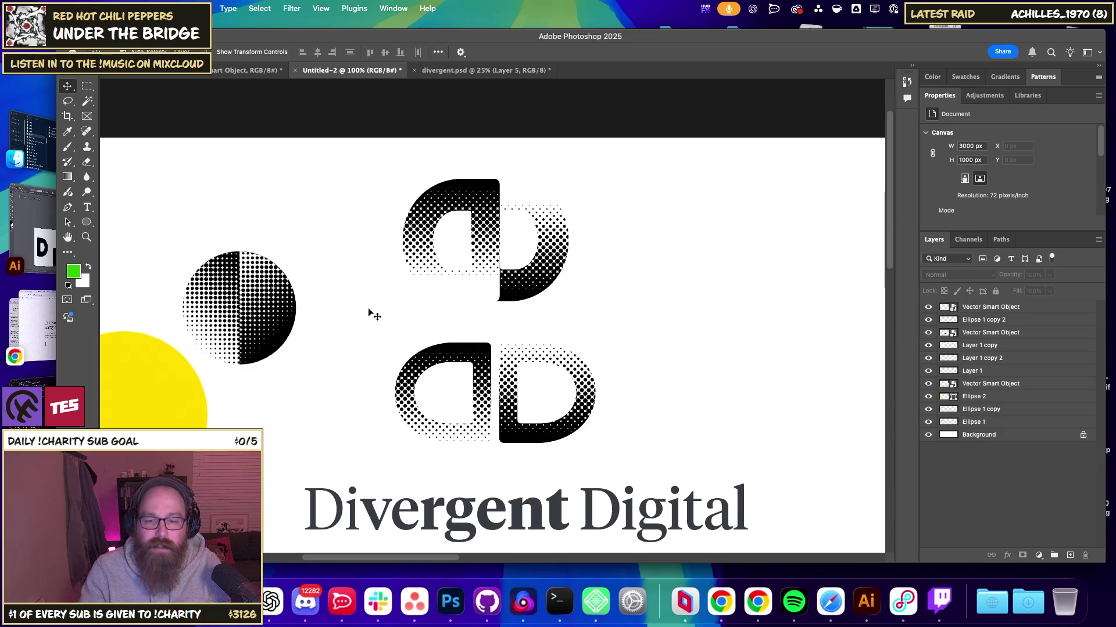
key(super+minus)
key(super+minus)
Move the yellow circle down and left so it sits partly off the banner.
click(380, 325)
click(390, 372)
click(319, 366)
click(381, 316)
click(352, 314)
click(368, 356)
click(340, 386)
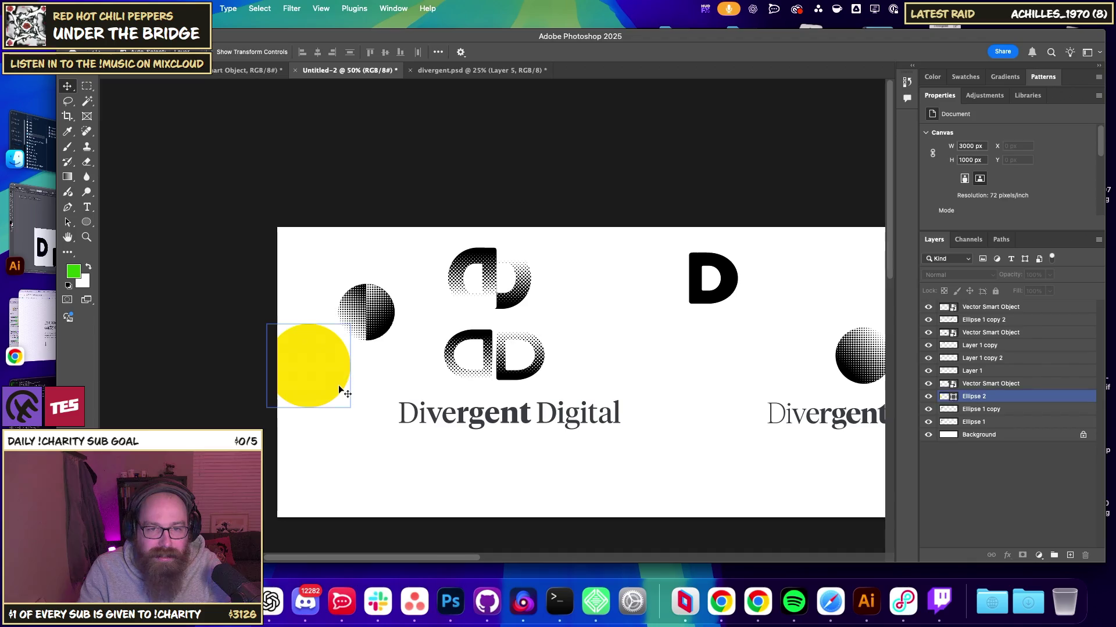
drag(303, 432, 257, 506)
Try resizing the half-circles and moving the halftone marks up-right, then undo the changes.
mouse_move(391, 353)
mouse_down()
mouse_move(356, 314)
mouse_move(366, 343)
mouse_move(368, 333)
mouse_up()
key(super+t)
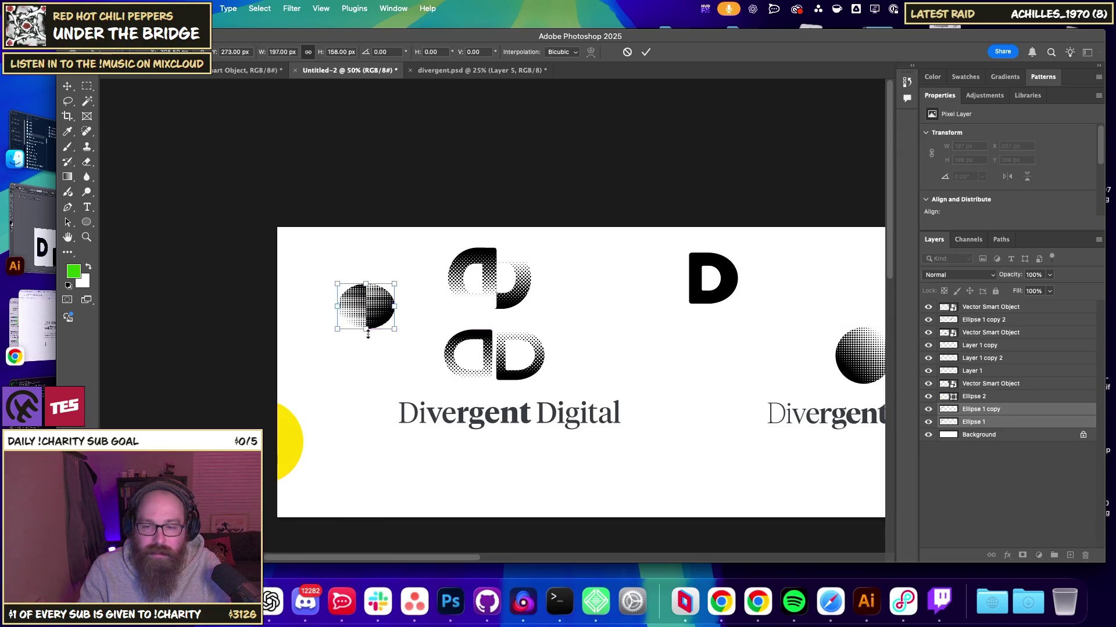
key(Return)
key(super+1)
drag(377, 341, 506, 344)
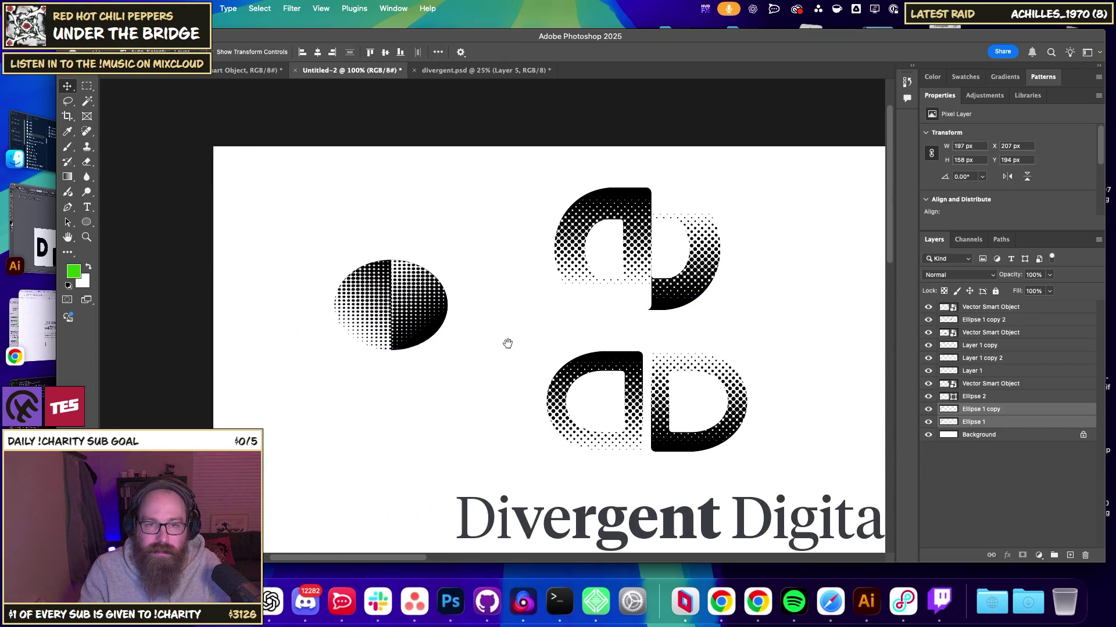
scroll(556, 339, right, 2)
drag(478, 229, 673, 449)
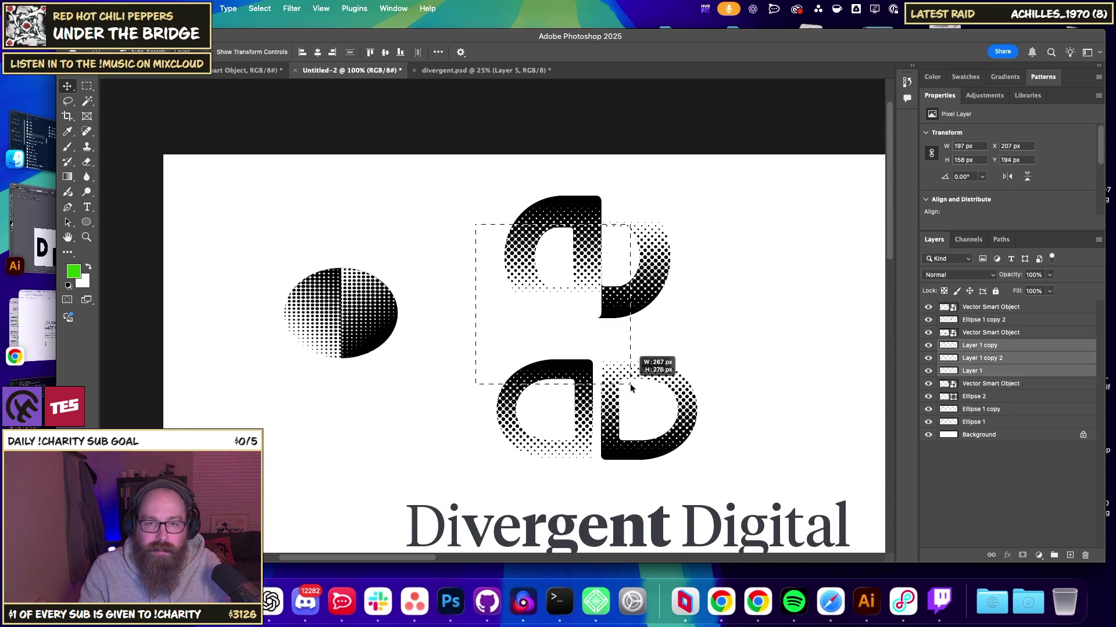
drag(630, 383, 782, 303)
click(511, 348)
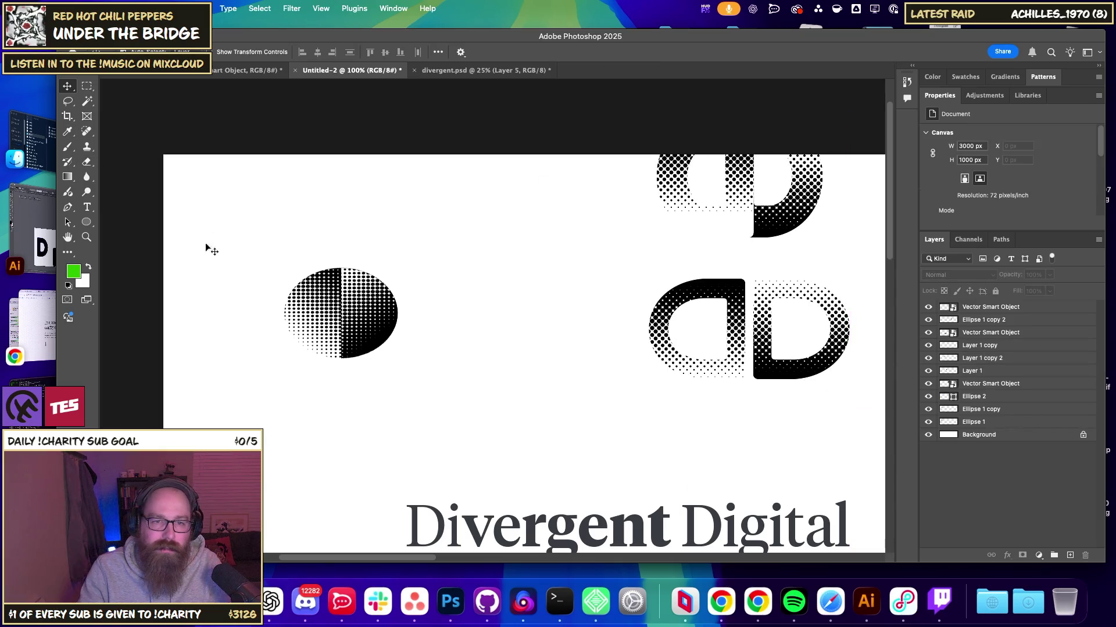
key(super+z)
key(super+z)
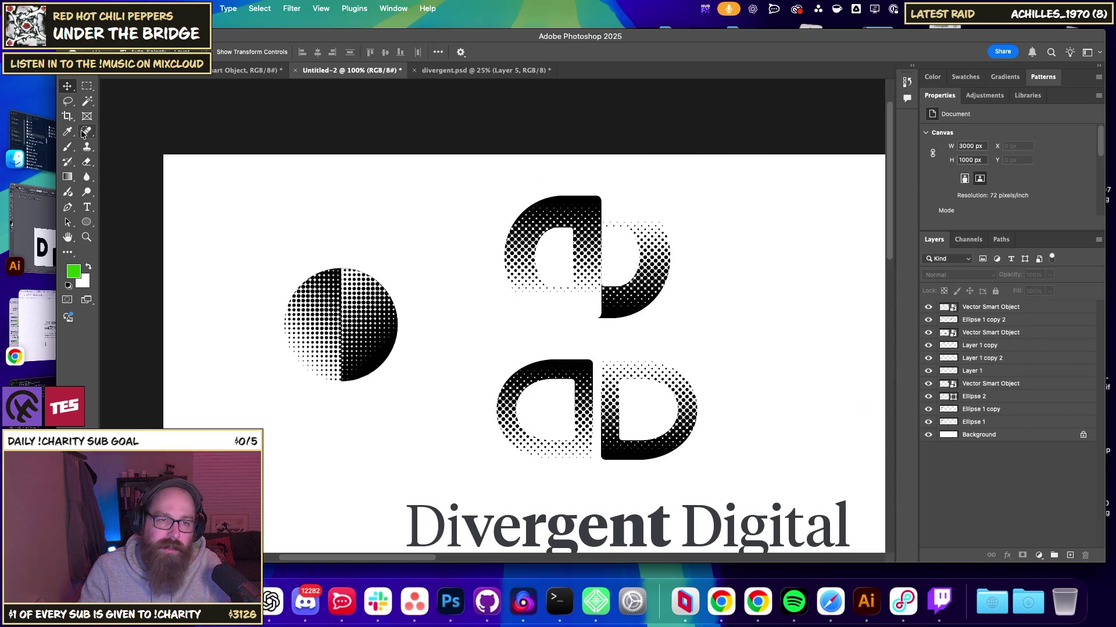
Pick the Ellipse 1 copy layer and toggle each half-circle's visibility off and back on.
click(581, 262)
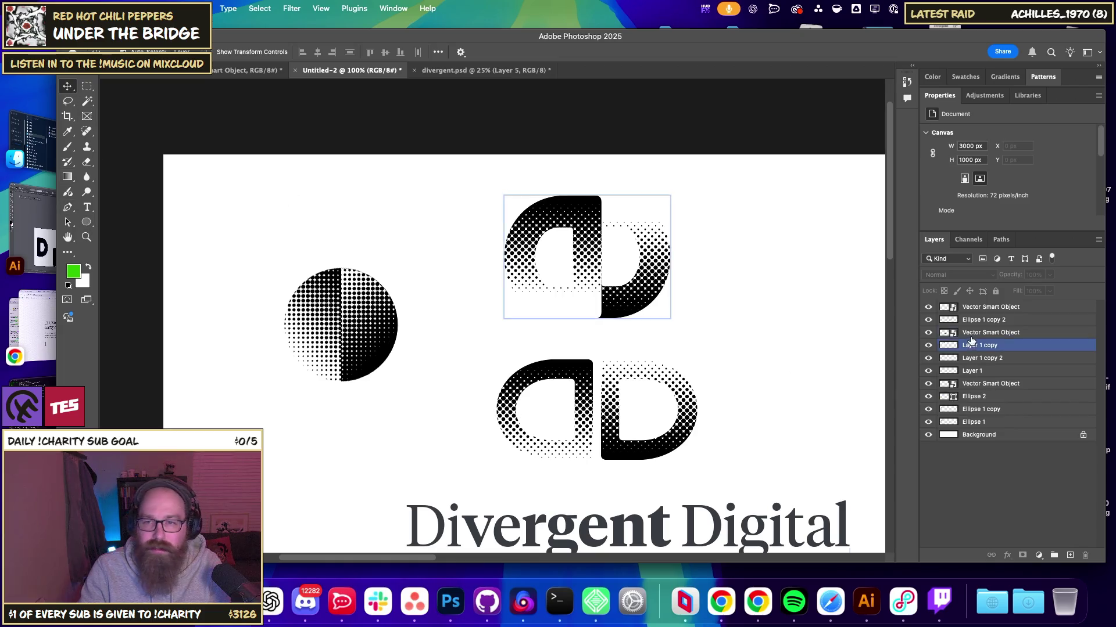
click(540, 348)
right_click(371, 330)
click(402, 340)
click(928, 411)
click(929, 410)
click(929, 422)
click(928, 422)
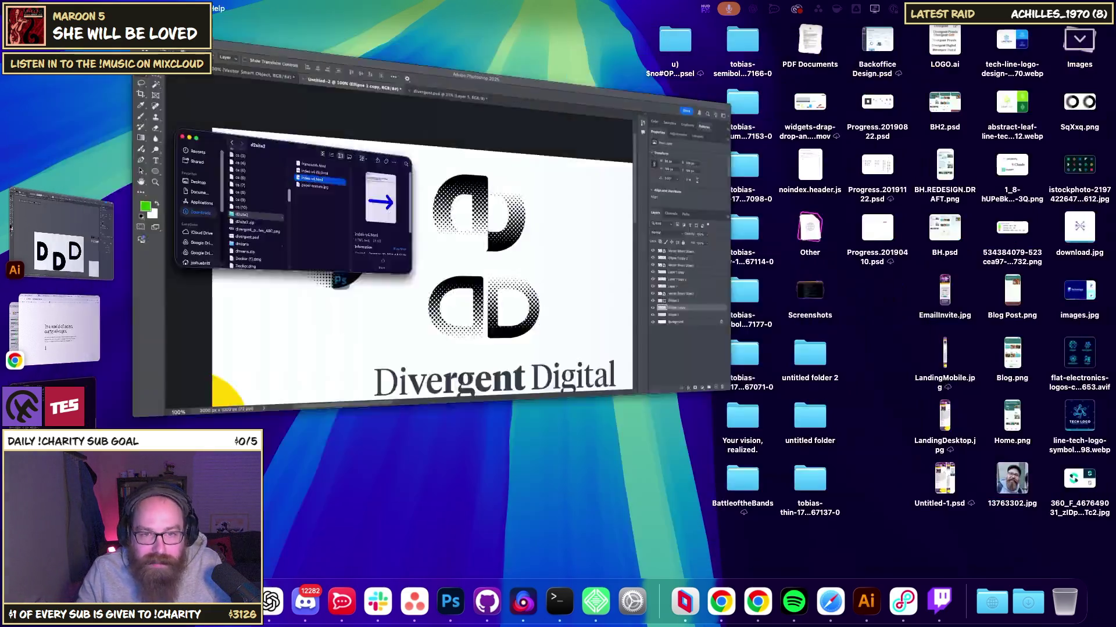
Bring the d2site2 Finder window forward from the Stage Manager strip.
click(32, 142)
Load the autocompleted portfolio site, then the local portfolio.test site in a new tab.
click(55, 334)
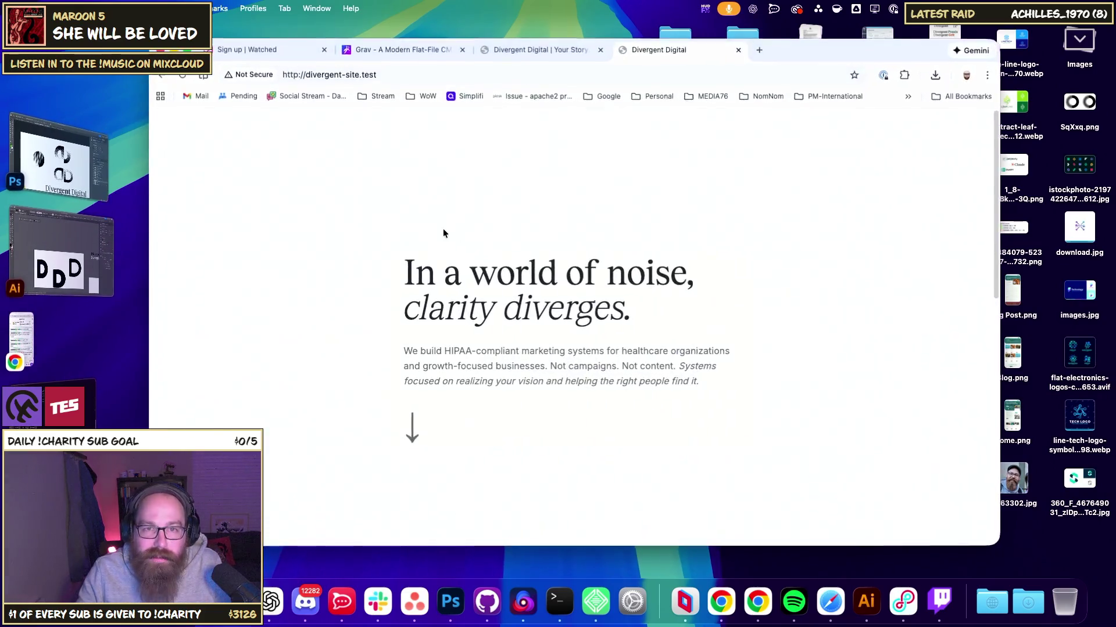
click(412, 81)
text(joshuabritt.com)
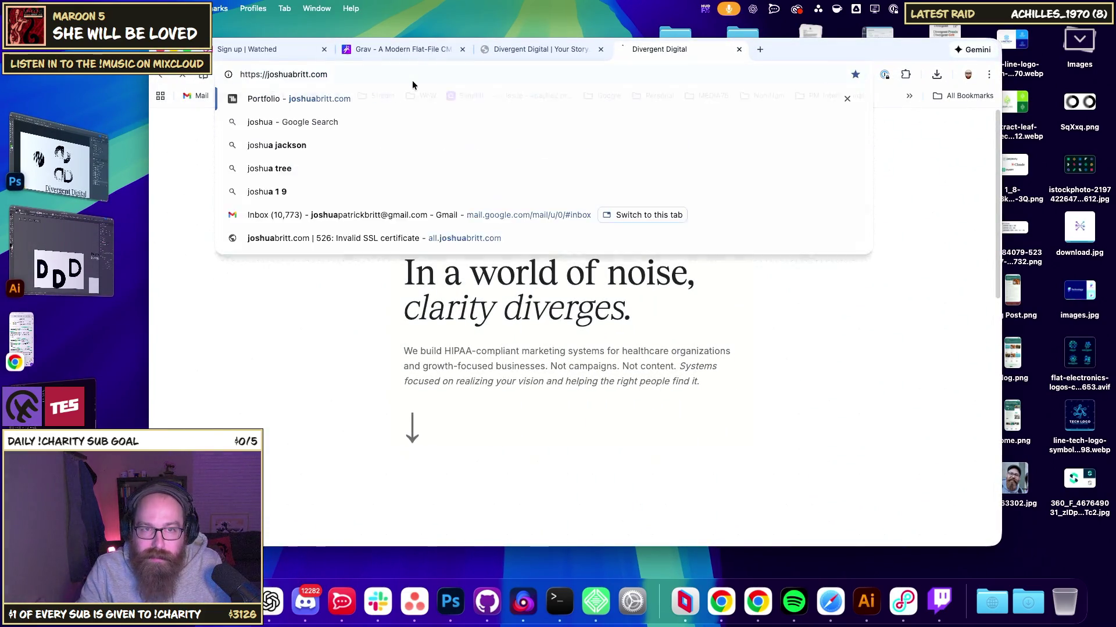
key(Return)
click(760, 49)
text(po)
key(Return)
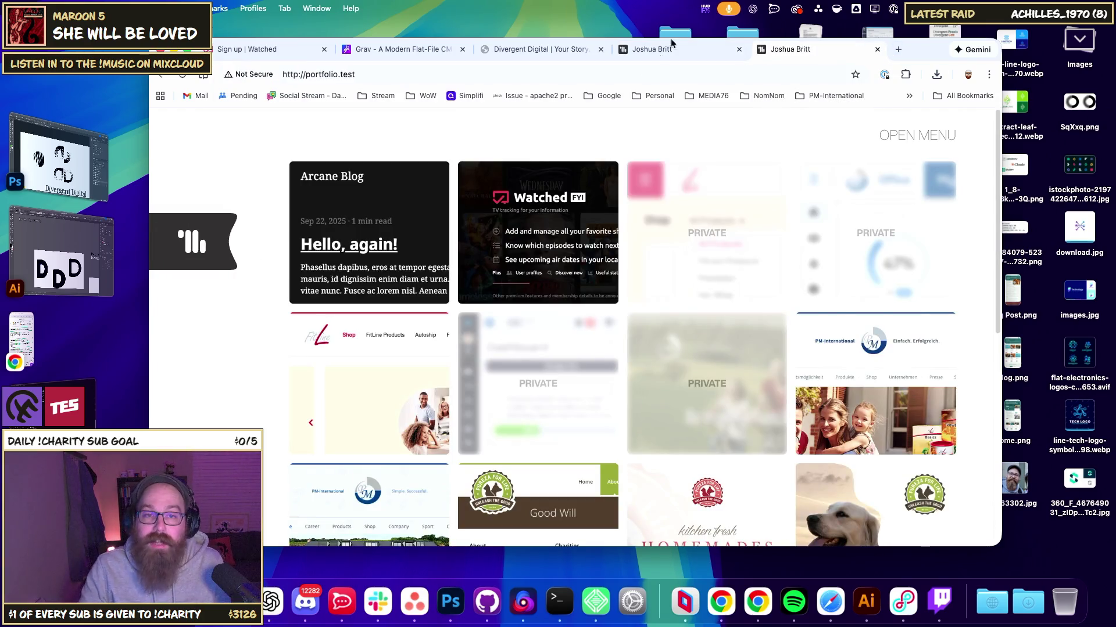
Load the local arcane-blog.test site in the address bar.
click(461, 72)
text(aritzia)
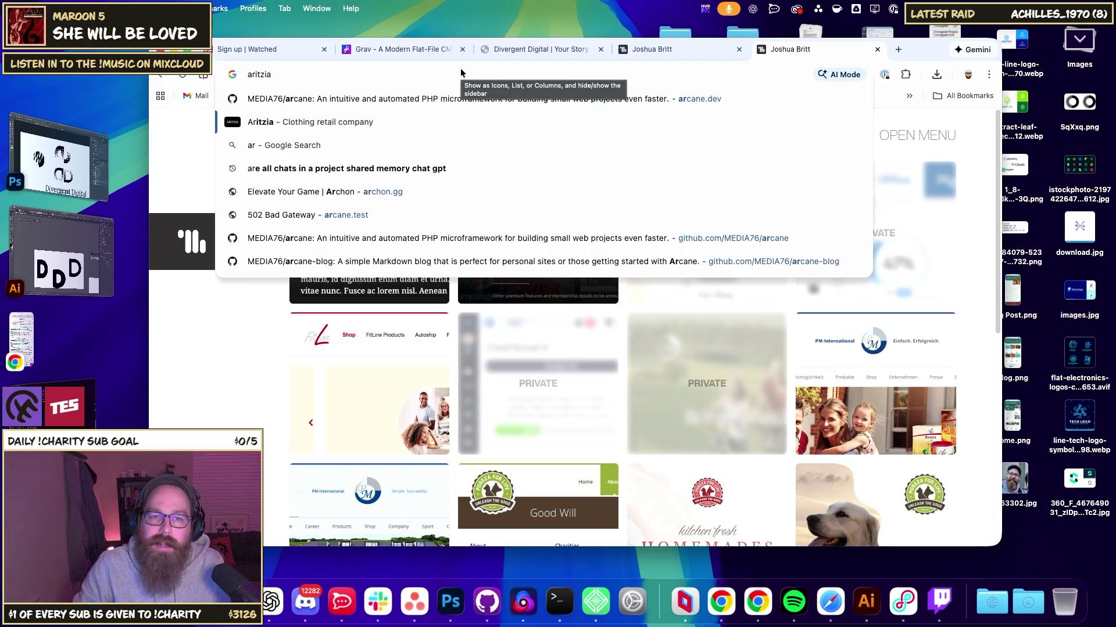
key(Right)
key(BackSpace)
key(BackSpace)
key(BackSpace)
key(BackSpace)
text(-)
key(Return)
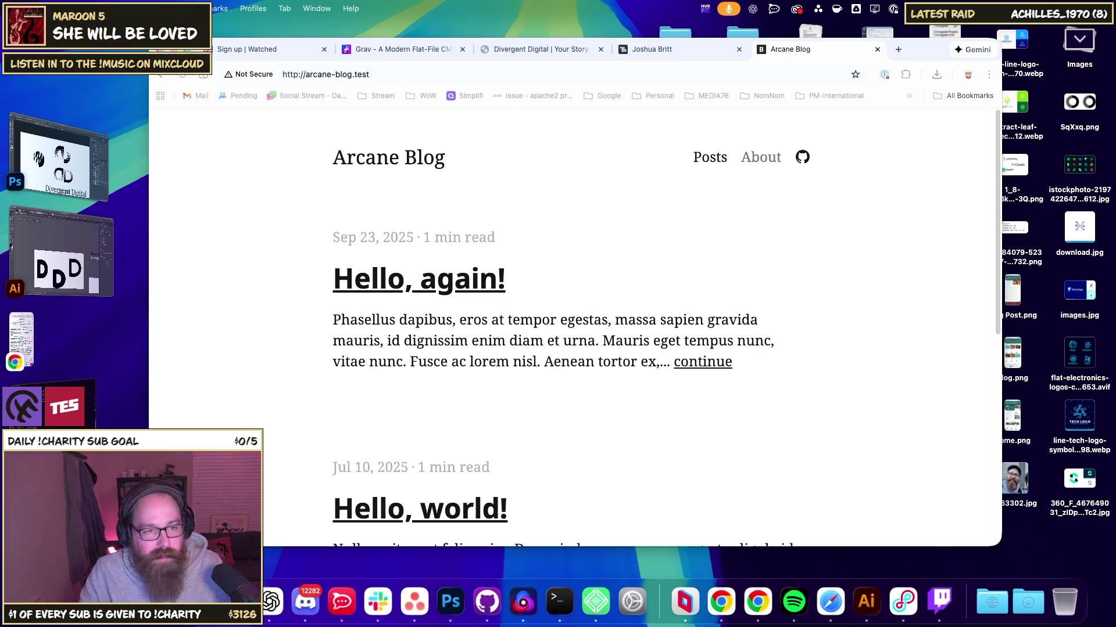
Scroll the blog homepage, open the Hello, again! post, and return to the index.
scroll(506, 315, down, 5)
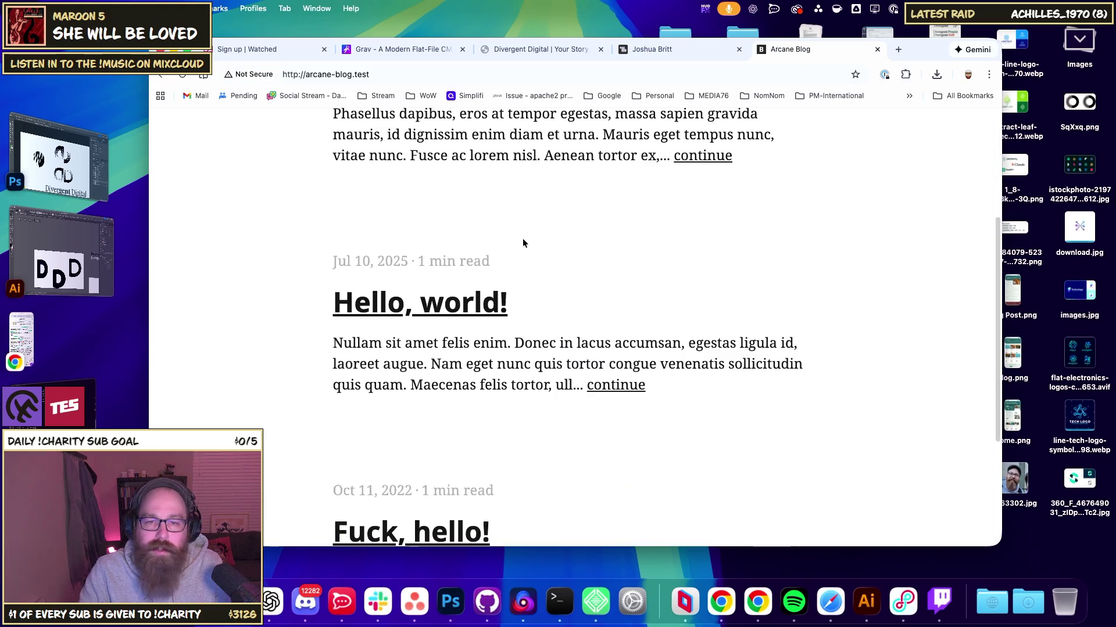
scroll(523, 241, up, 1)
scroll(524, 262, down, 7)
scroll(422, 250, up, 6)
scroll(424, 301, up, 5)
scroll(419, 368, down, 10)
scroll(462, 317, up, 10)
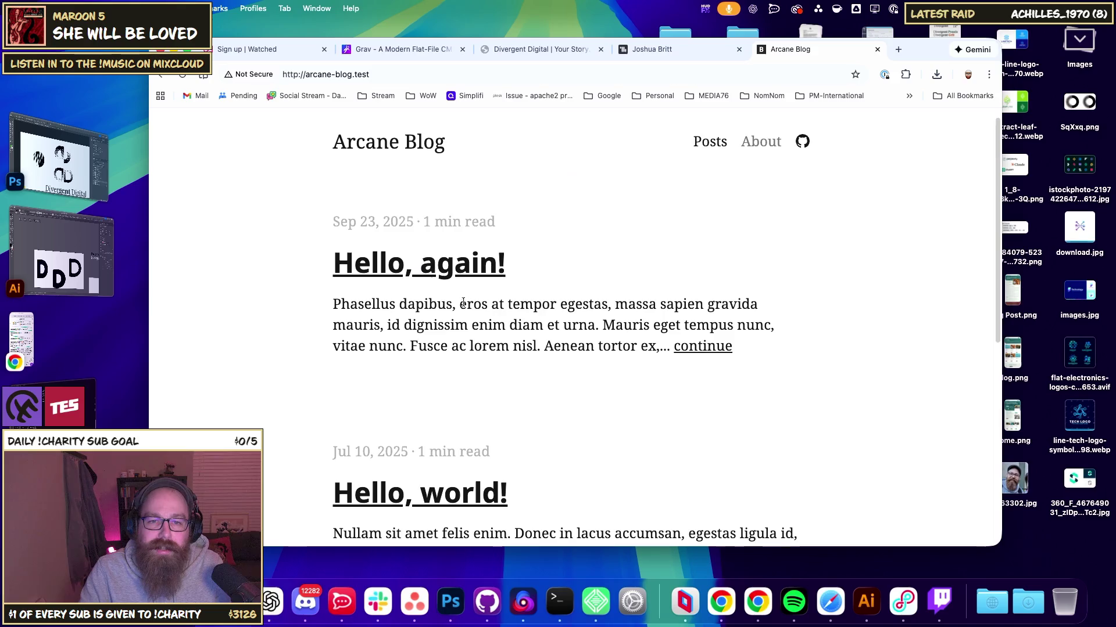
click(434, 262)
scroll(487, 320, down, 3)
scroll(487, 319, up, 3)
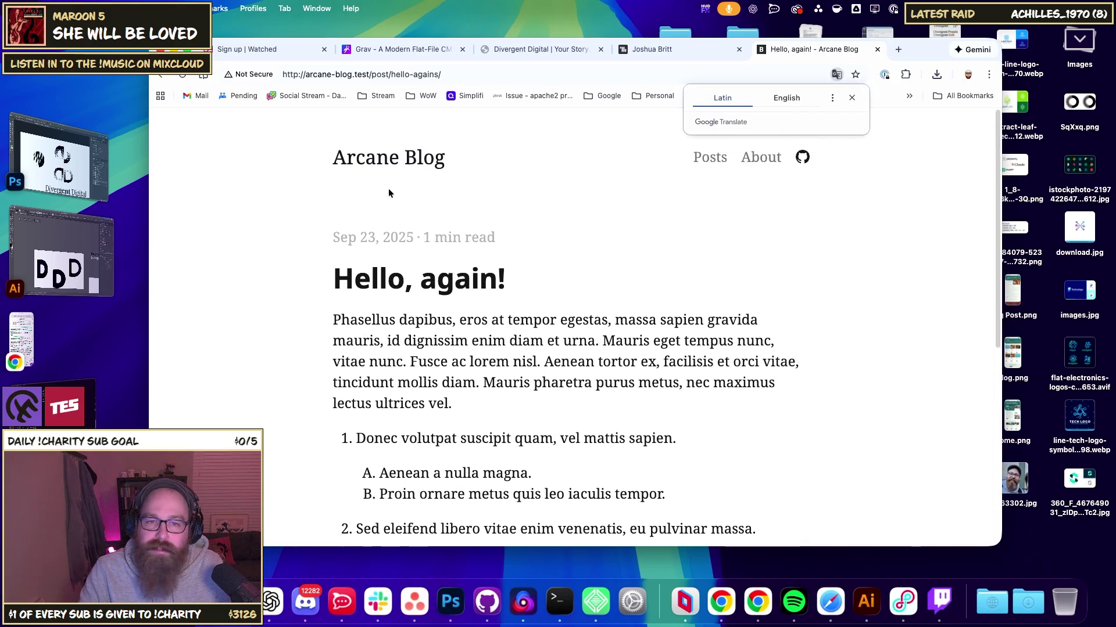
click(392, 156)
Open the Hello, world! post, go back, and open the blog's GitHub repository in a new tab.
scroll(465, 325, down, 3)
scroll(446, 365, down, 2)
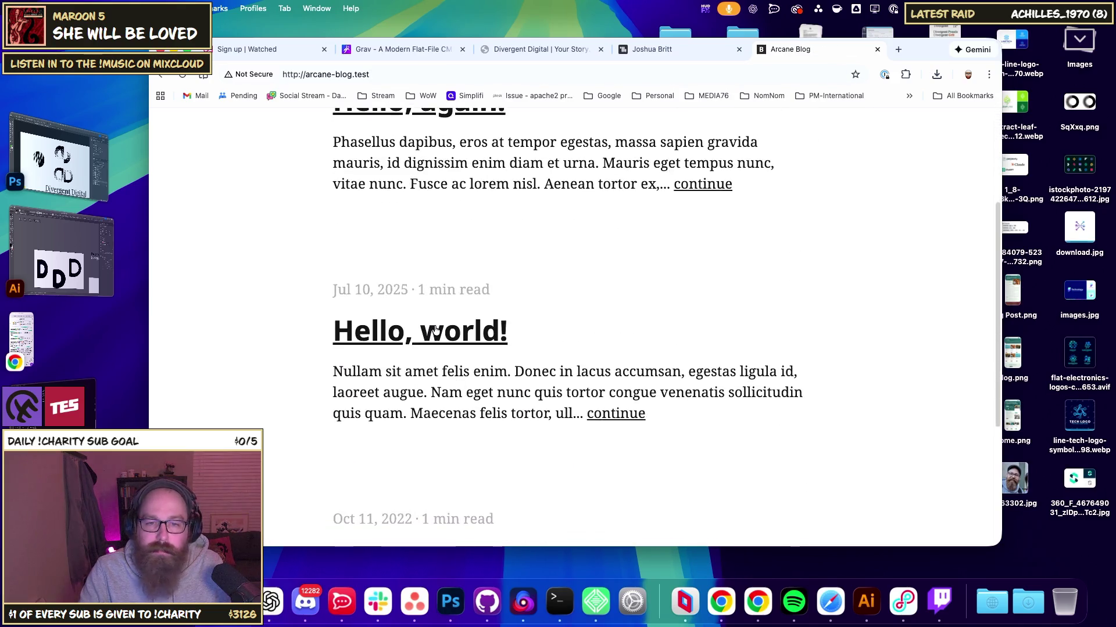
click(489, 330)
click(399, 167)
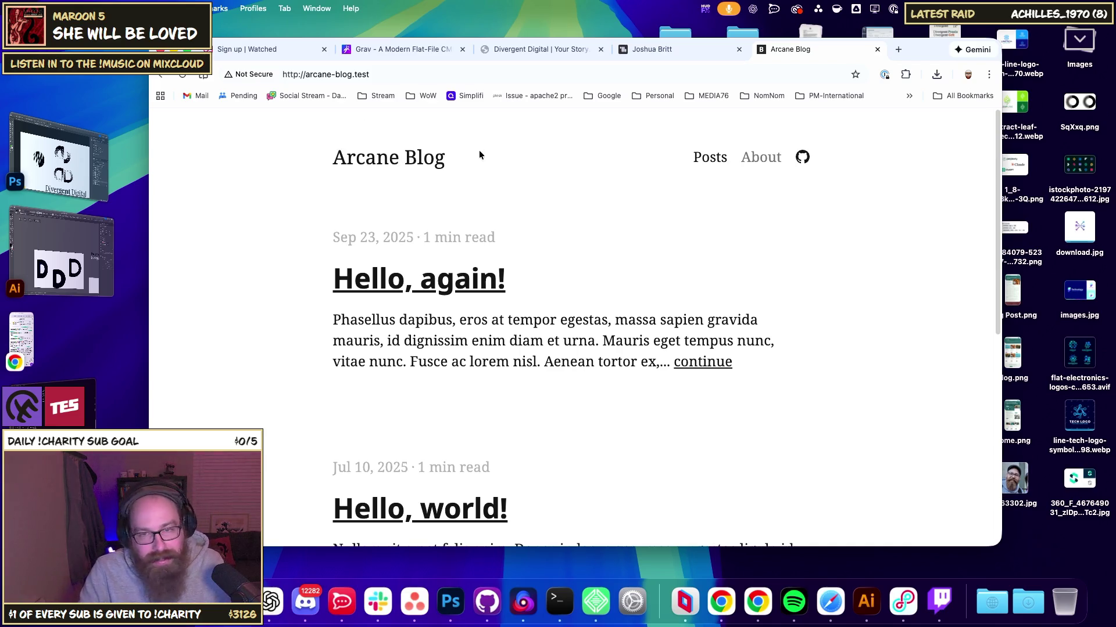
scroll(493, 279, down, 6)
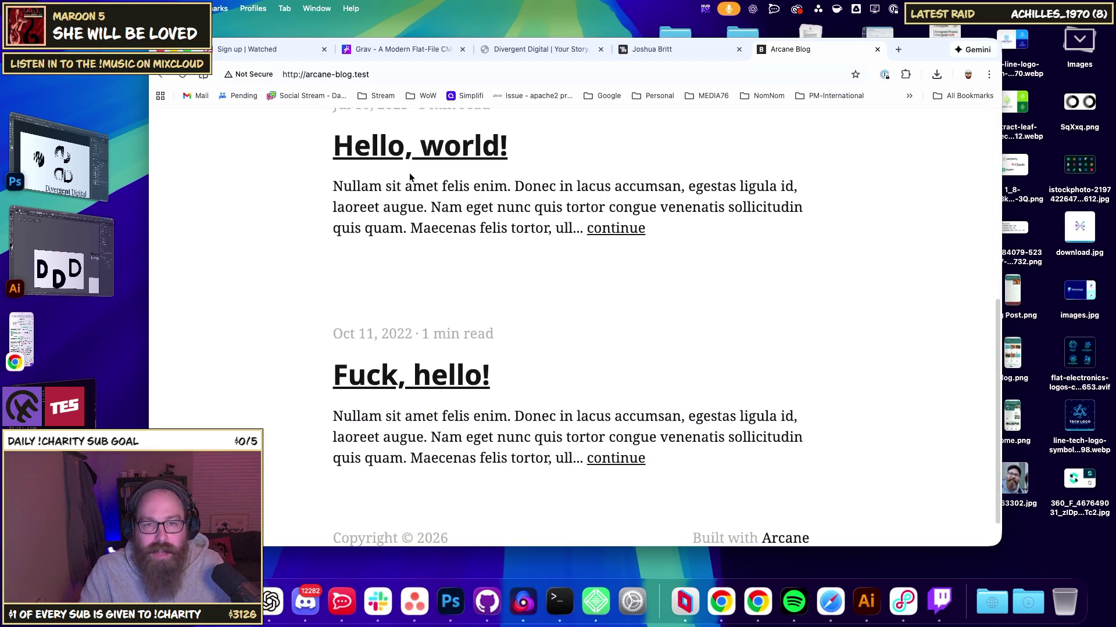
scroll(409, 172, up, 4)
scroll(616, 146, down, 5)
scroll(807, 295, up, 8)
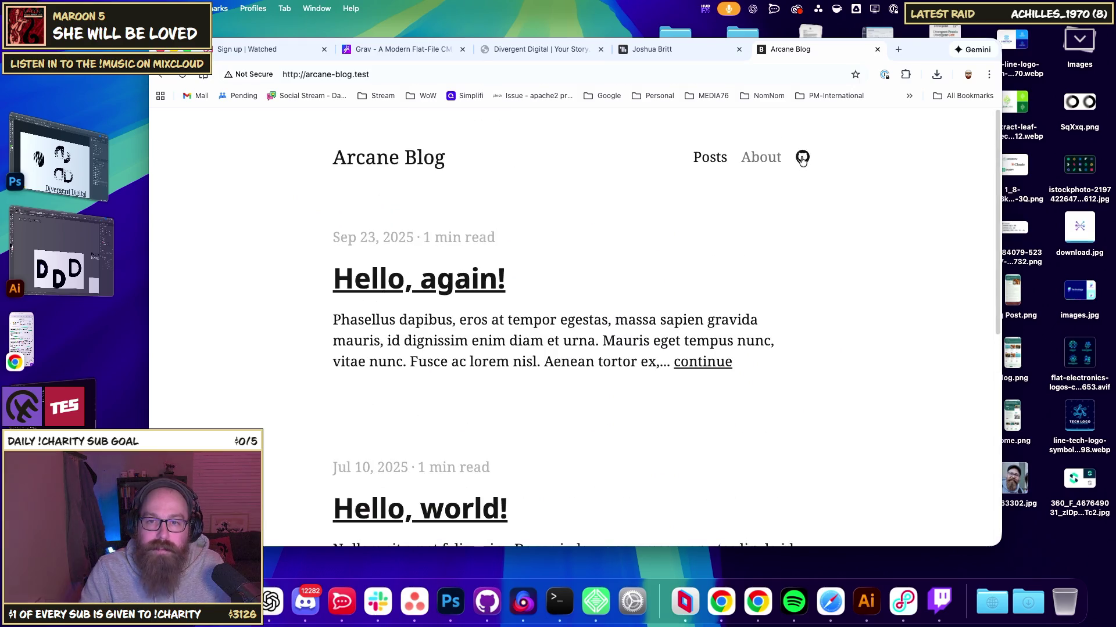
click(801, 157)
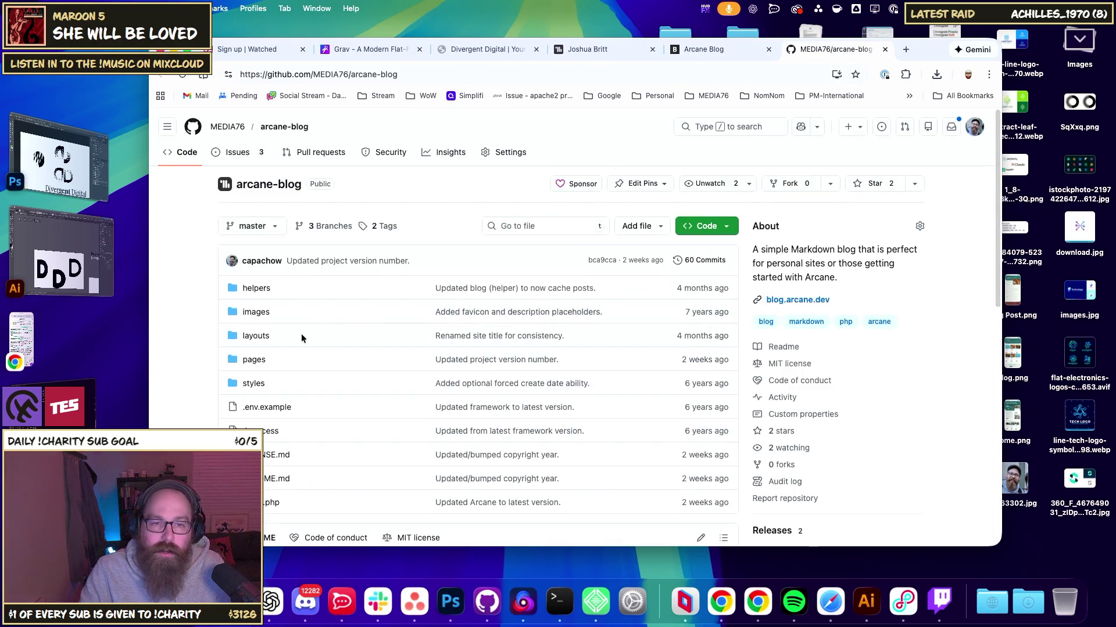
Navigate the repository to pages/posts/hello-again.md.
scroll(301, 338, down, 2)
click(253, 261)
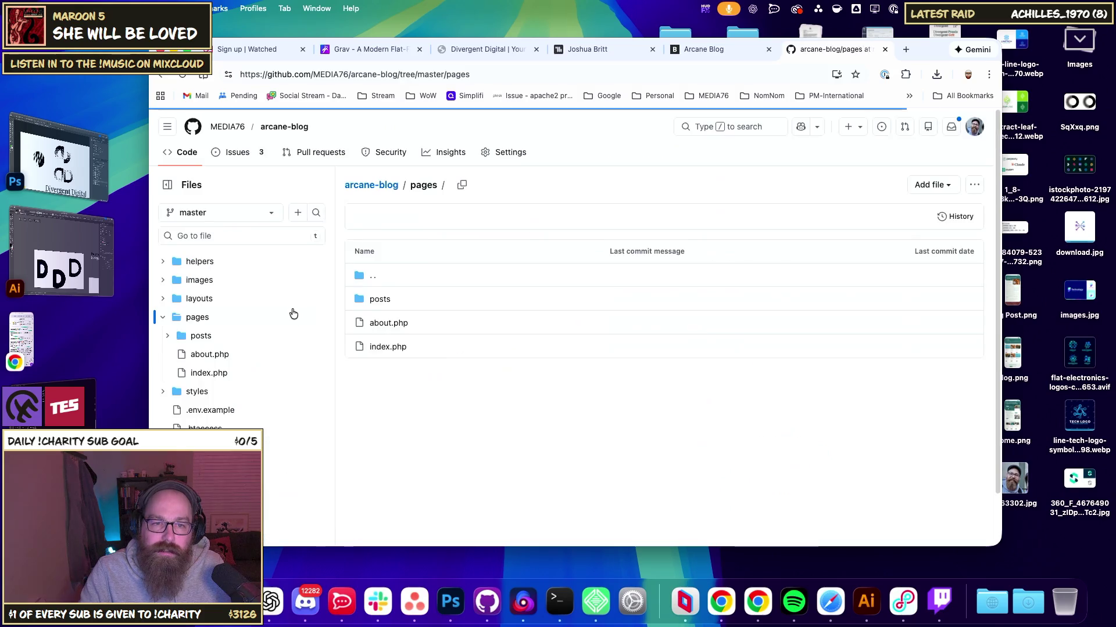
click(378, 298)
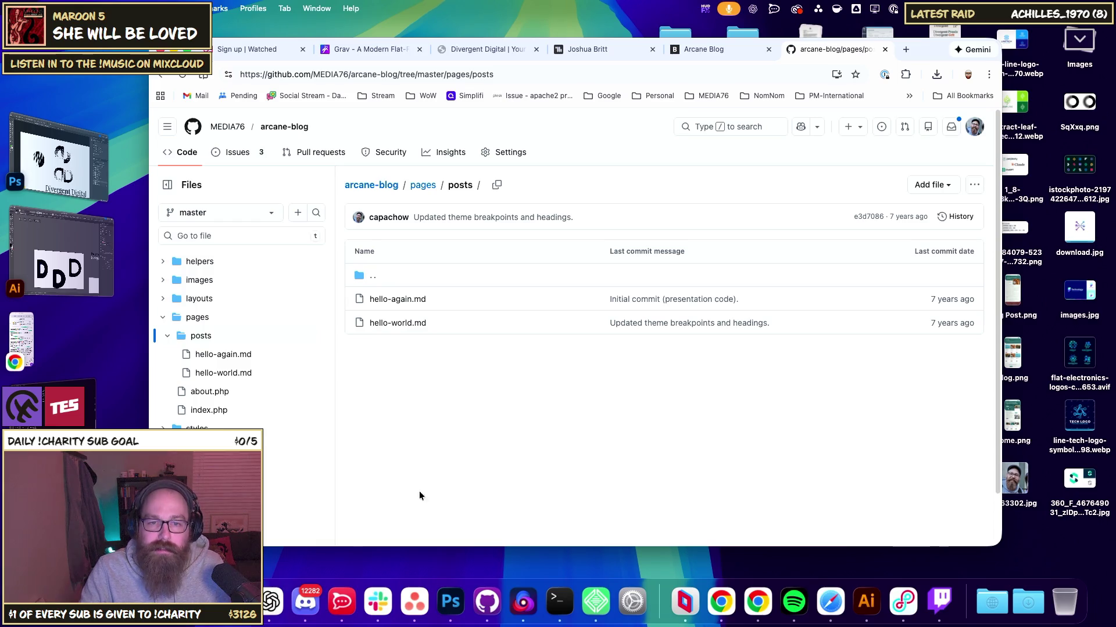
click(396, 299)
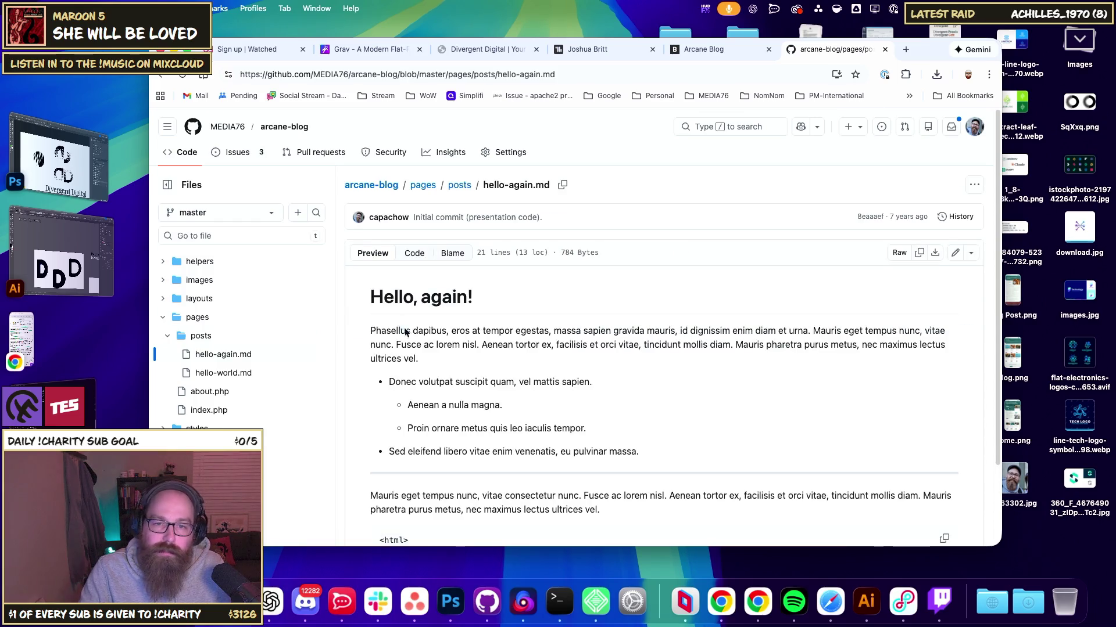
View the post's raw markdown, switch back to Preview, and return to the Arcane Blog tab.
click(414, 253)
click(449, 323)
click(373, 253)
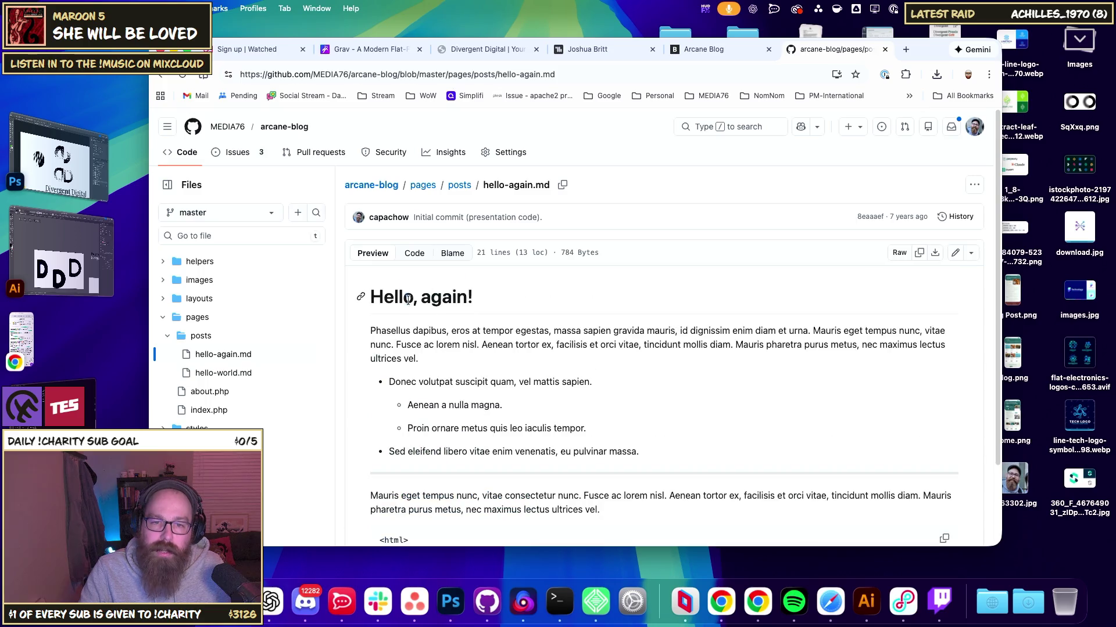
click(779, 48)
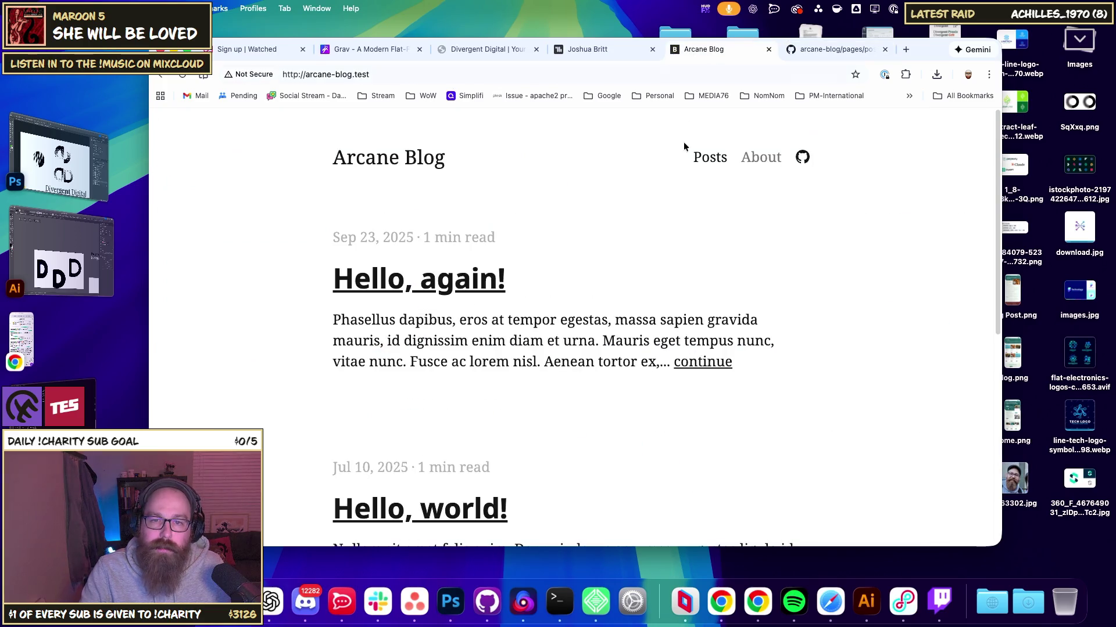
Open the Hello, again! post and scroll through its text.
click(393, 273)
scroll(353, 303, down, 3)
drag(333, 214, 756, 428)
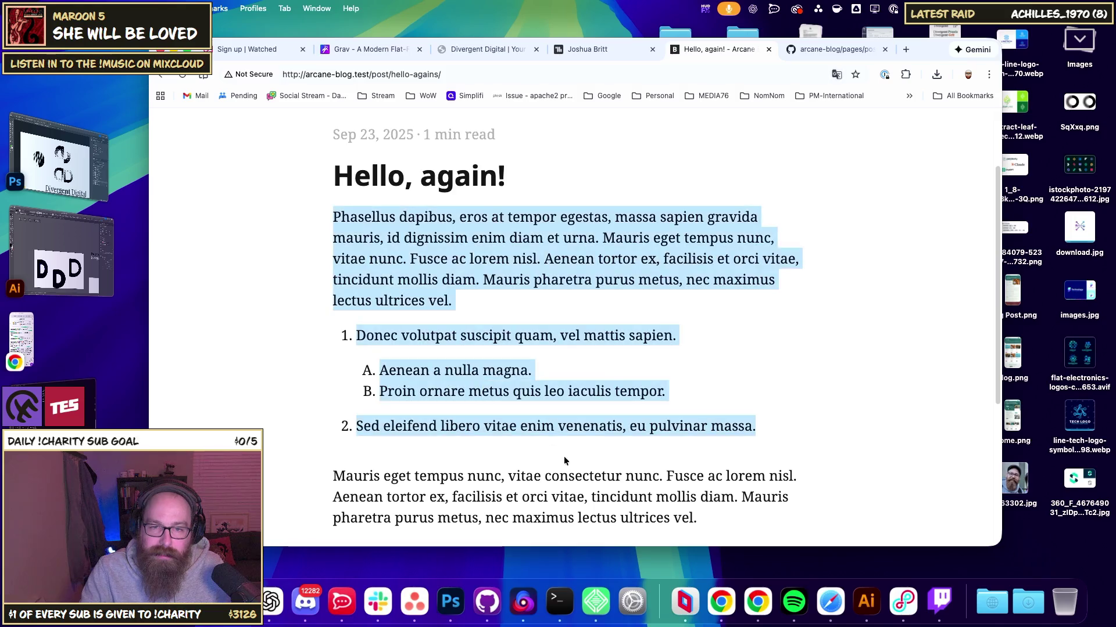
drag(697, 526, 465, 226)
click(465, 226)
scroll(465, 233, down, 3)
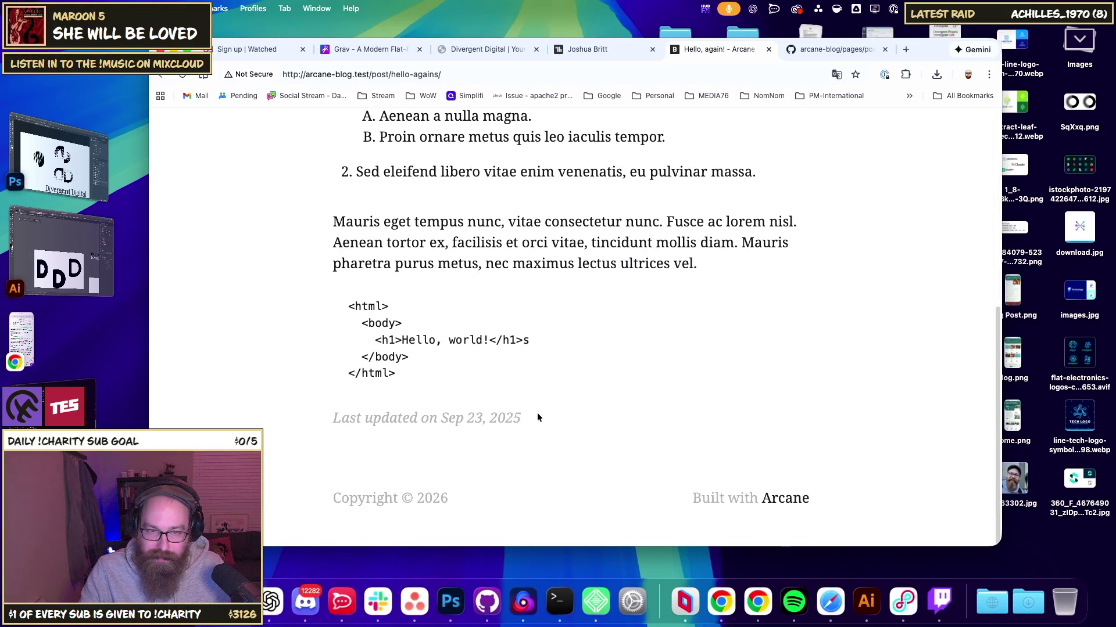
double_click(395, 418)
click(550, 485)
scroll(693, 438, up, 2)
scroll(693, 438, up, 4)
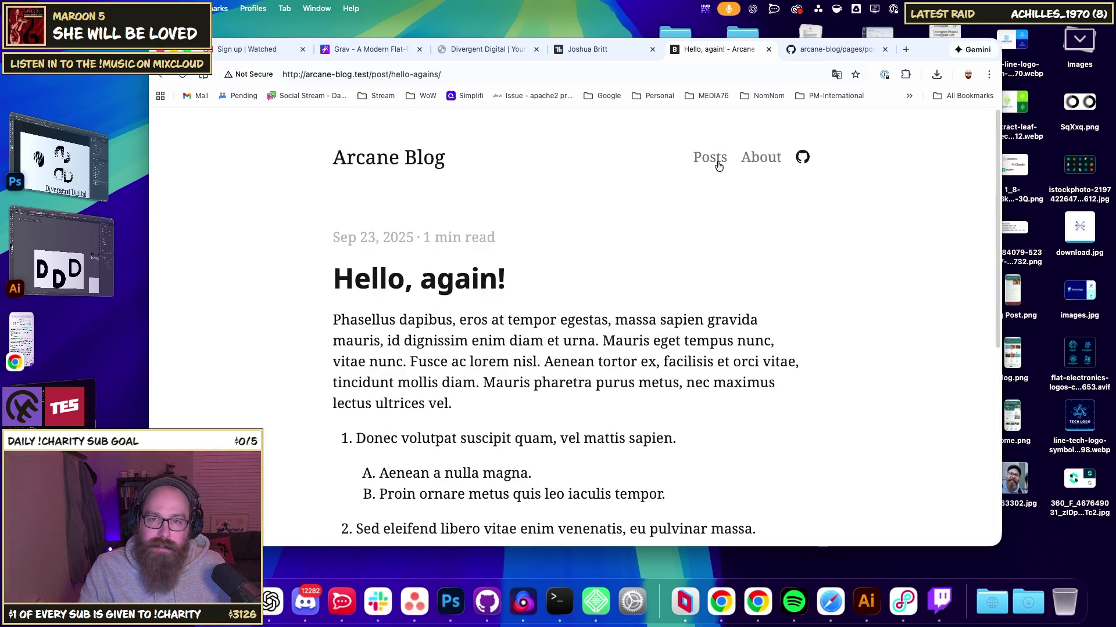
Open the About page and narrow the browser window to check the text reflow.
click(761, 158)
drag(679, 390, 692, 411)
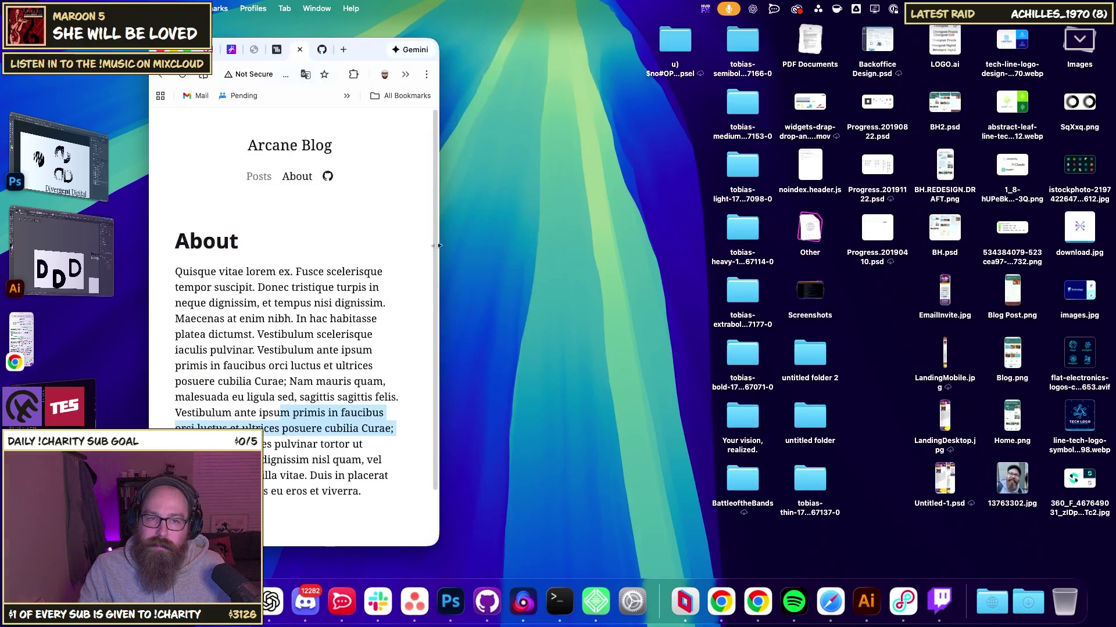
drag(999, 236, 972, 250)
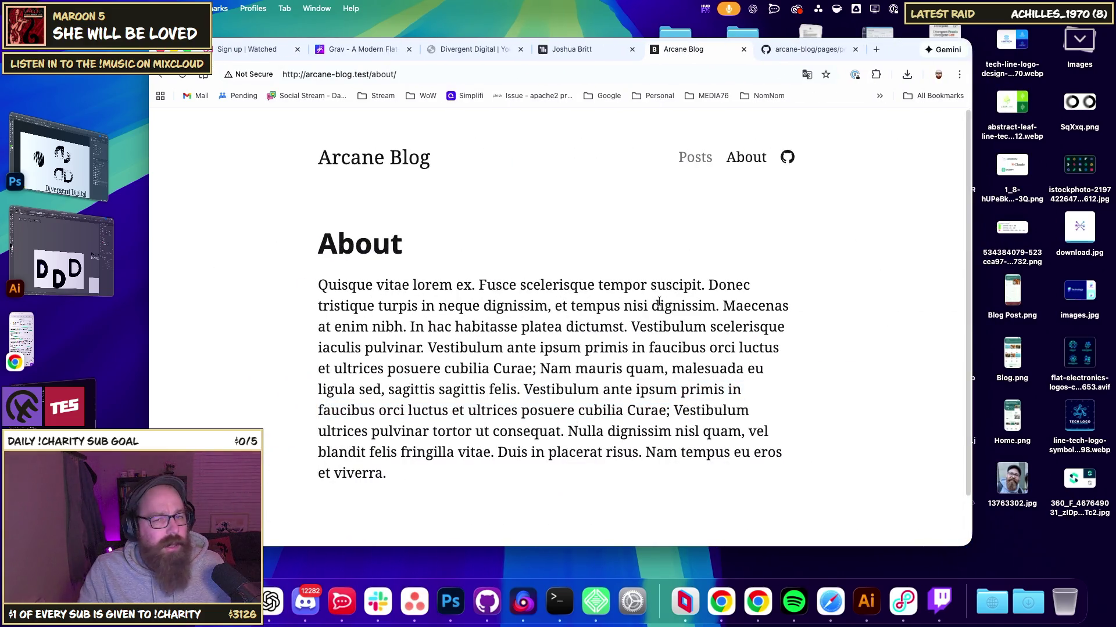
scroll(619, 296, down, 2)
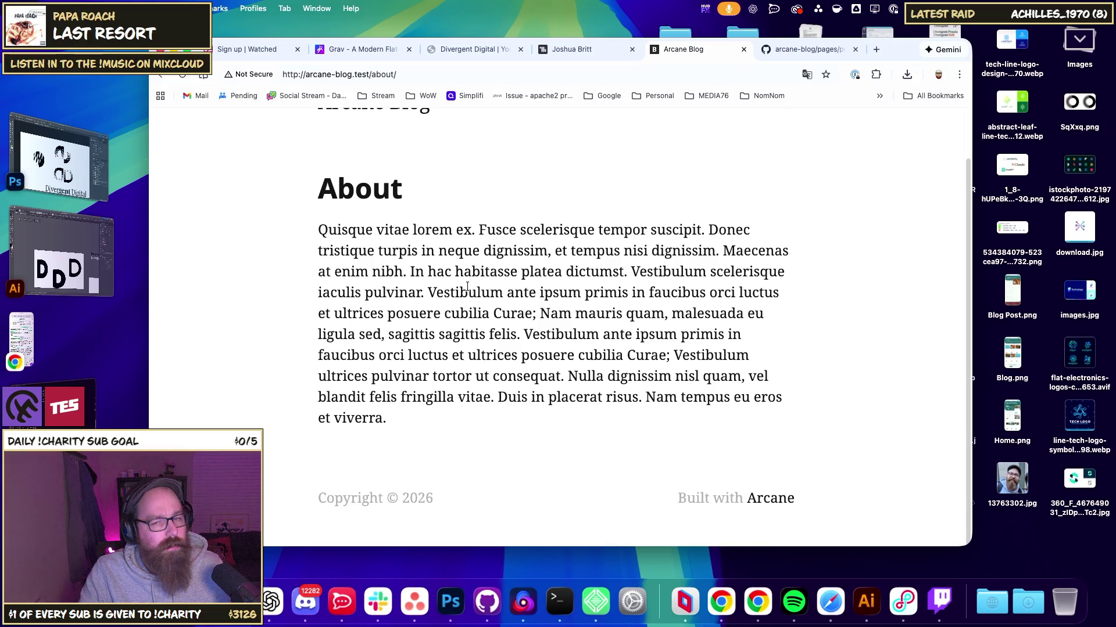
scroll(473, 284, up, 2)
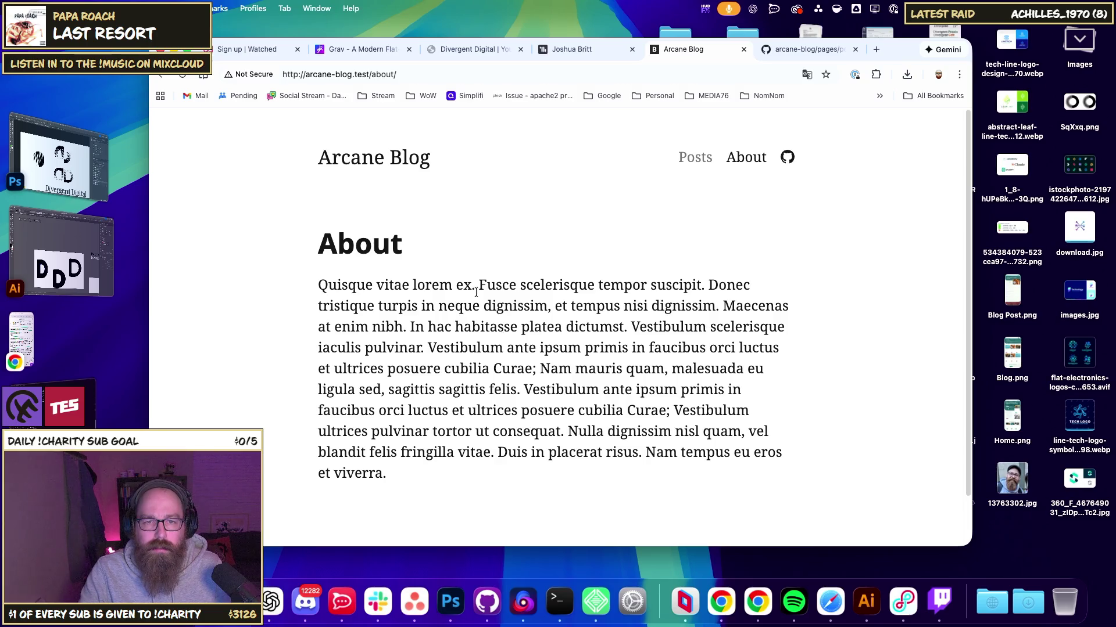
Load the arcane-blog.test/about/ URL in the dark Work browser window.
key(super+l)
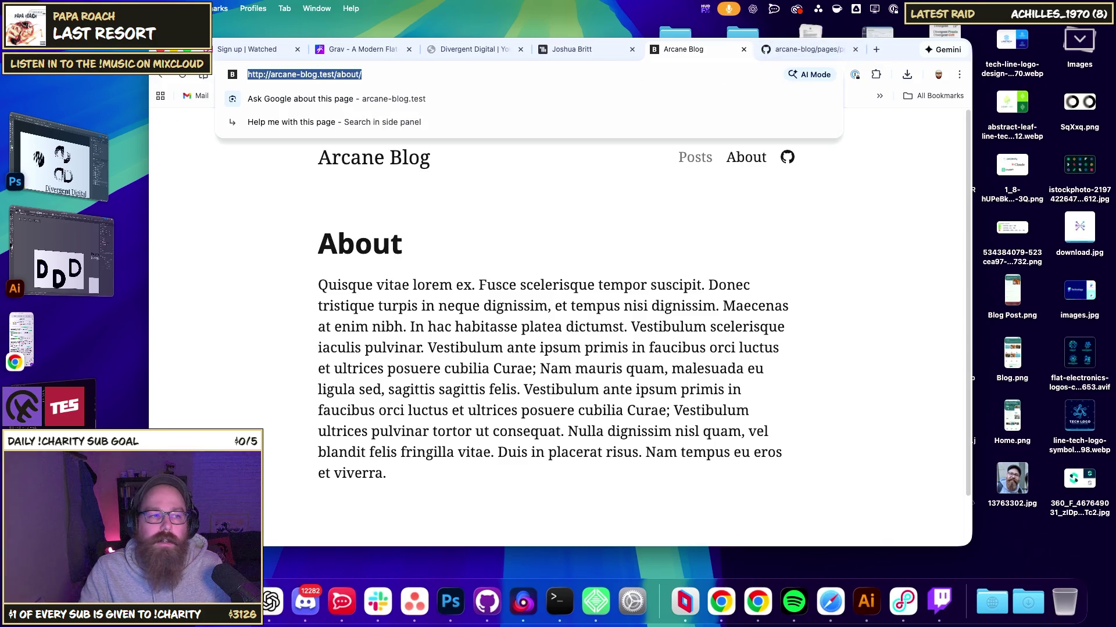
key(Escape)
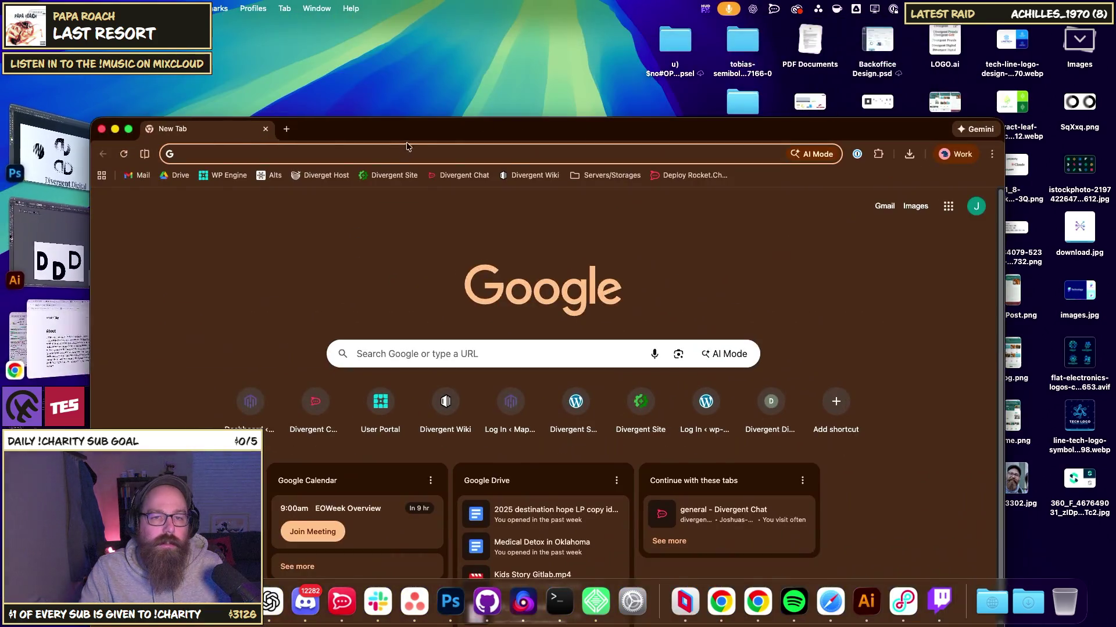
click(384, 151)
key(super+v)
key(Return)
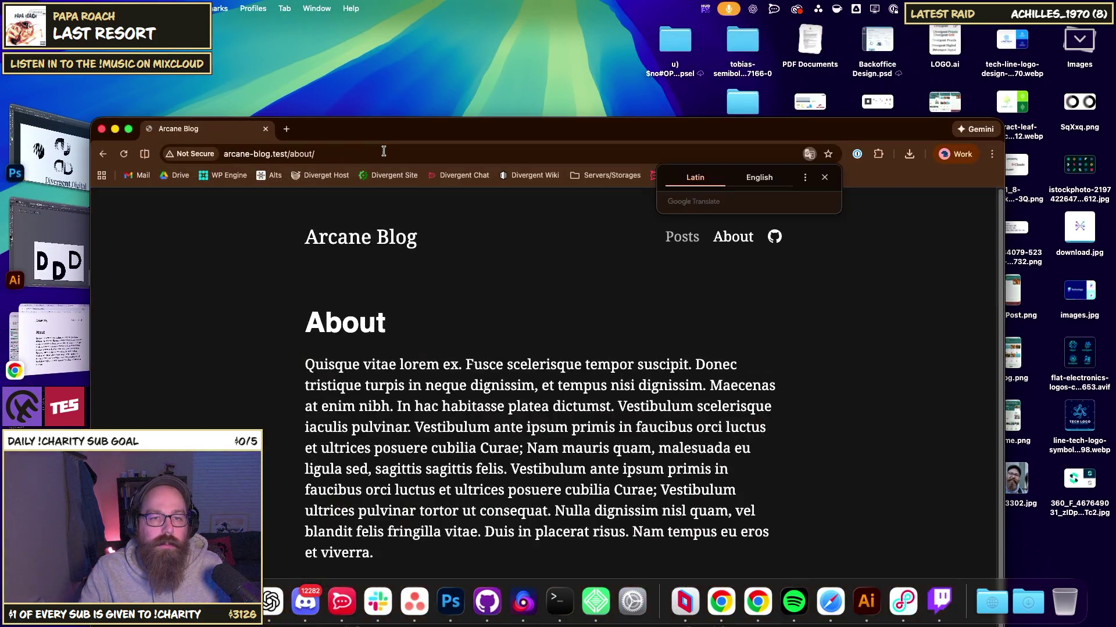
Enlarge the Work window, scroll the About page, and click the Arcane Blog title for the post list.
key(ctrl+alt+Return)
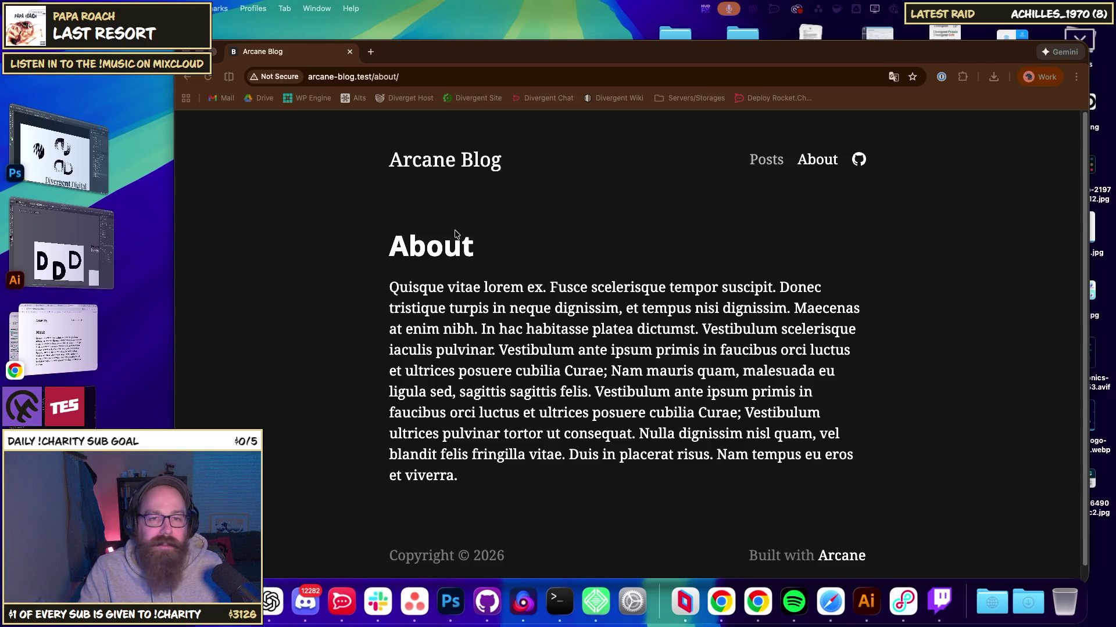
scroll(640, 244, down, 1)
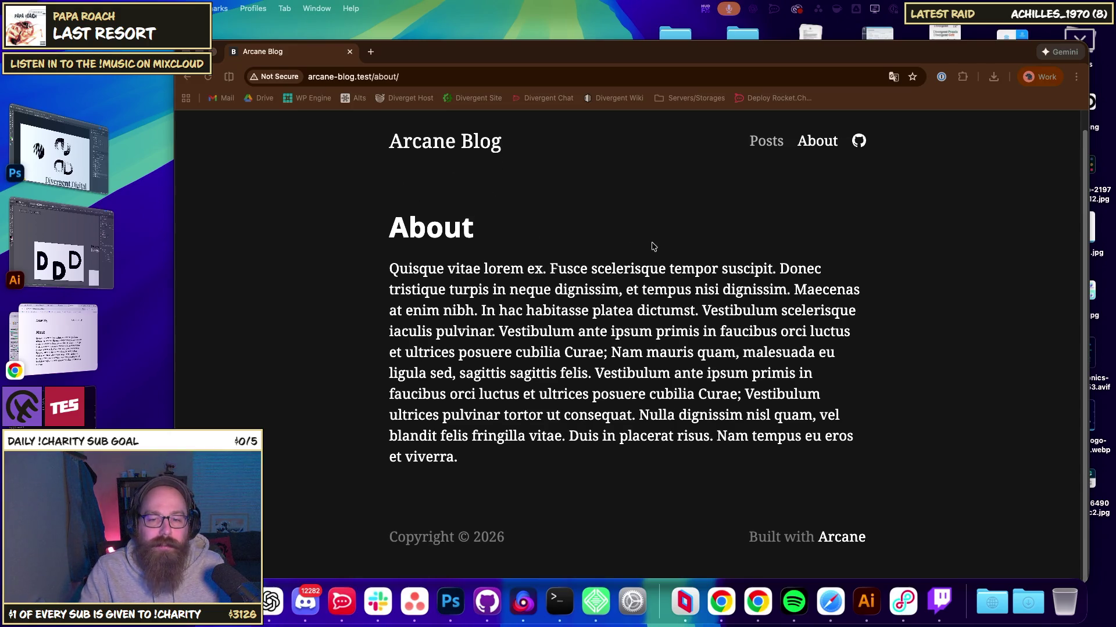
click(454, 151)
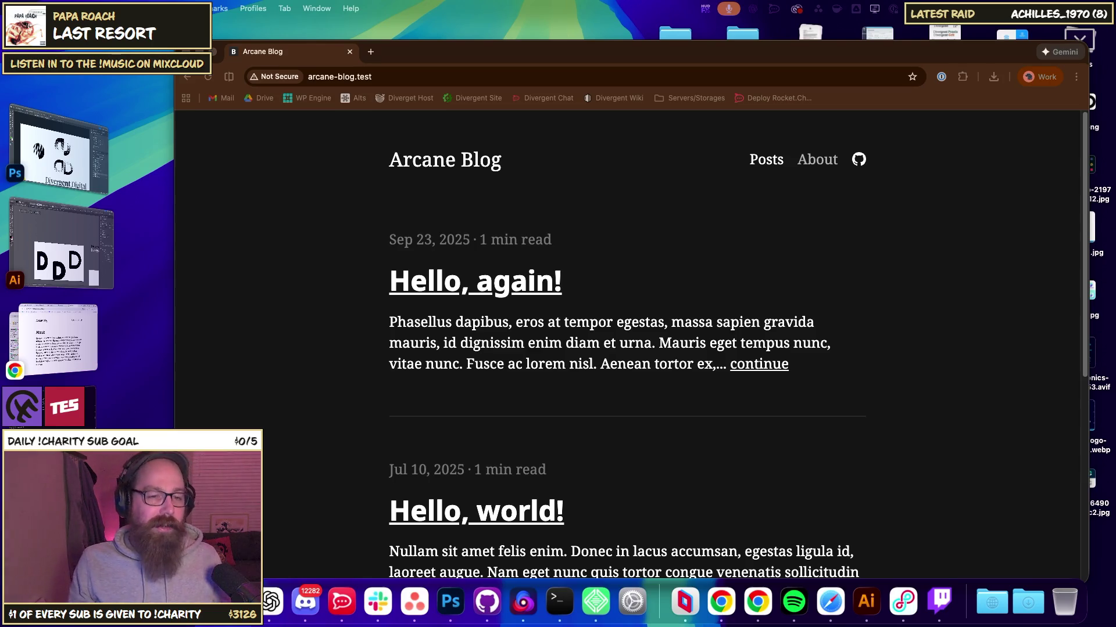
click(300, 334)
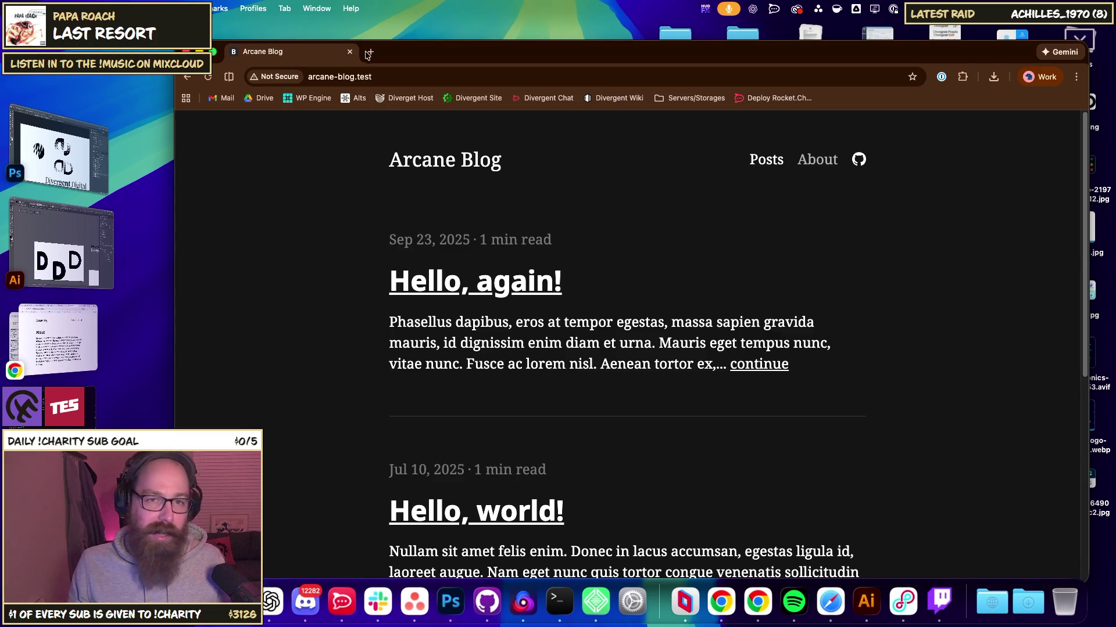
Open joshuabritt.com in a new tab and view the PureZa Brand project.
click(368, 54)
text(josh)
key(Return)
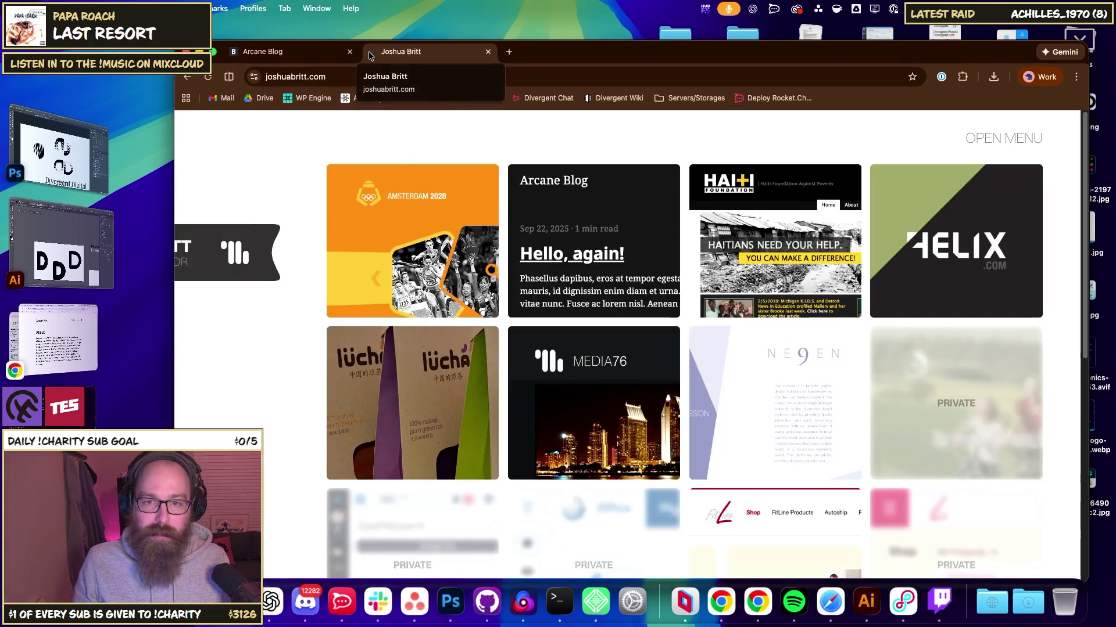
scroll(810, 307, down, 3)
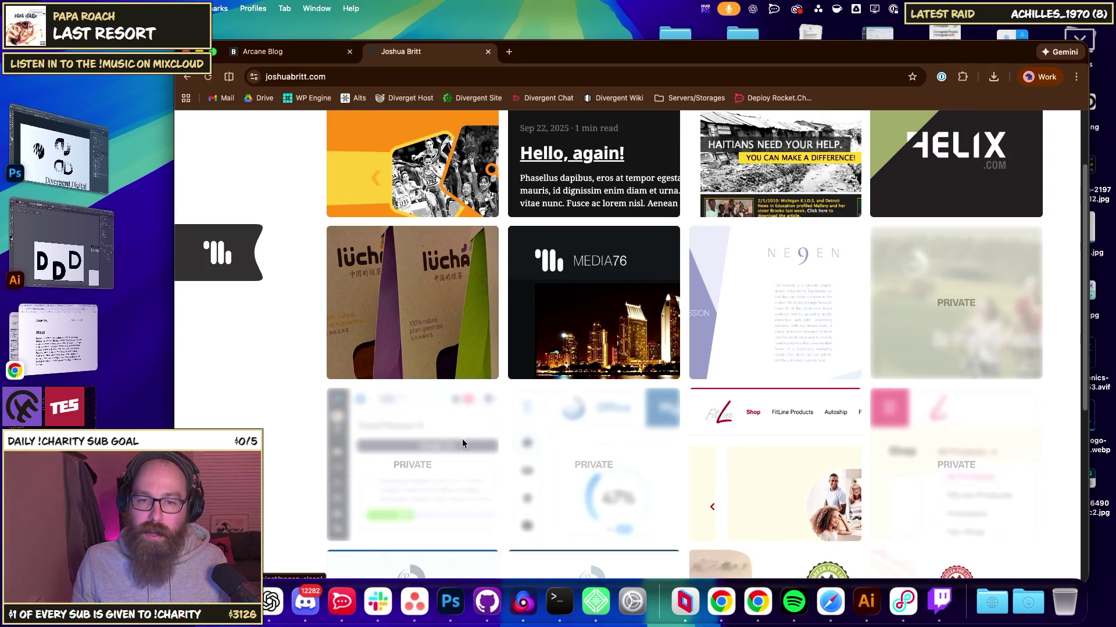
scroll(424, 465, down, 5)
click(418, 465)
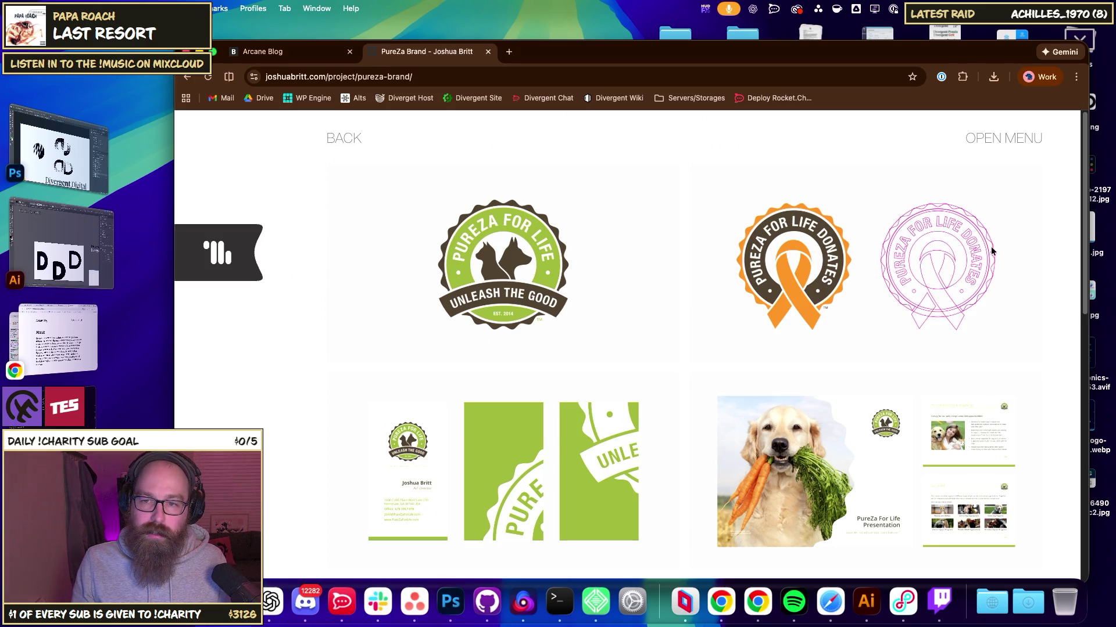
scroll(665, 427, down, 3)
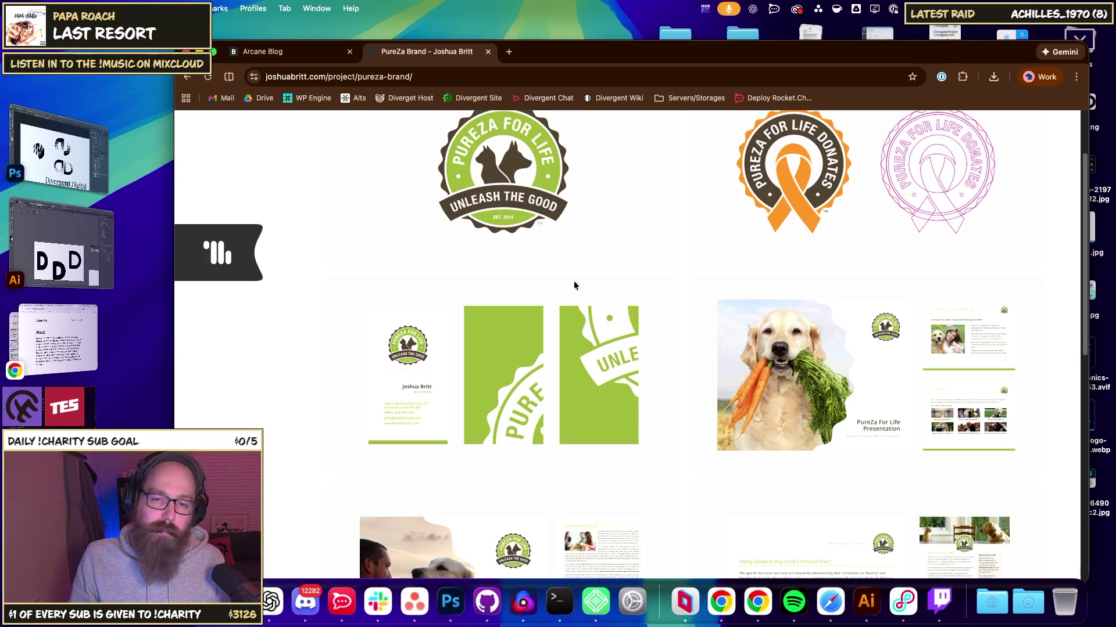
Return to the portfolio grid and view the PureZa Web project, briefly opening the More page.
click(187, 77)
click(422, 474)
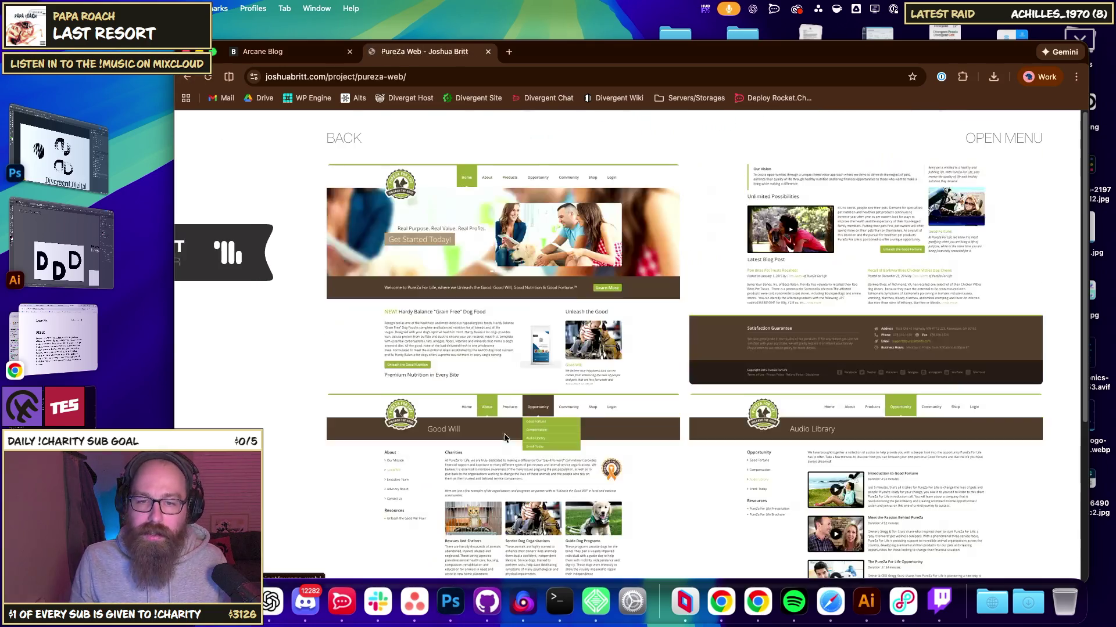
scroll(698, 337, down, 3)
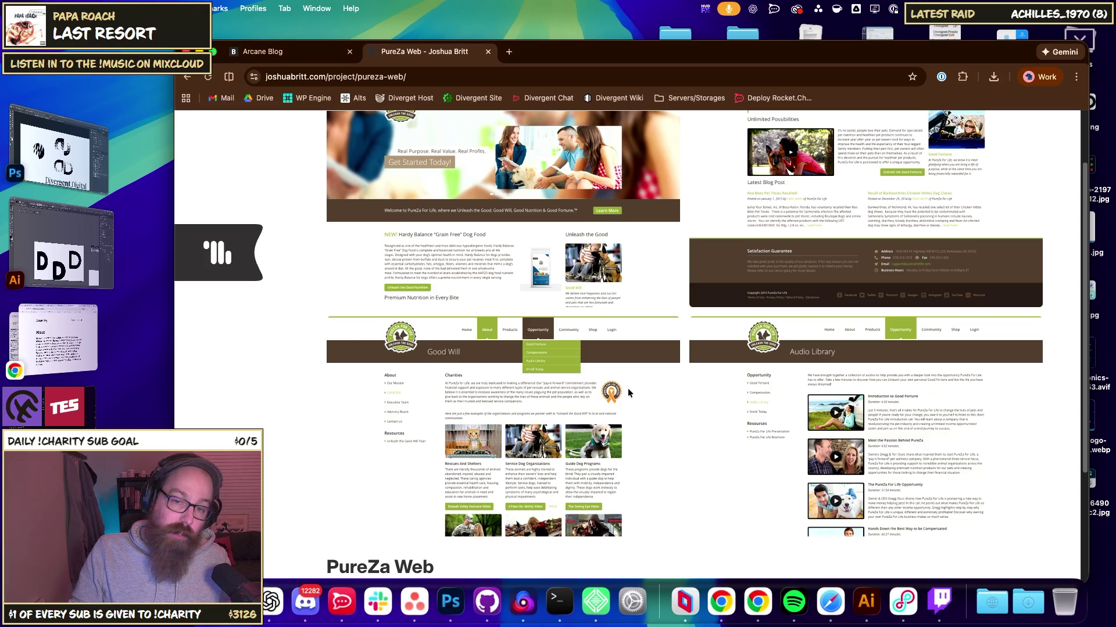
click(197, 77)
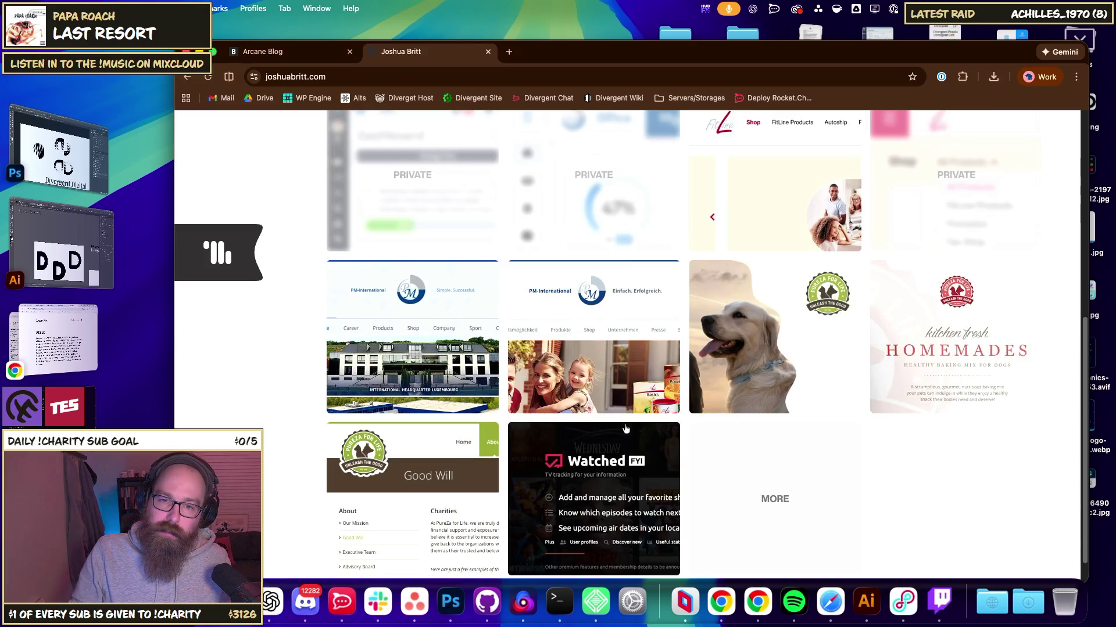
click(740, 499)
key(super+bracketleft)
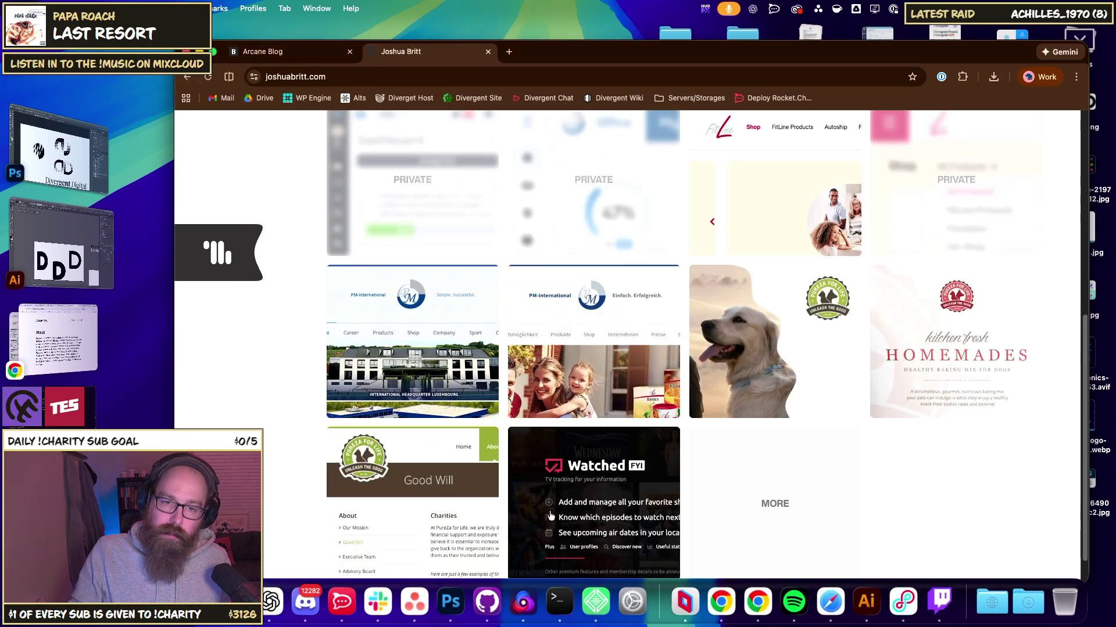
Revisit PureZa Brand and PureZa Web, then go back to Arcane Blog and minimise the browser.
click(787, 354)
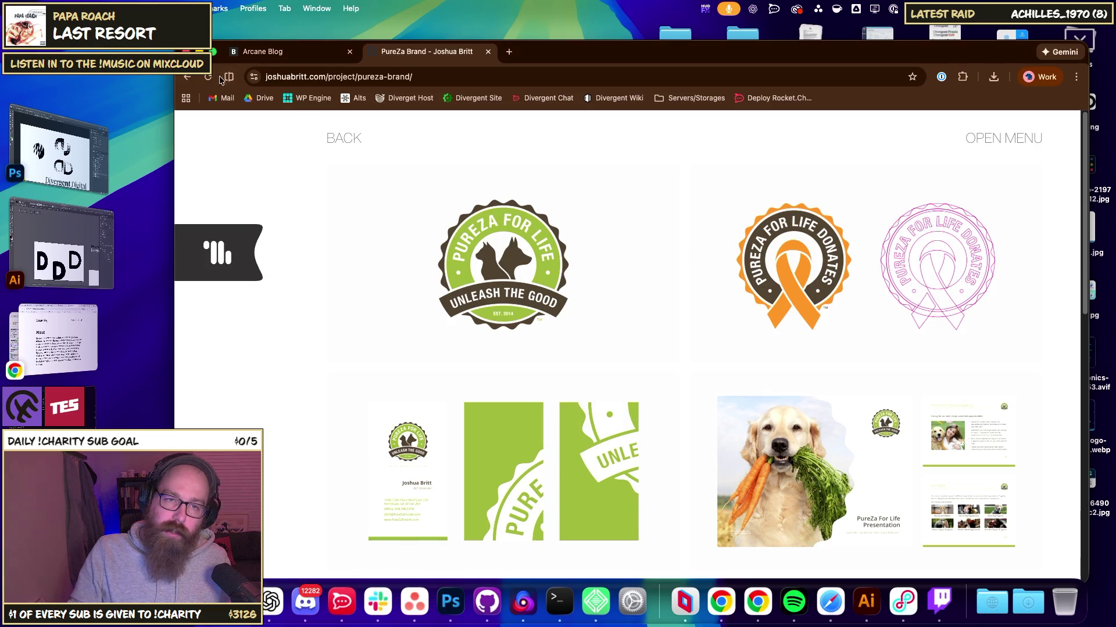
click(189, 77)
click(693, 376)
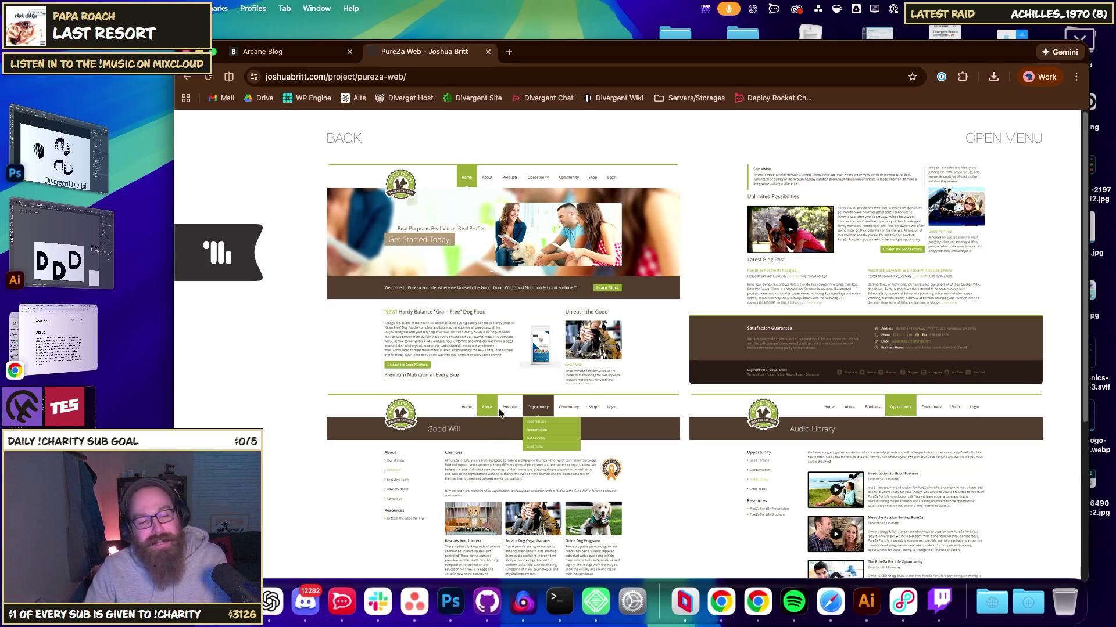
click(302, 54)
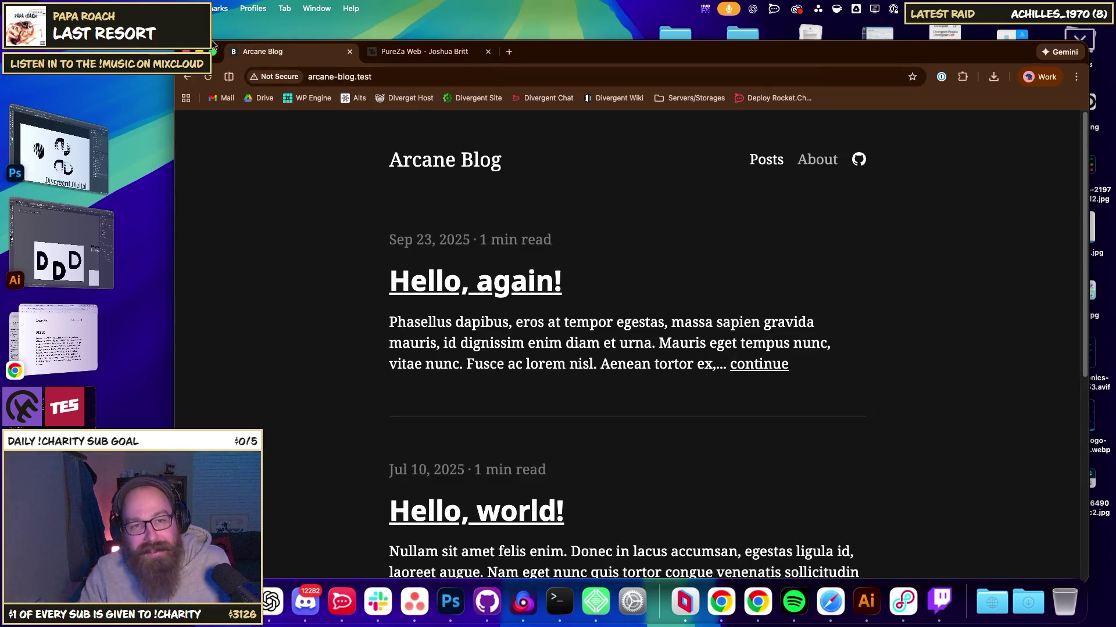
click(169, 145)
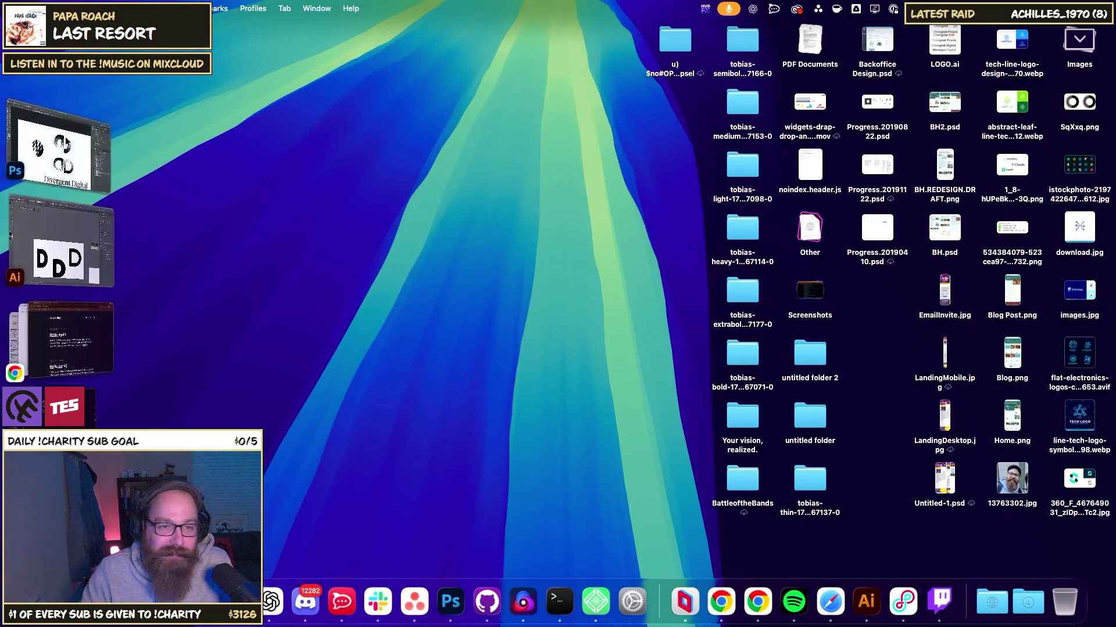
Return to the Divergent Digital logo document and delete the solid D shape.
click(58, 149)
scroll(297, 324, right, 10)
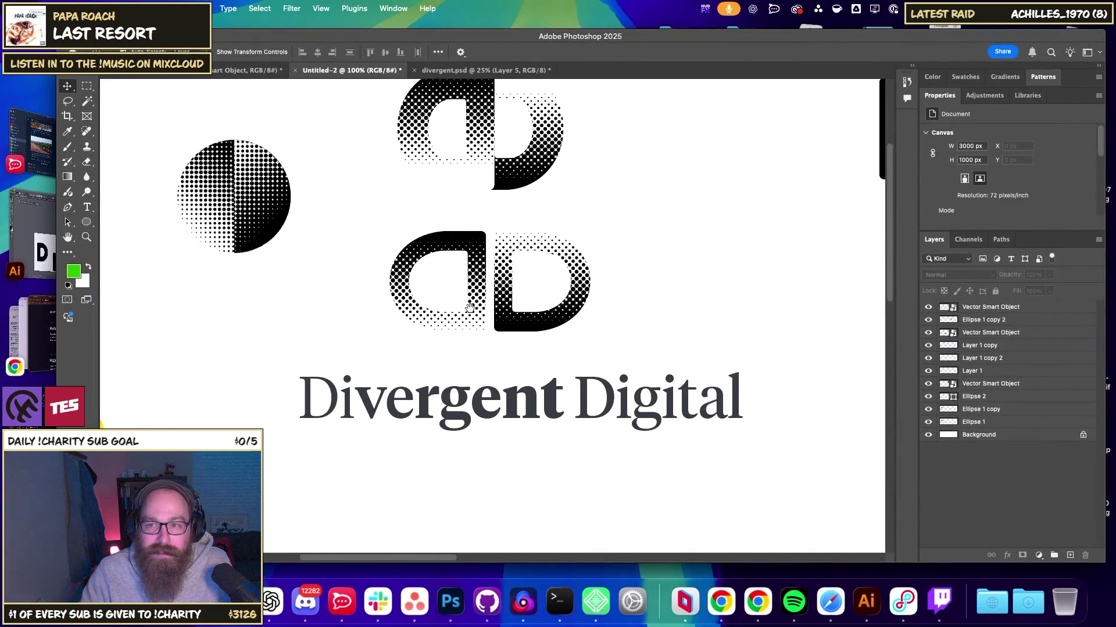
scroll(343, 280, right, 5)
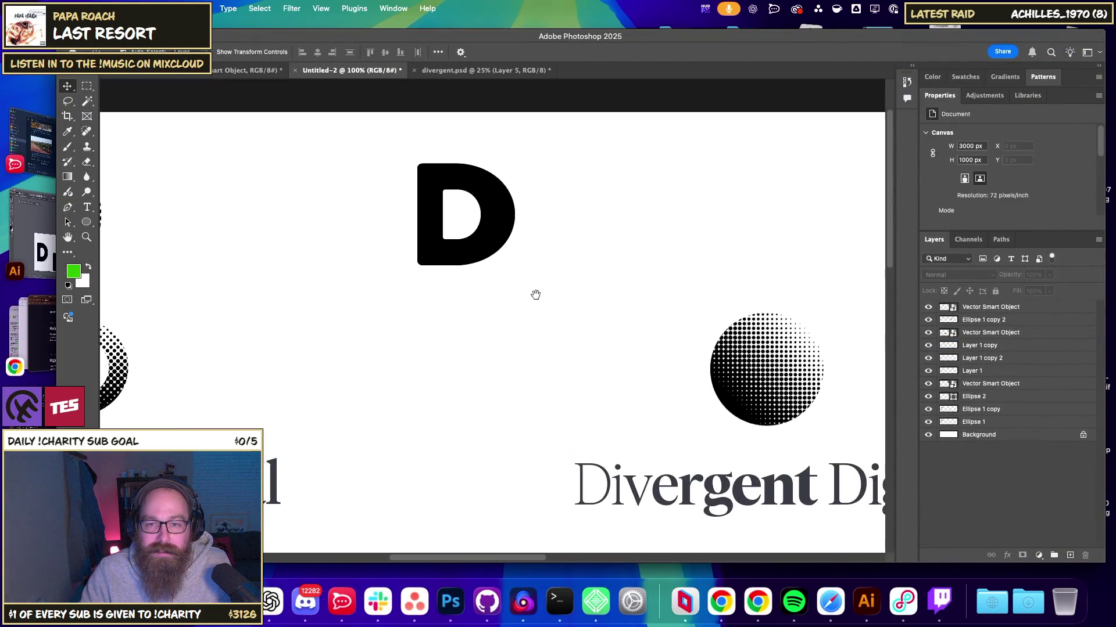
scroll(536, 294, right, 5)
scroll(443, 279, right, 5)
scroll(373, 256, left, 5)
scroll(450, 328, up, 2)
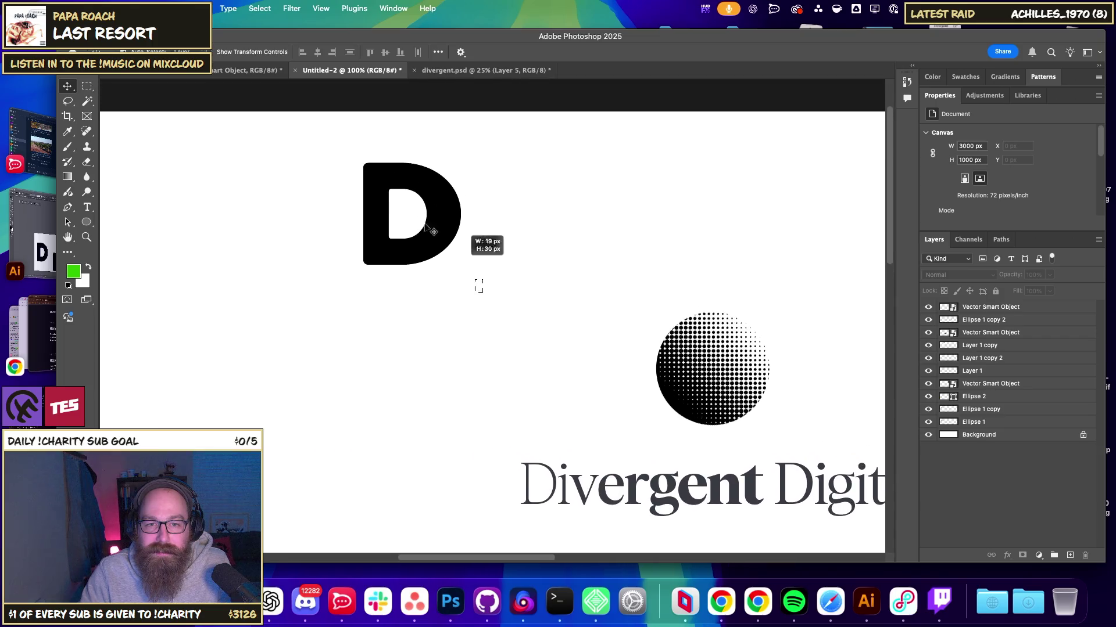
click(374, 180)
key(Delete)
Select the halftone D mark's three layers and move the mark to the right.
scroll(481, 319, right, 10)
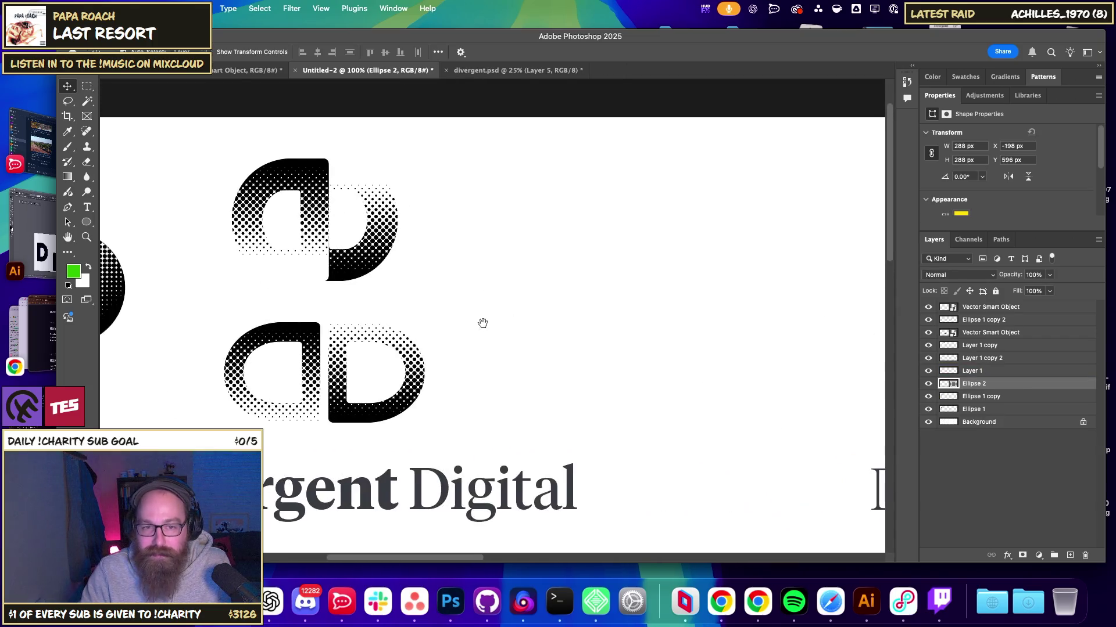
scroll(588, 347, left, 5)
mouse_move(588, 346)
mouse_down()
mouse_move(450, 336)
mouse_move(841, 337)
mouse_move(504, 299)
mouse_move(639, 281)
mouse_up()
drag(431, 262, 305, 248)
Move the split halftone circle's layers right, then reposition it toward the top-left.
scroll(305, 248, right, 3)
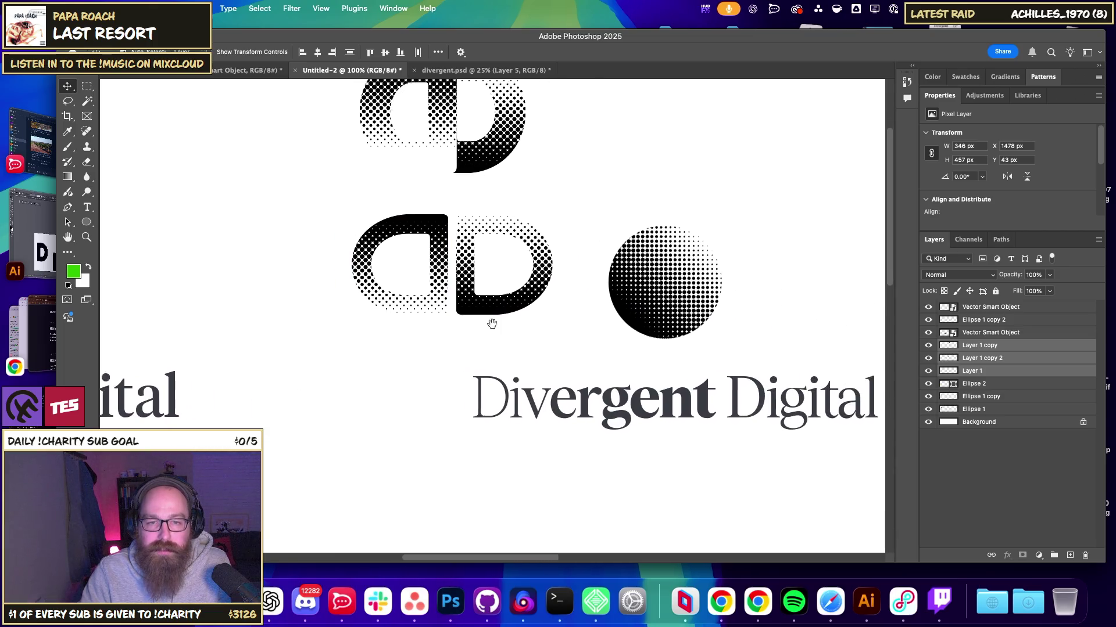
drag(388, 302, 497, 255)
drag(577, 355, 387, 250)
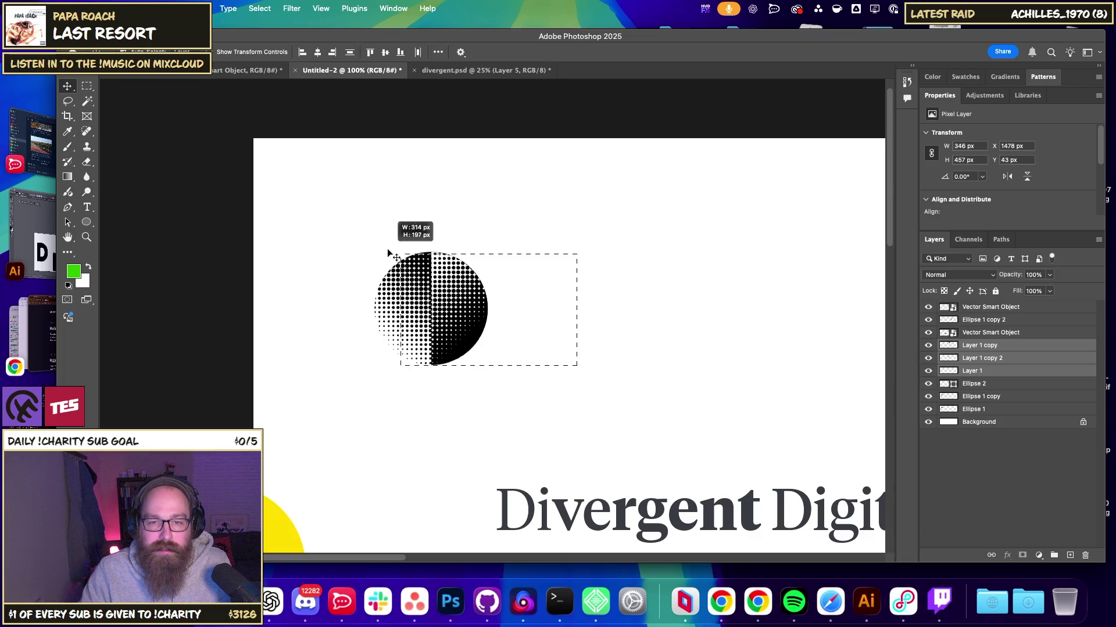
drag(505, 309, 780, 344)
drag(733, 269, 462, 185)
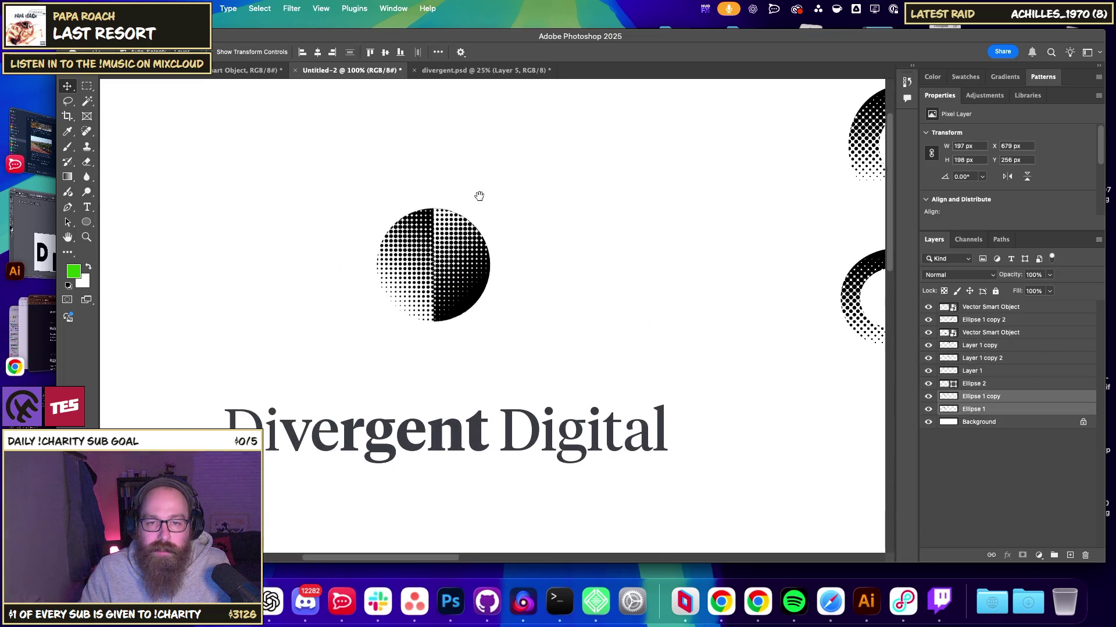
key(ctrl+plus)
drag(588, 187, 636, 261)
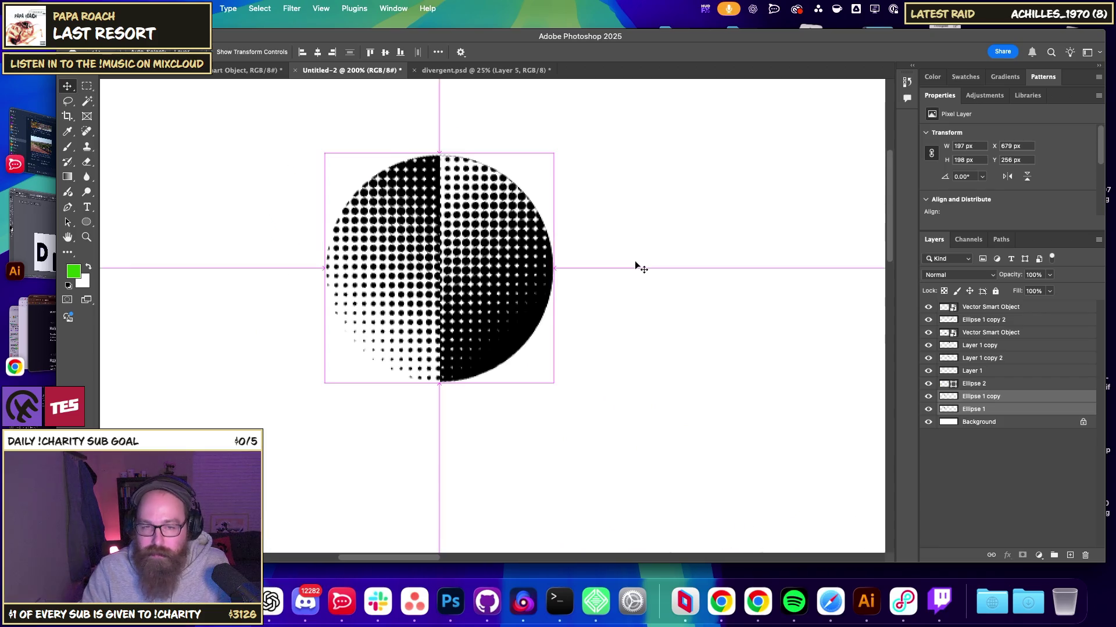
key(ctrl+minus)
drag(440, 290, 223, 200)
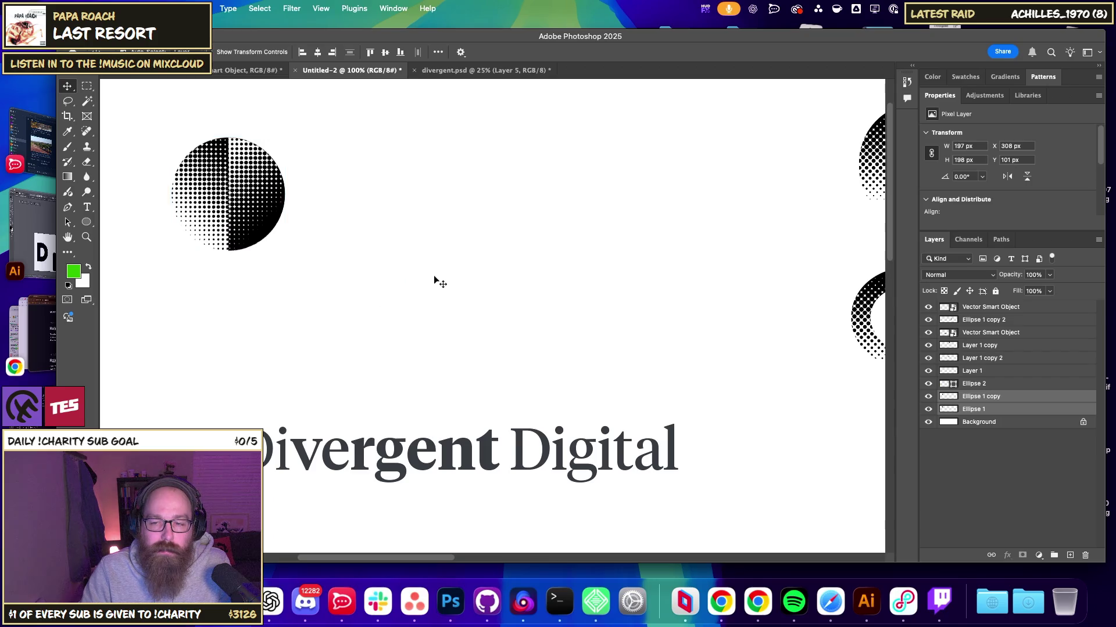
click(493, 286)
Draw a 294 px yellow circle (Ellipse 3) beside the halftone circle and nudge it upward.
key(u)
drag(456, 188, 668, 357)
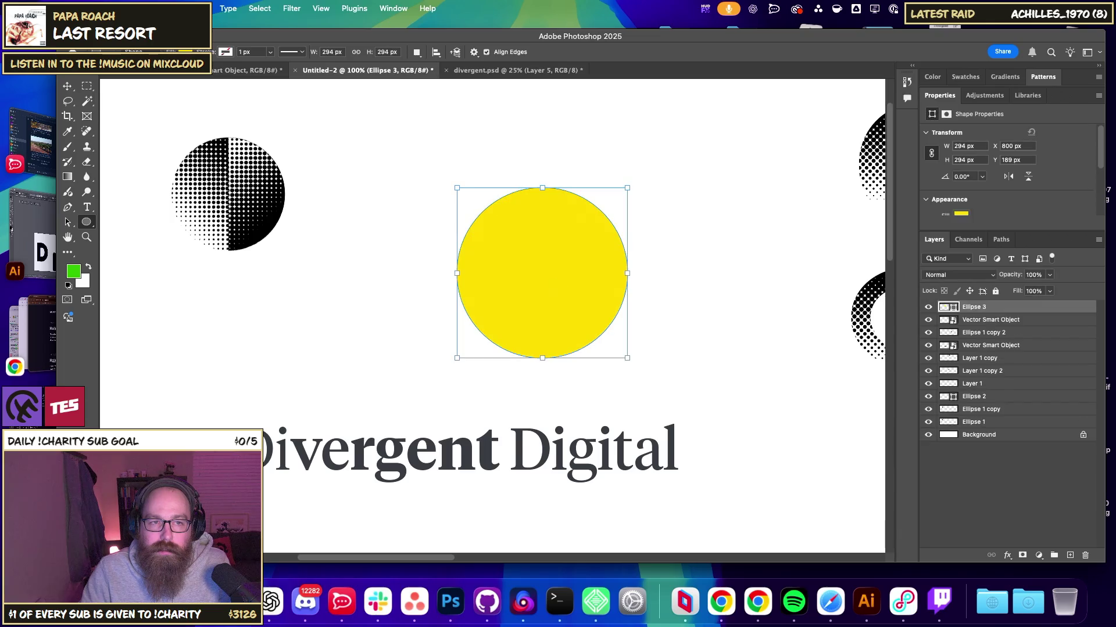
click(67, 86)
drag(500, 266, 483, 249)
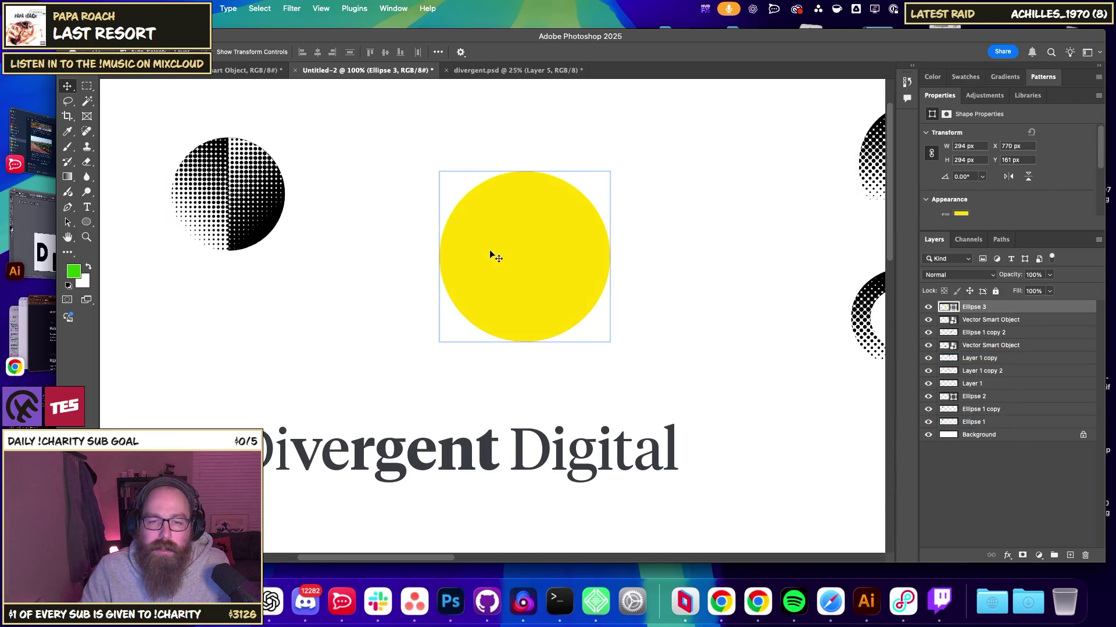
drag(493, 253, 480, 230)
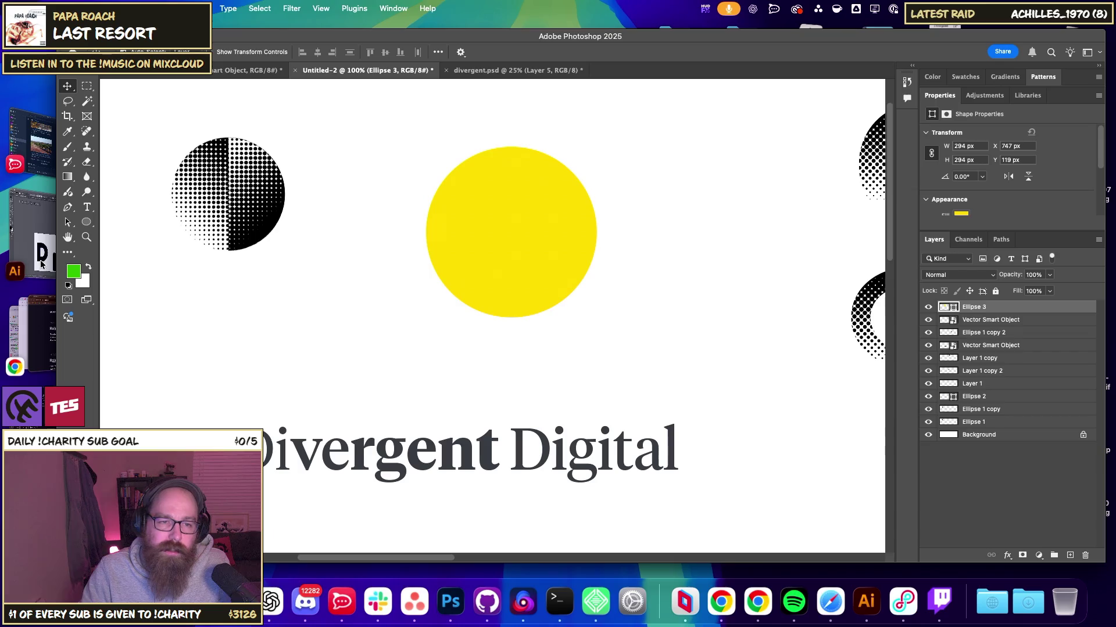
click(38, 351)
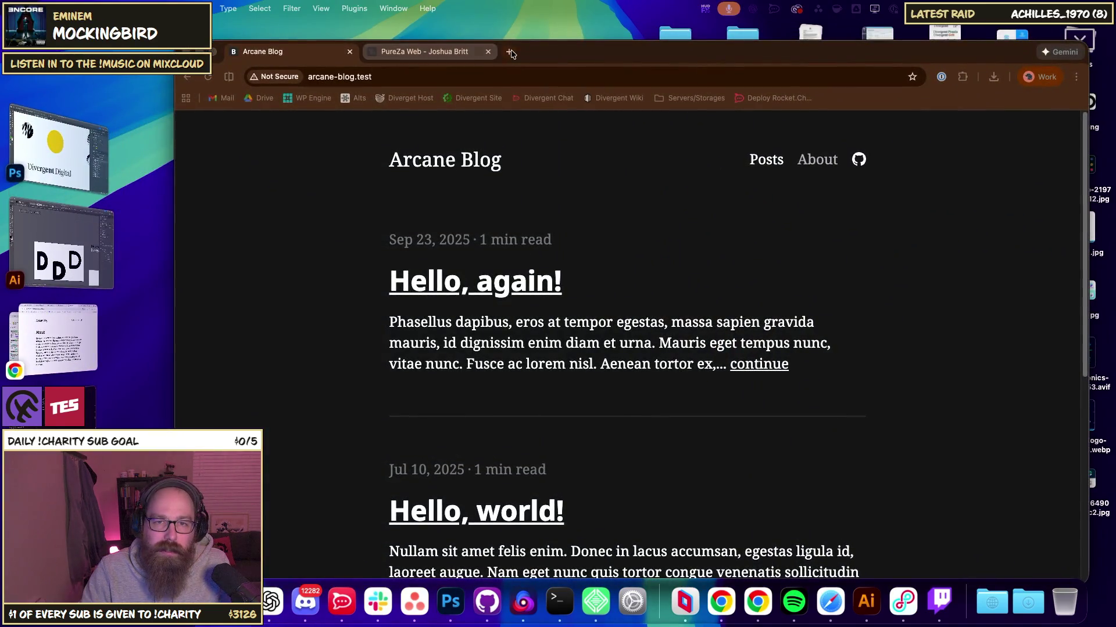
Search Google for 'softbank' in a new tab and show the image results.
click(512, 52)
text(softban)
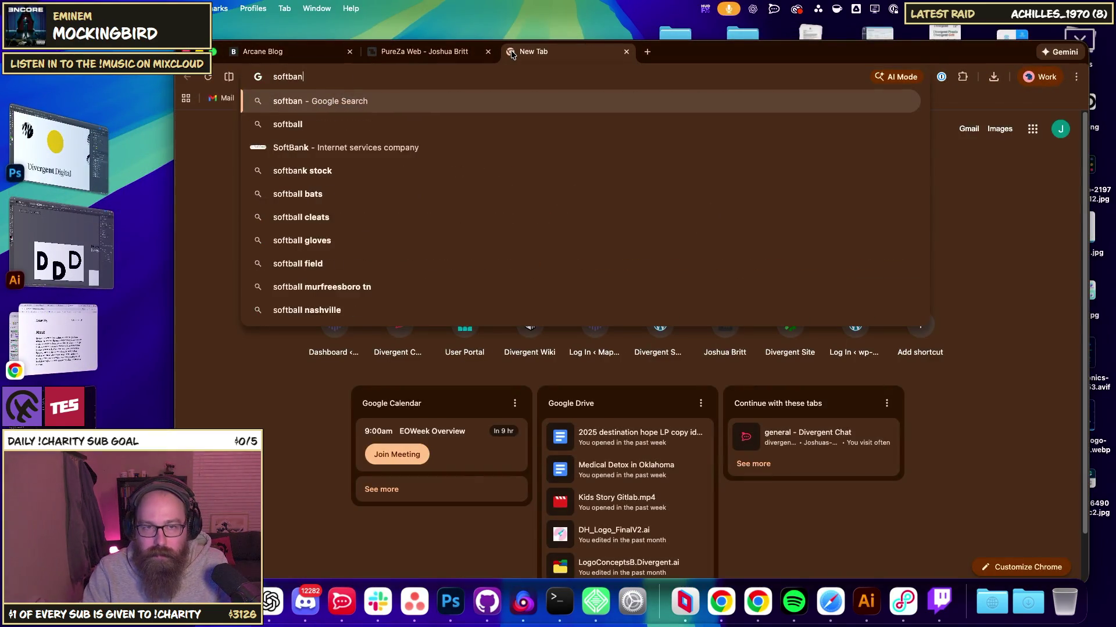
text(k)
key(Return)
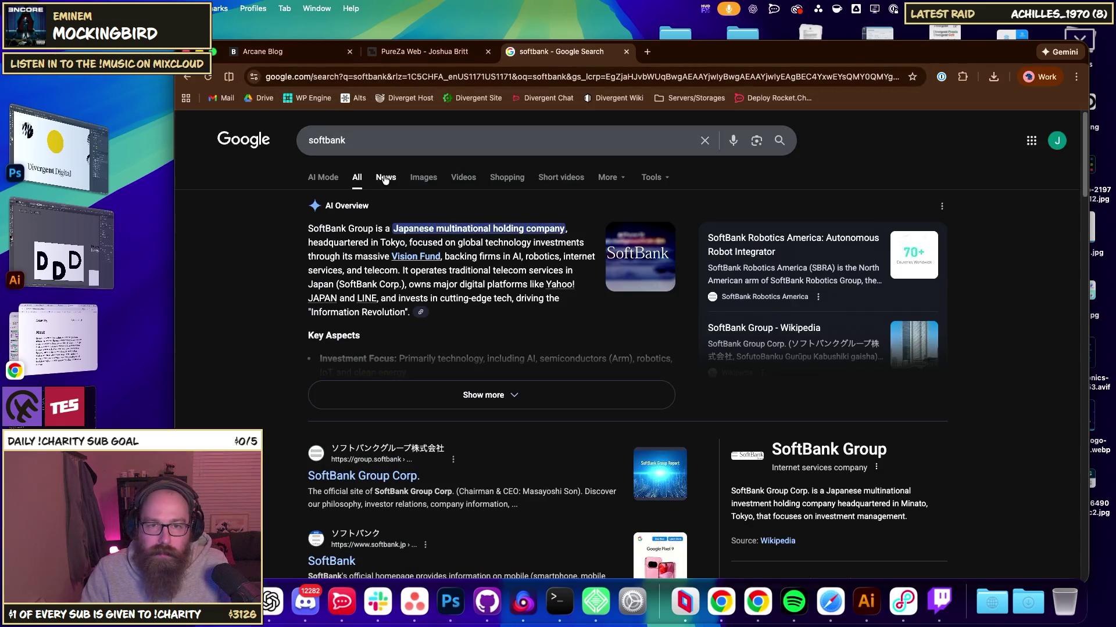
click(423, 177)
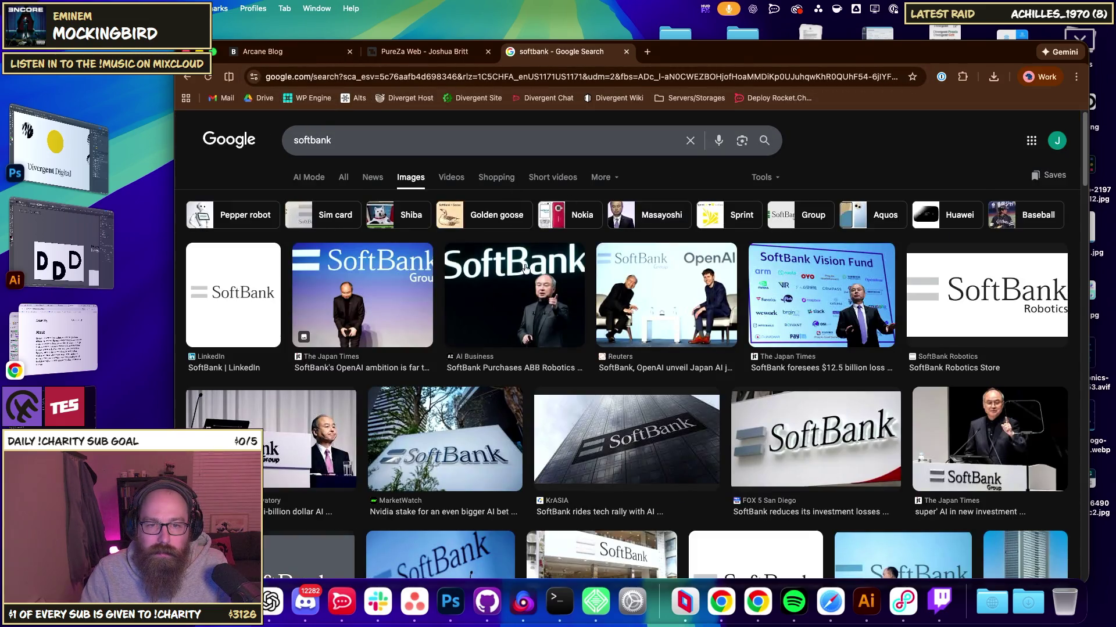
scroll(556, 300, down, 3)
scroll(552, 298, down, 5)
scroll(523, 294, up, 2)
Preview the Wikimedia SoftBank logo and select the search text for replacing.
click(499, 288)
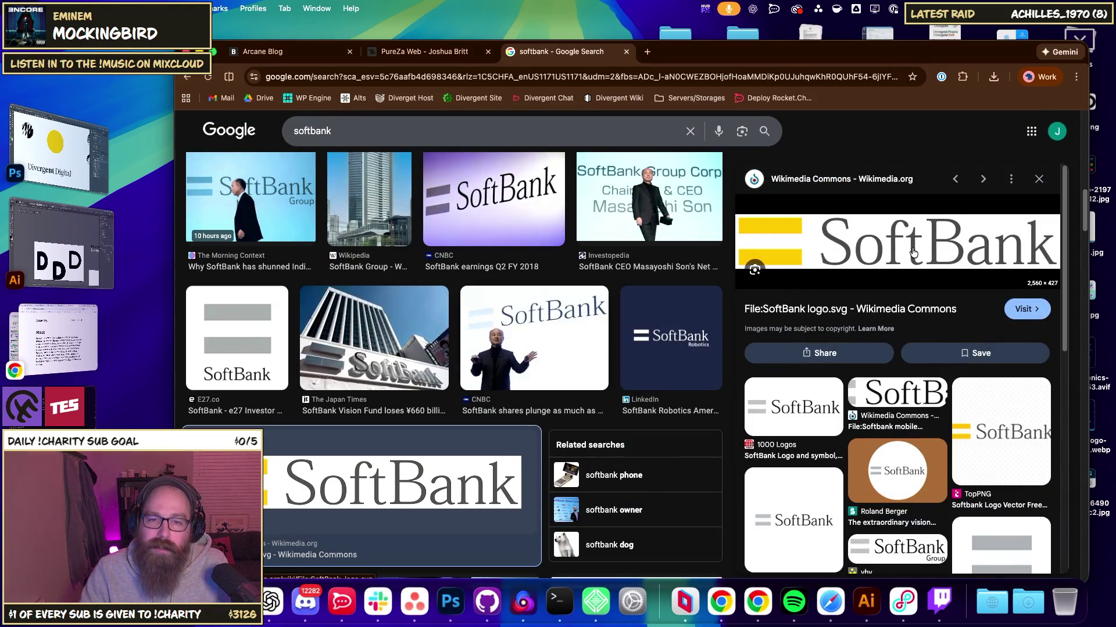
scroll(394, 470, down, 2)
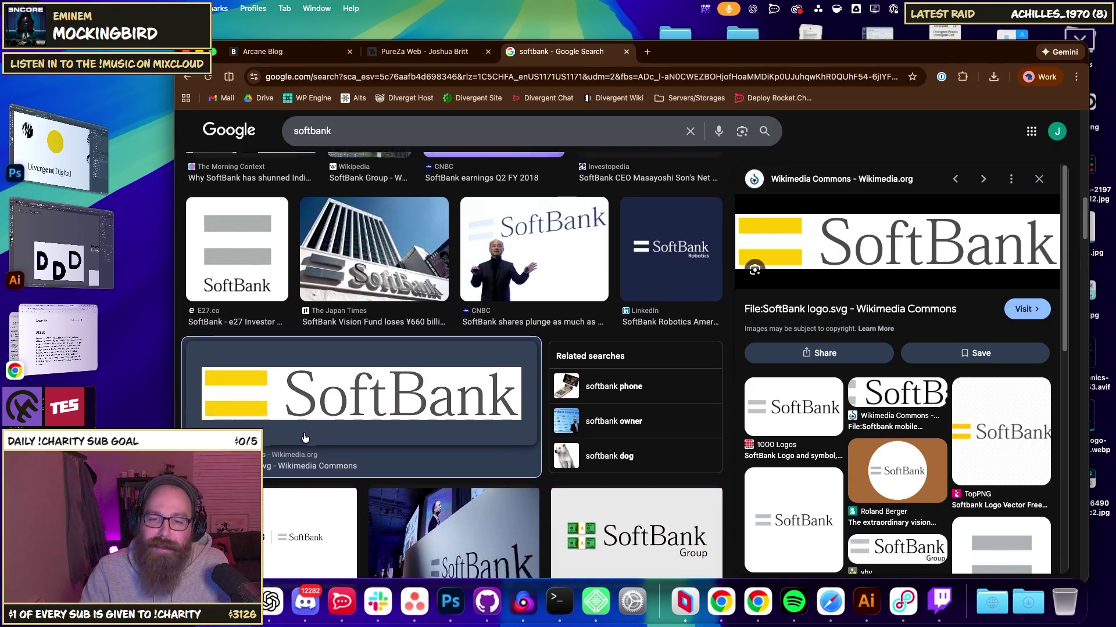
scroll(313, 431, down, 2)
scroll(313, 431, down, 2)
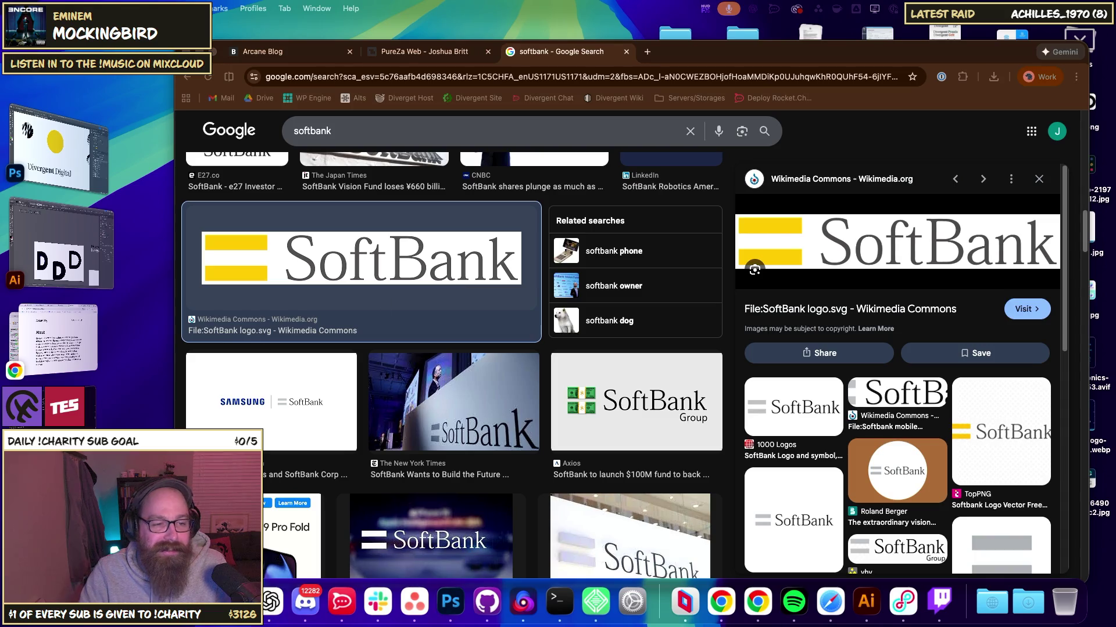
scroll(415, 357, up, 5)
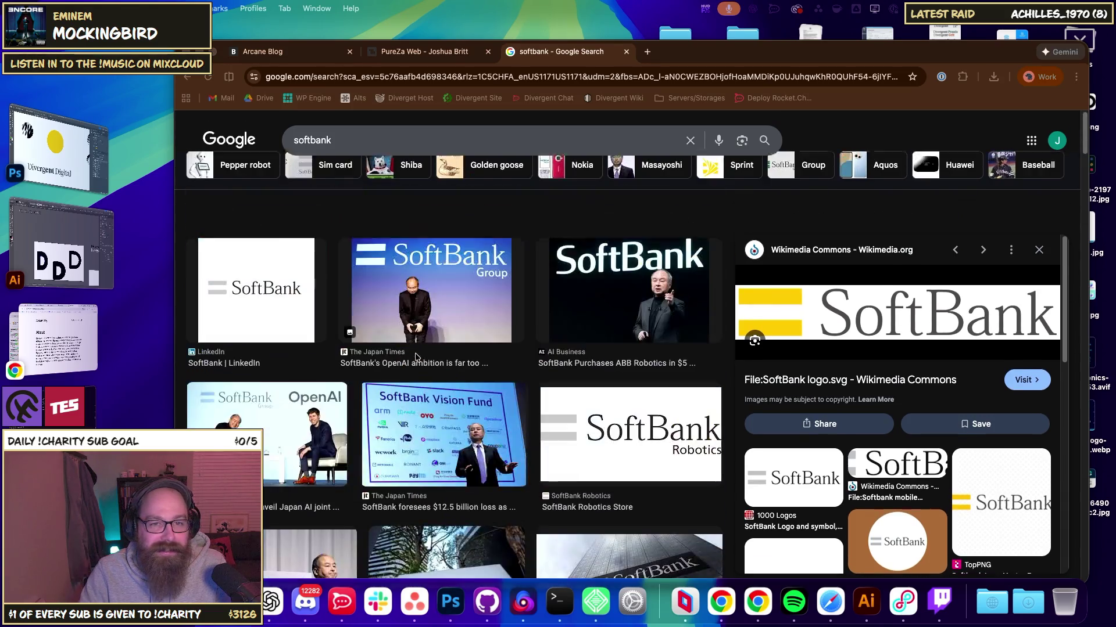
double_click(342, 140)
Search images for 'docomo' and preview the Tata Docomo Logopedia logo.
text(docomo)
key(Return)
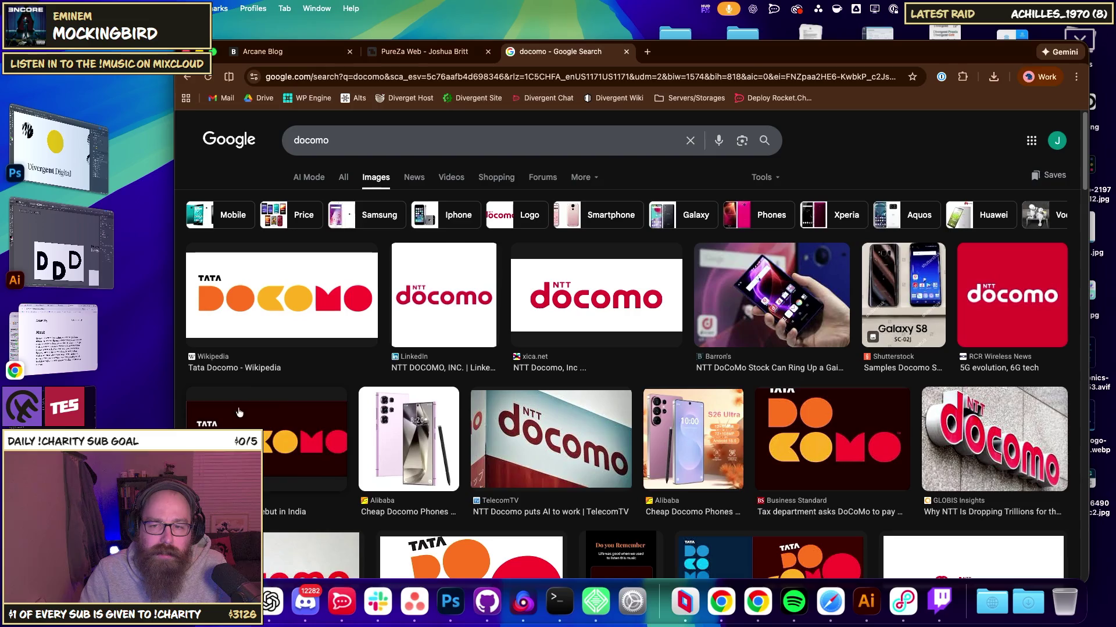
scroll(368, 418, down, 5)
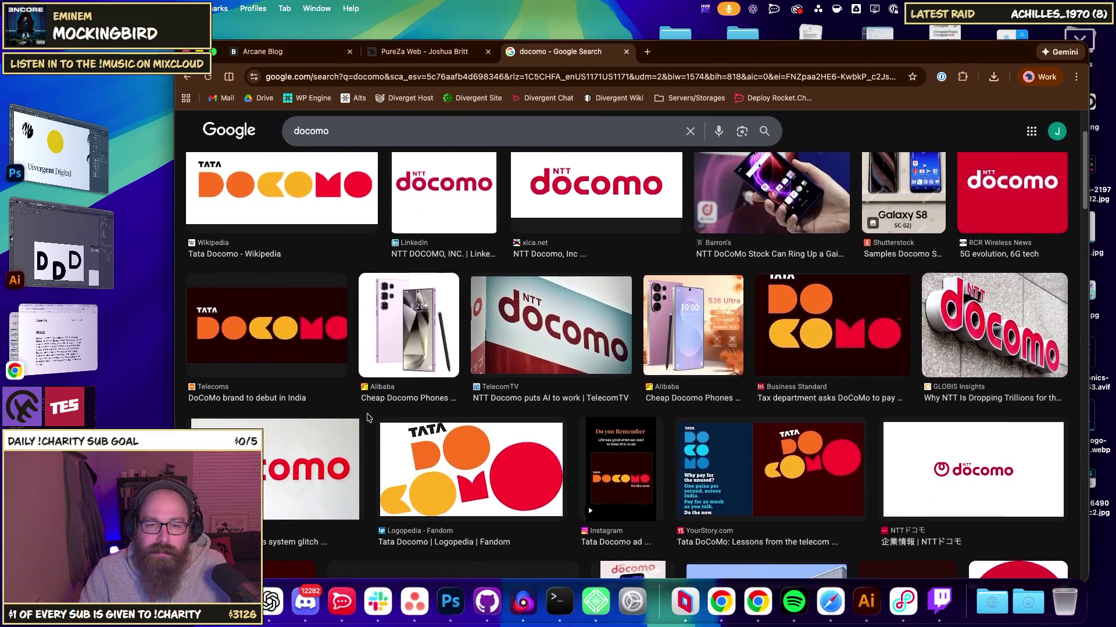
scroll(367, 417, down, 2)
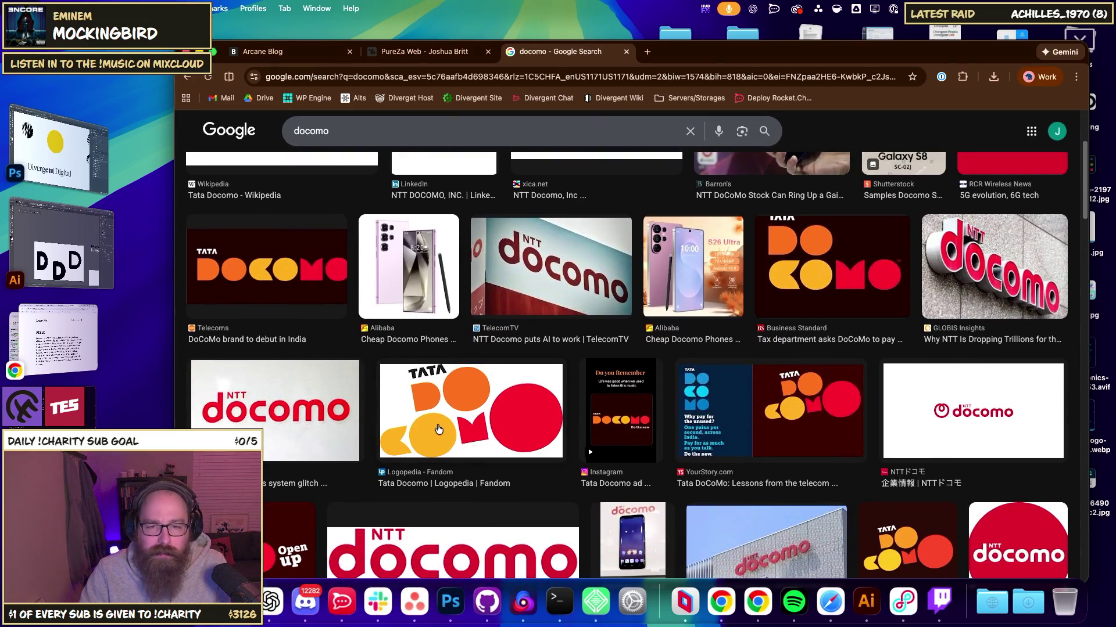
click(439, 430)
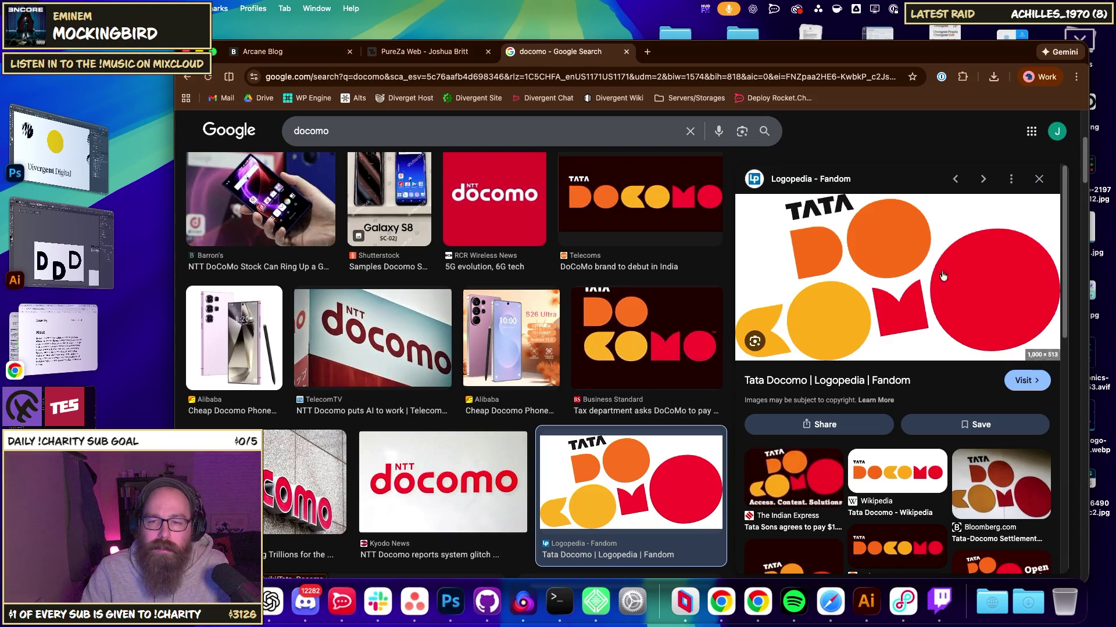
Preview the Tata Docomo Open up and Wikipedia logo images, then switch tabs.
scroll(536, 301, down, 8)
scroll(535, 301, down, 3)
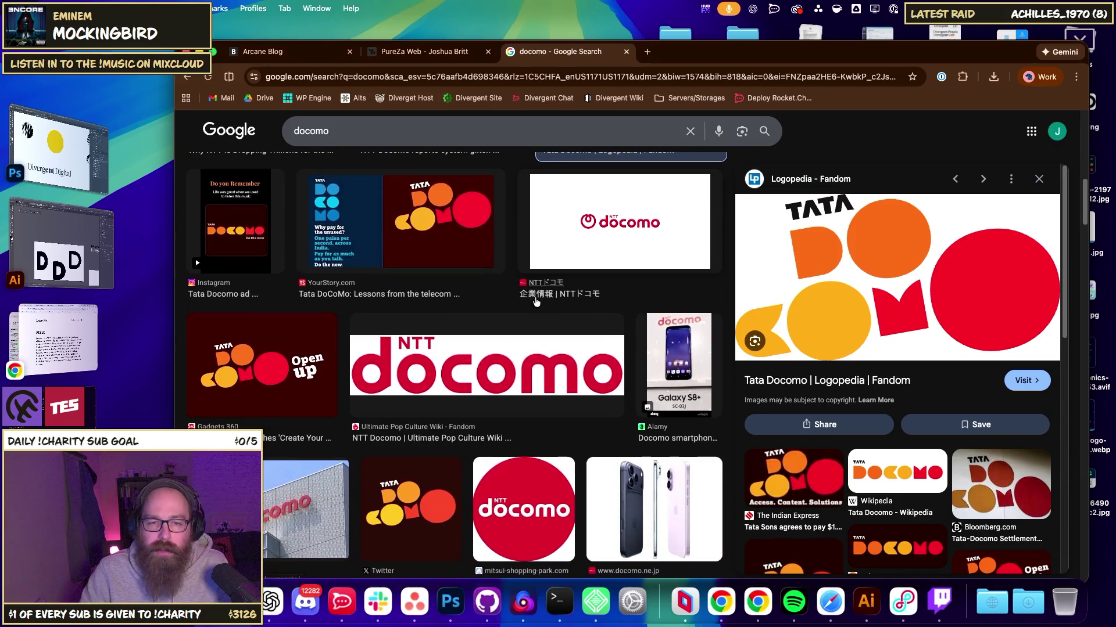
click(259, 374)
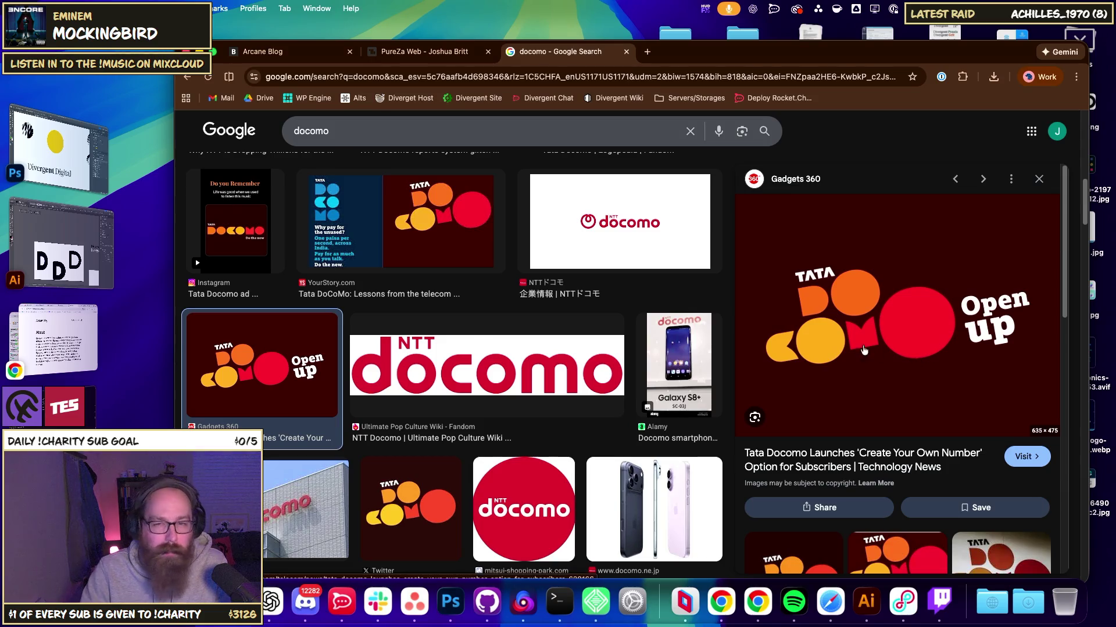
scroll(535, 374, down, 5)
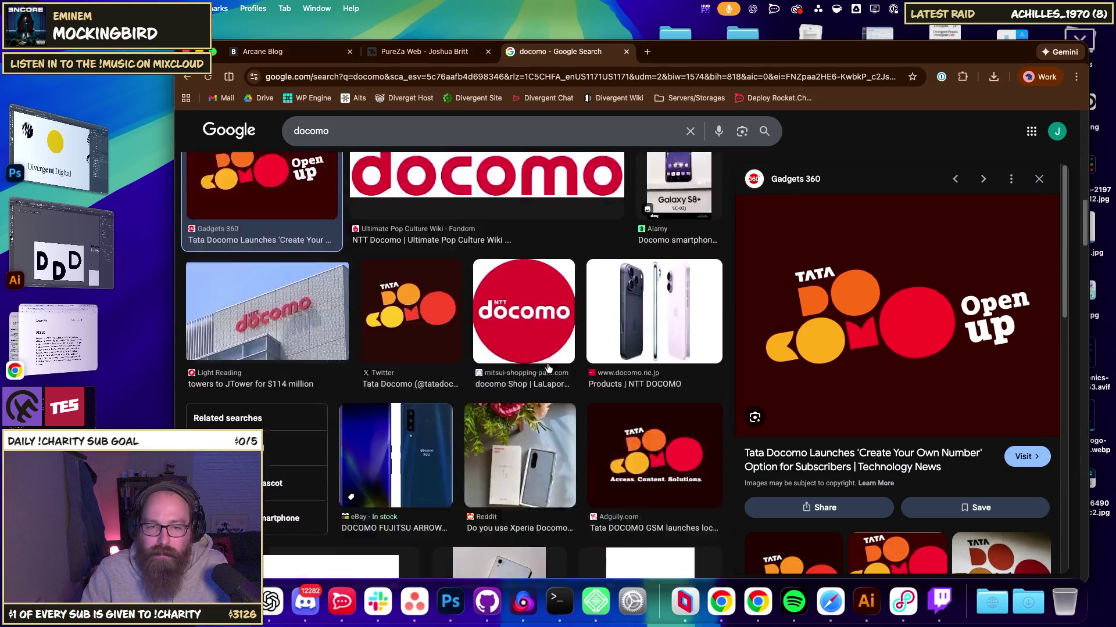
scroll(536, 365, up, 10)
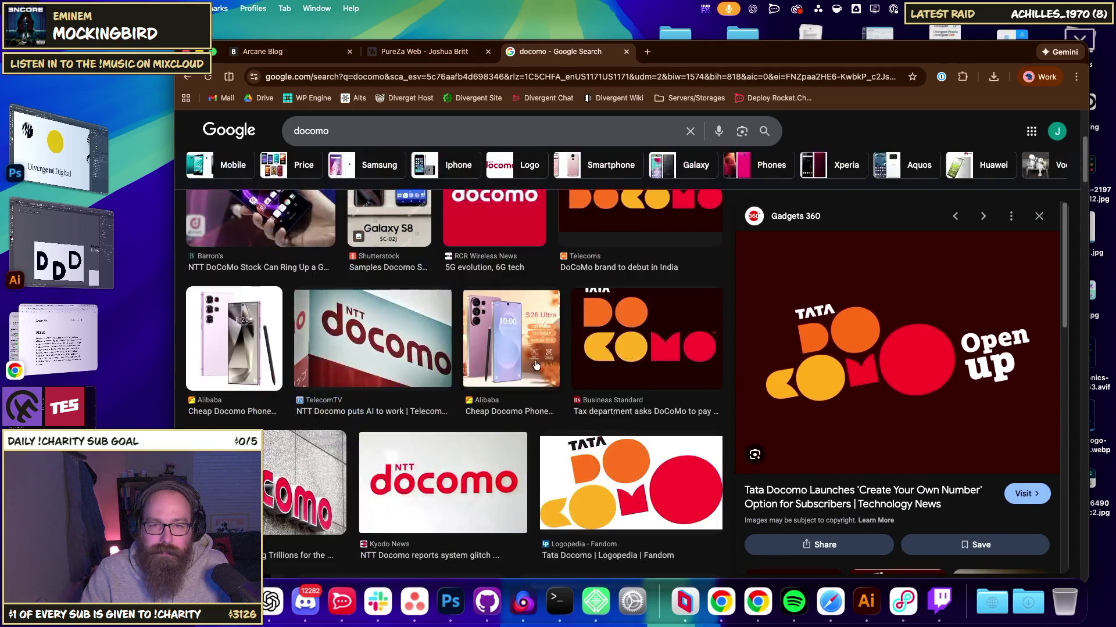
click(298, 294)
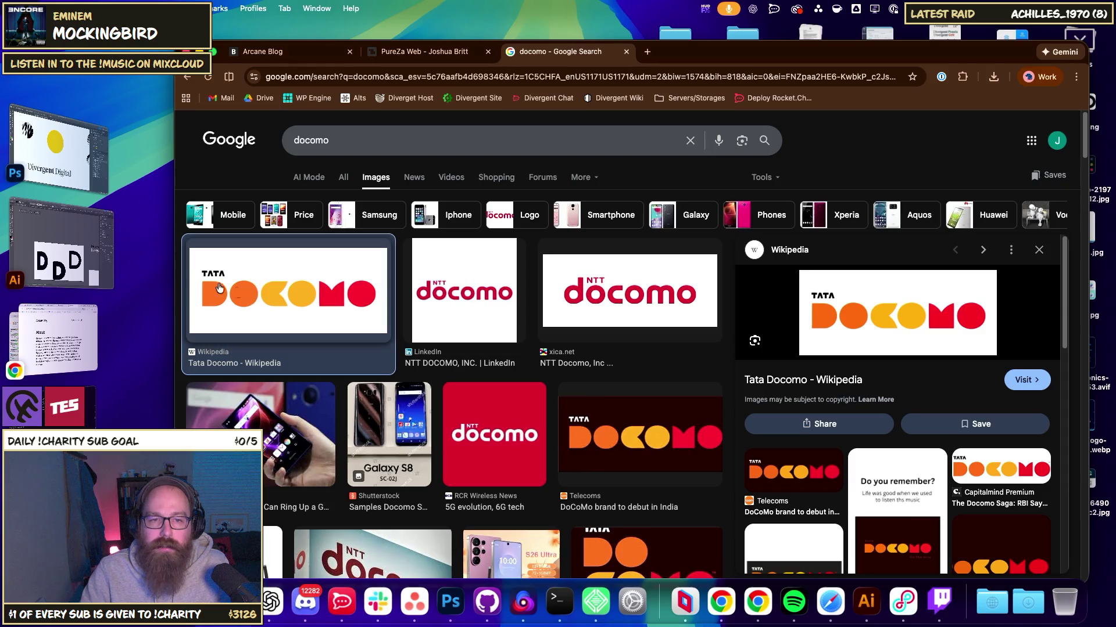
key(ctrl+1)
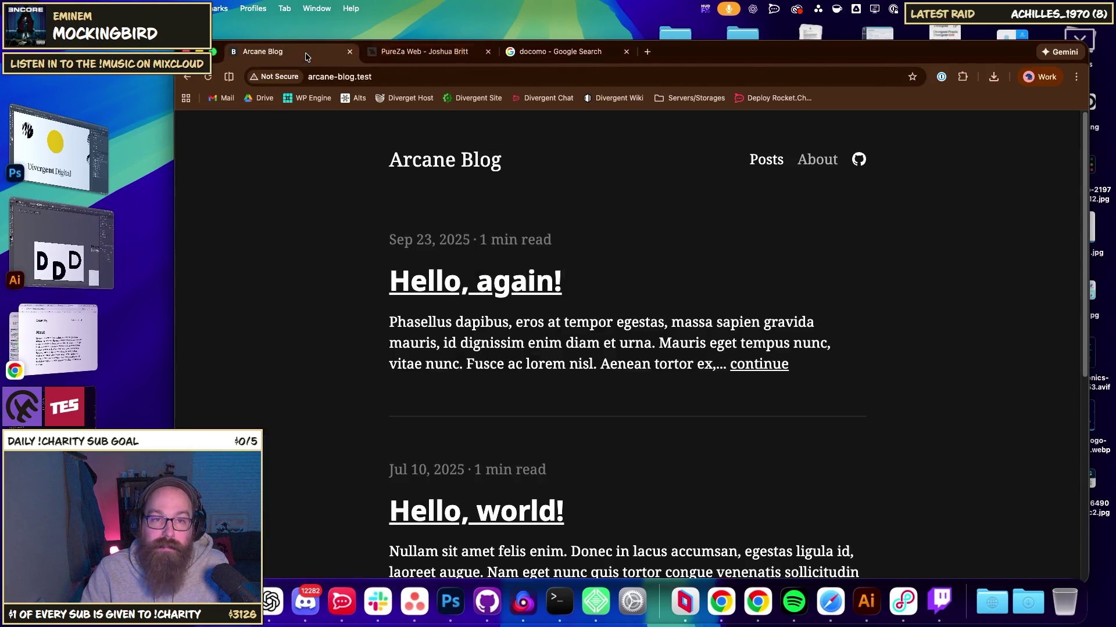
Go back to the joshuabritt.com project grid, view the Lücha Tea project, then bring Illustrator forward.
click(372, 60)
click(184, 78)
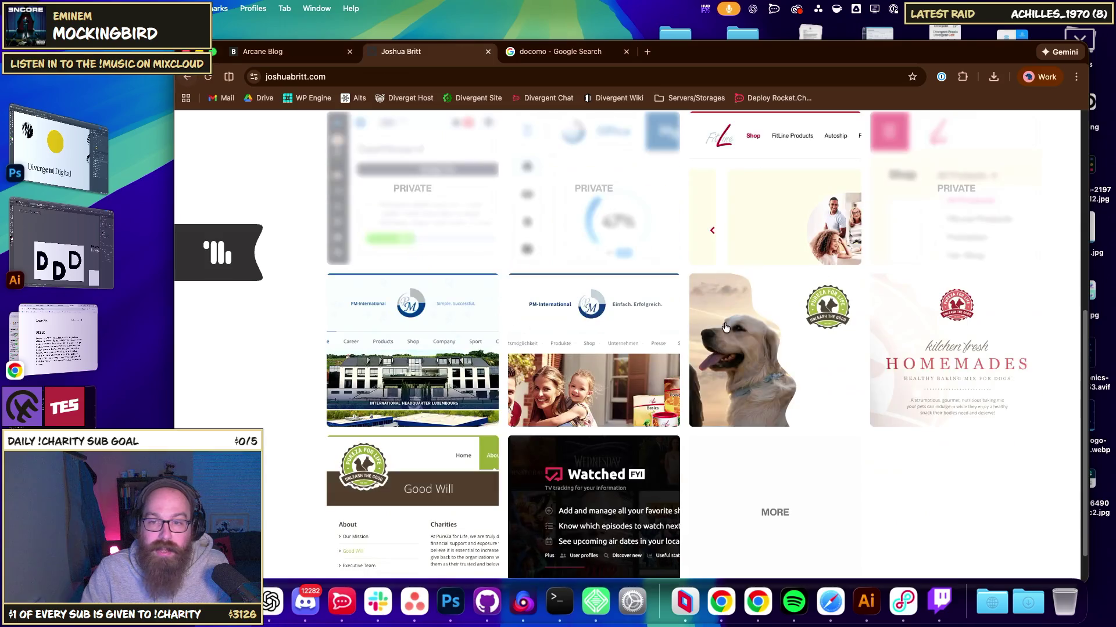
scroll(785, 356, up, 5)
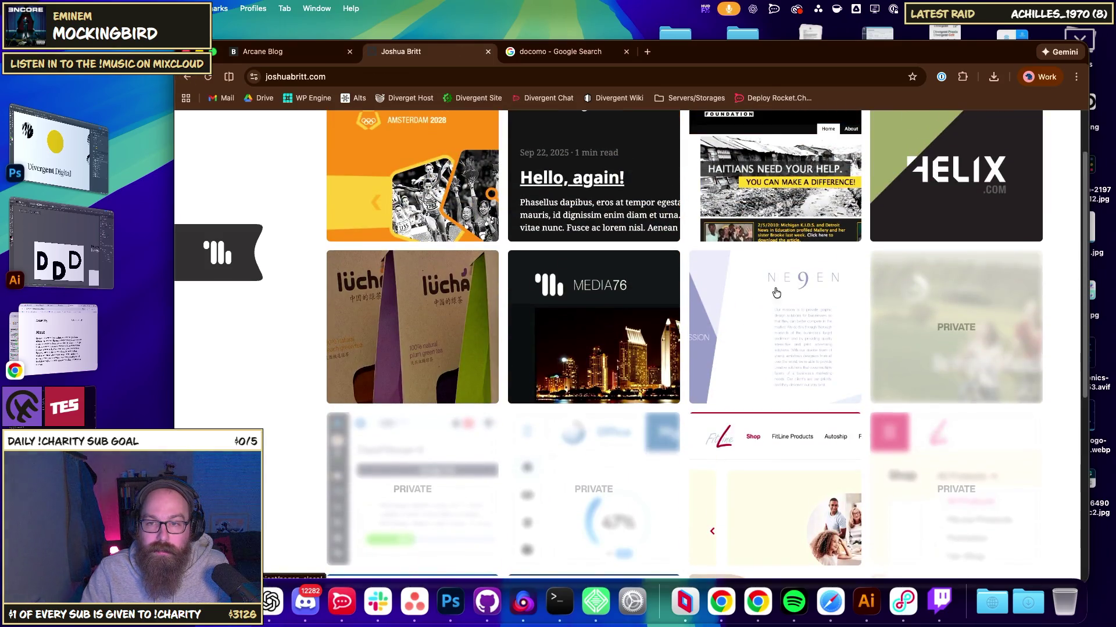
click(425, 361)
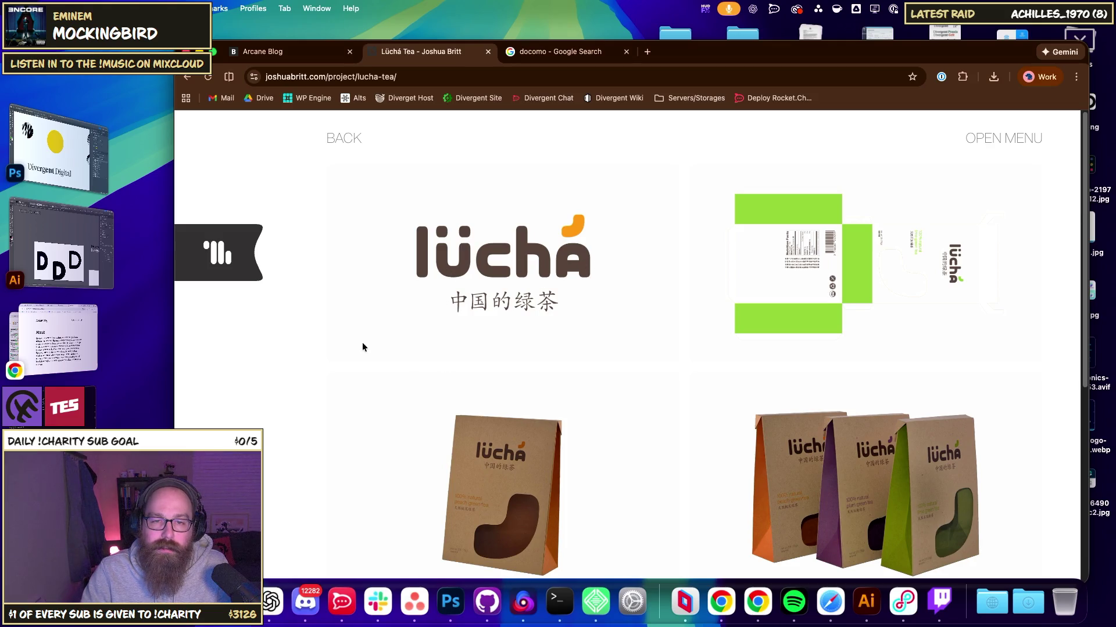
click(326, 140)
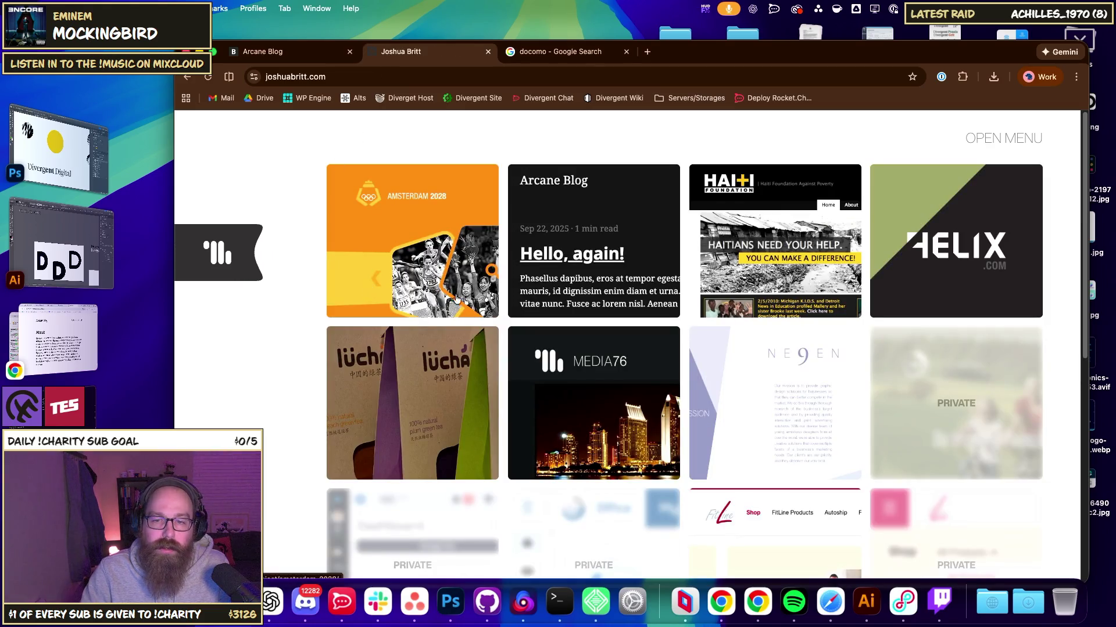
scroll(456, 299, down, 5)
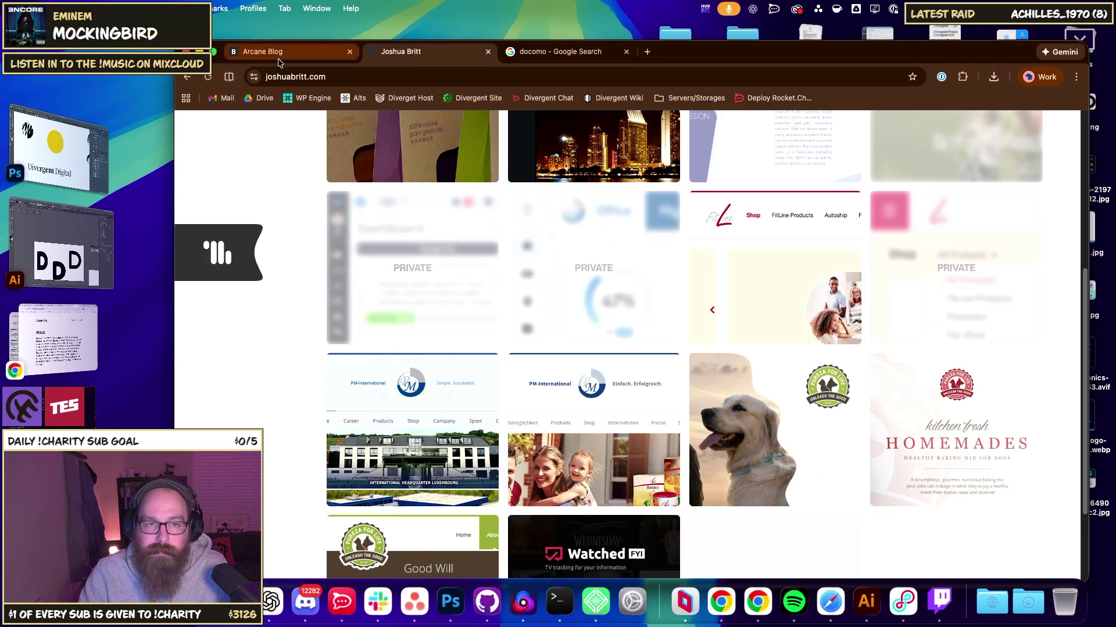
click(280, 56)
click(63, 256)
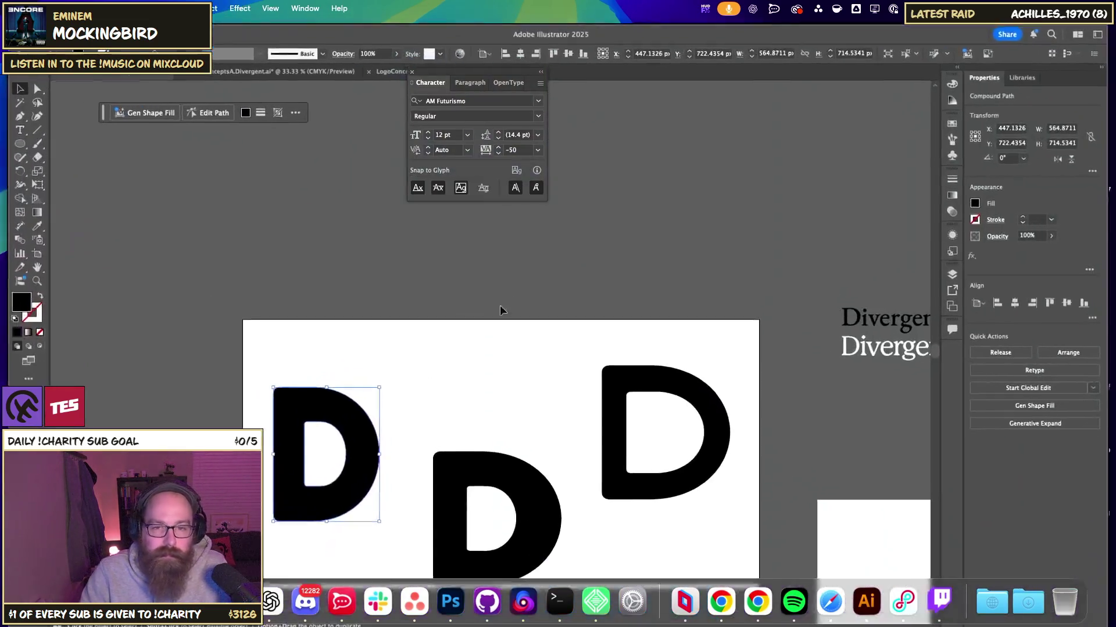
Give Ellipse 3 a 90° black-to-white gradient fill and nudge it to X 770 px, Y 132 px.
click(450, 603)
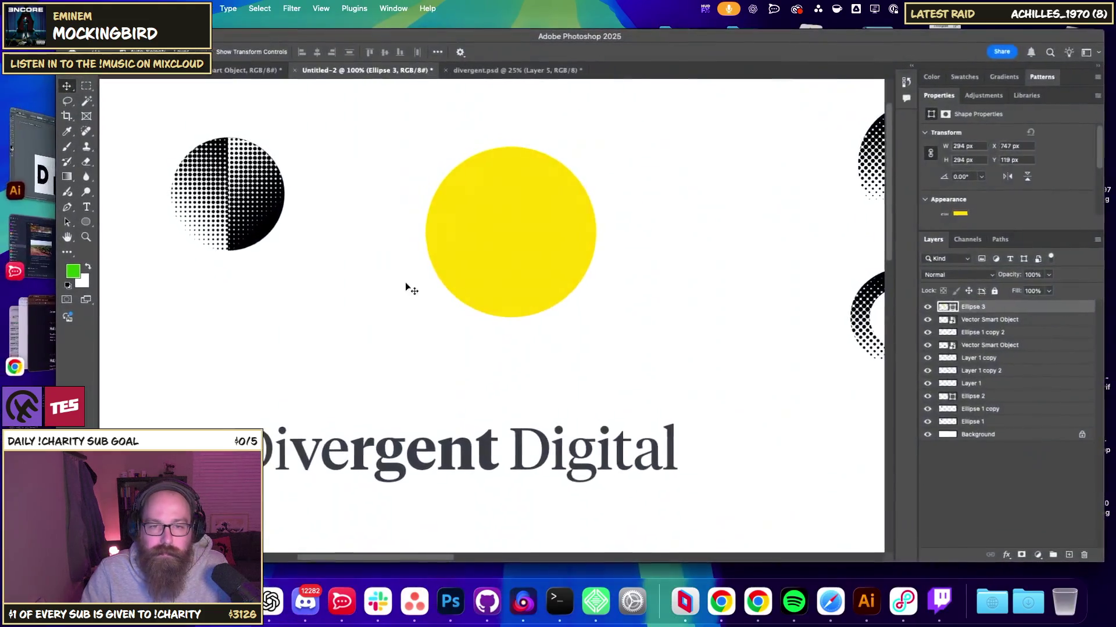
click(961, 214)
click(979, 239)
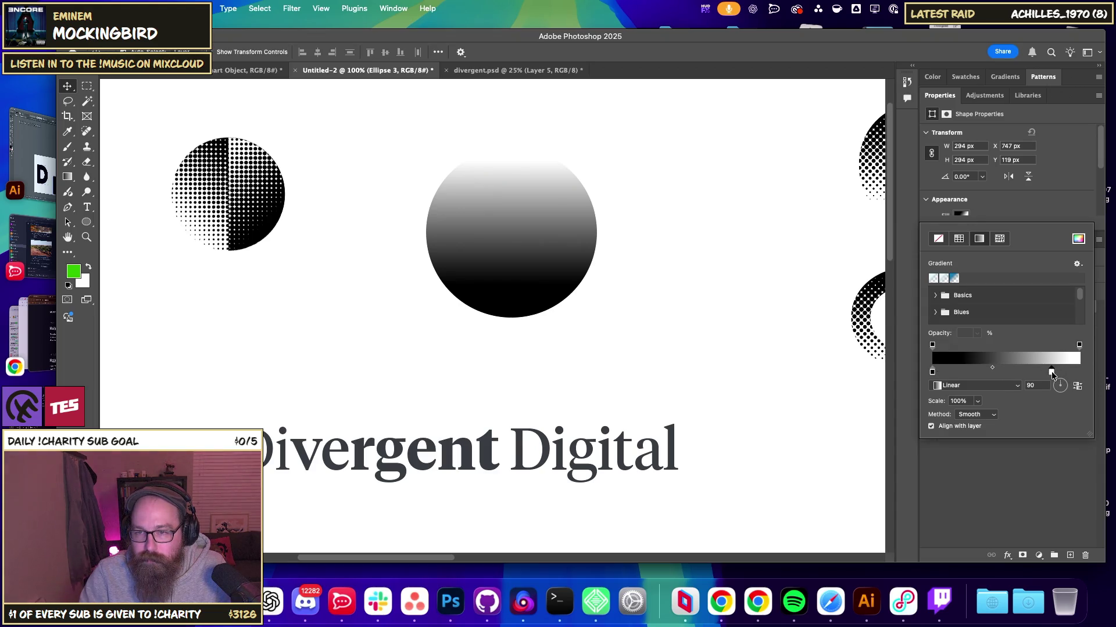
drag(1038, 375, 1053, 376)
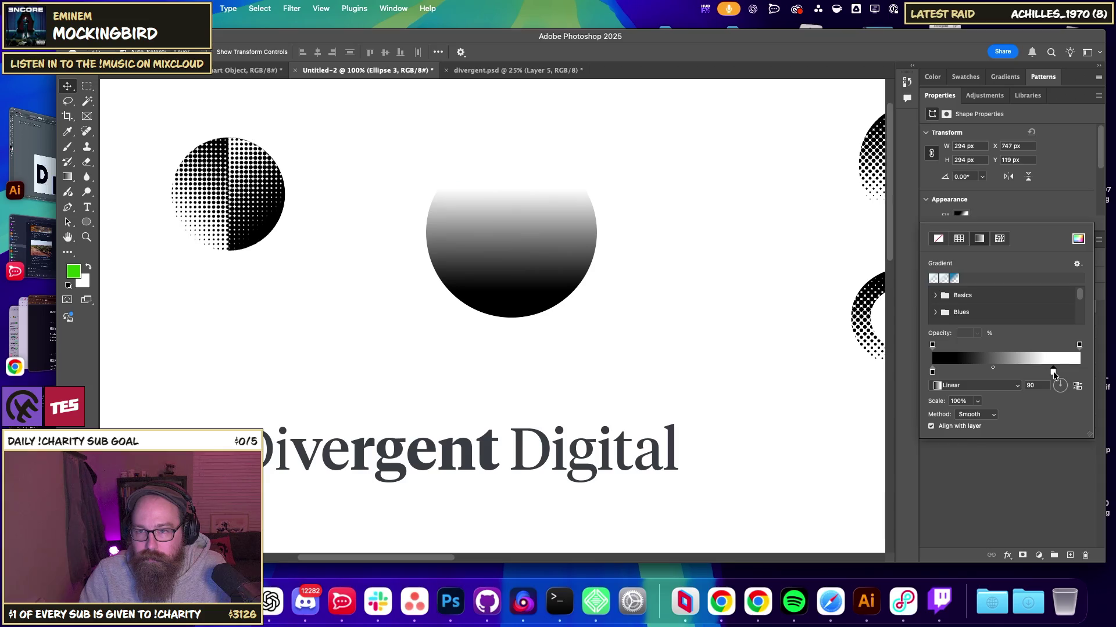
click(616, 302)
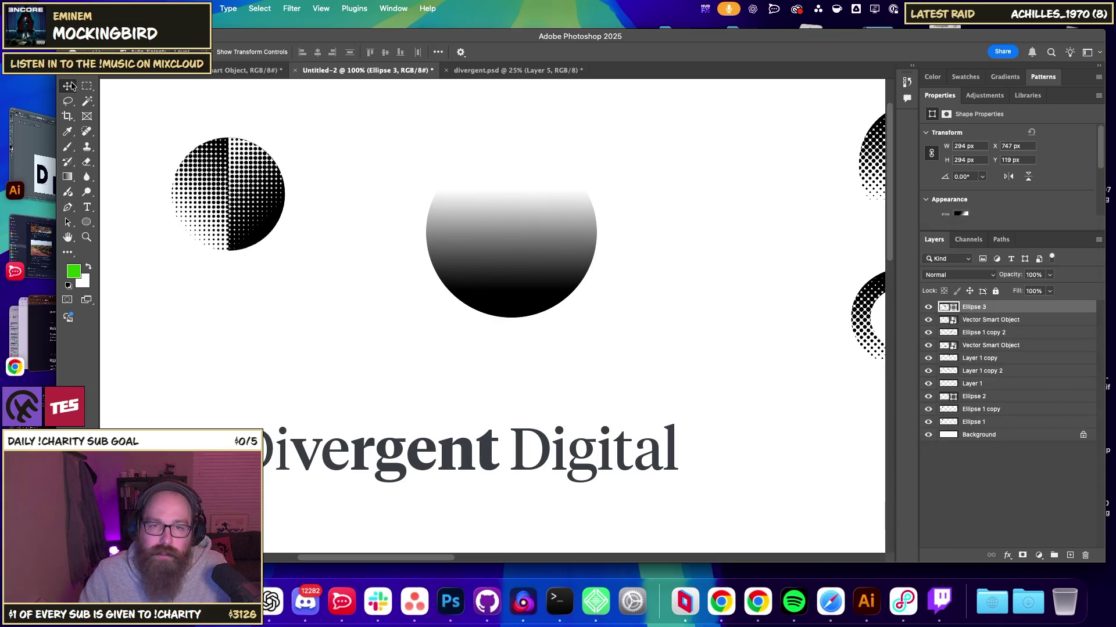
drag(616, 302, 630, 310)
click(260, 8)
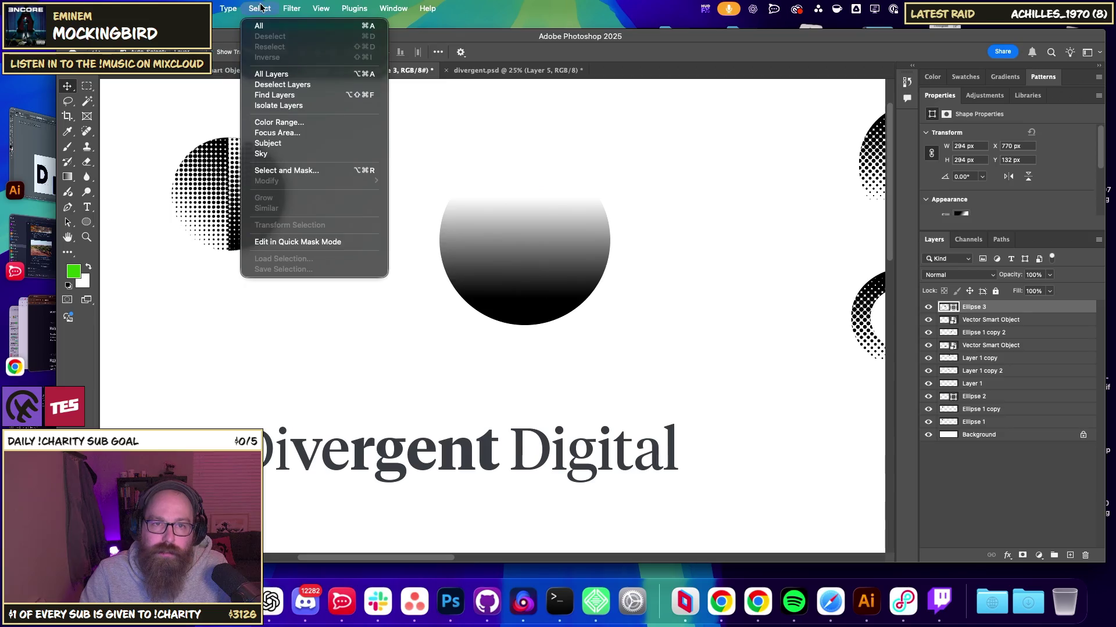
Undo a trial halftone, Alt-drag a copy of the gradient circle, and halftone the upper-right copy.
mouse_move(285, 6)
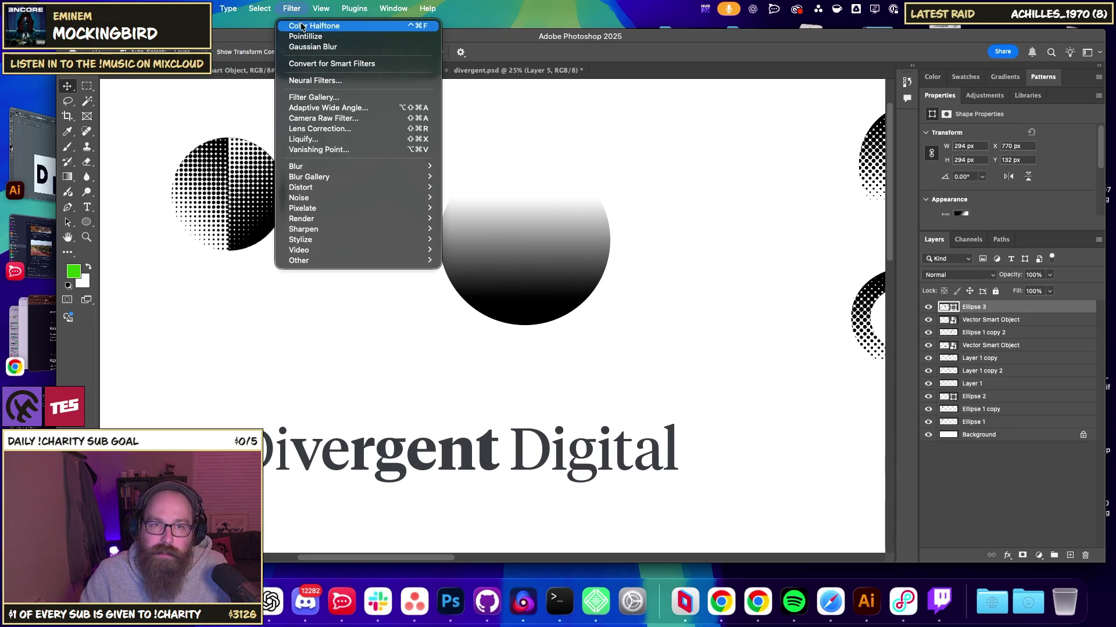
click(628, 219)
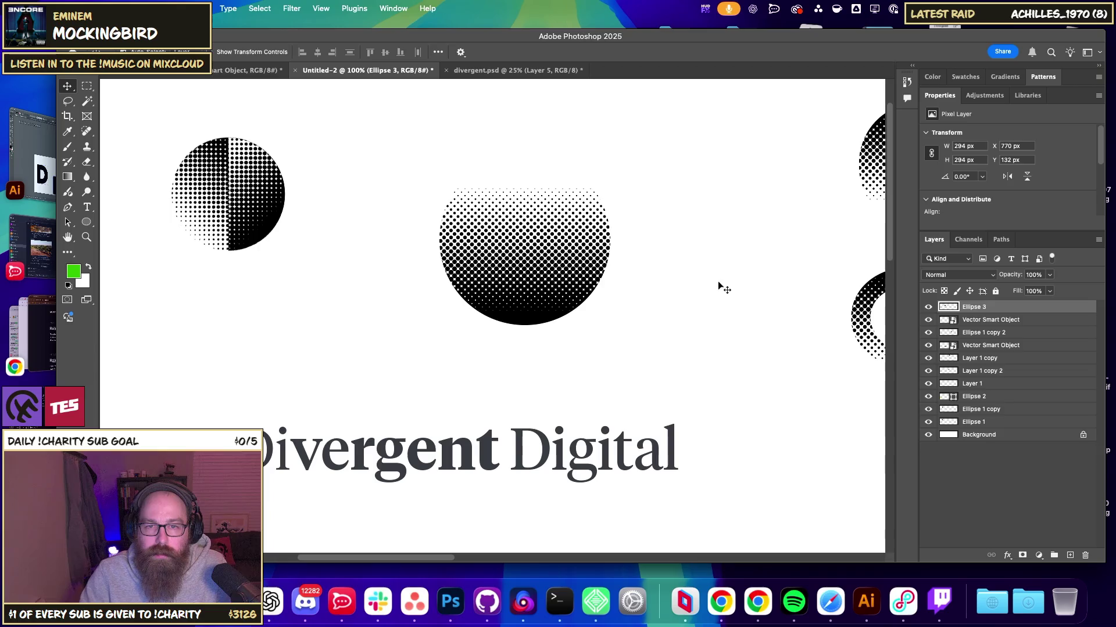
click(719, 245)
key(super+z)
mouse_move(542, 271)
mouse_down()
mouse_move(691, 224)
mouse_move(455, 320)
mouse_up()
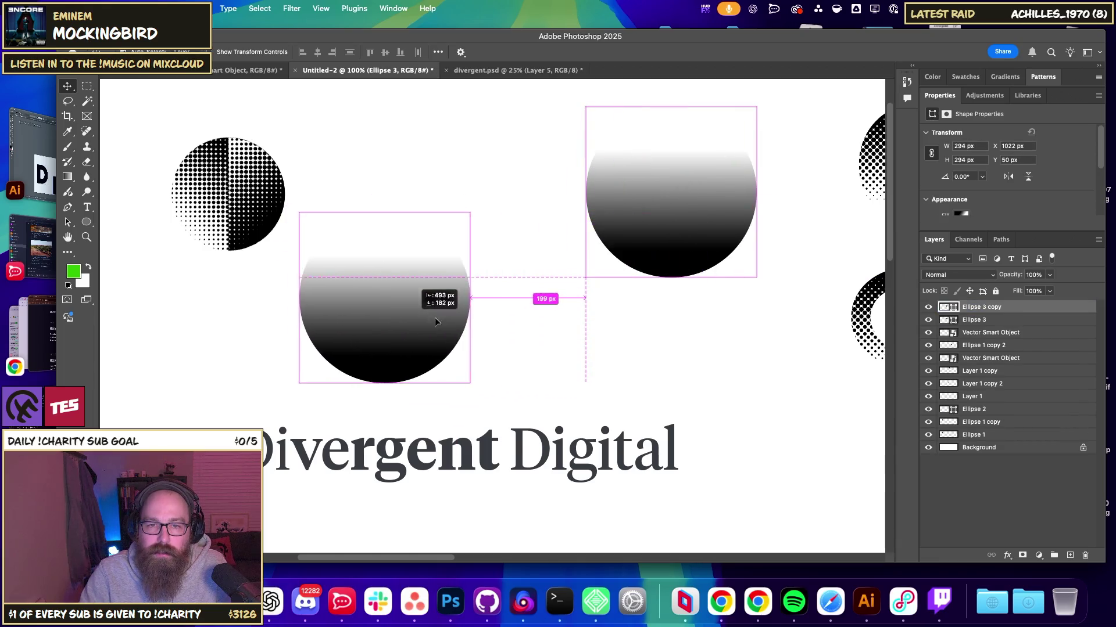
click(260, 8)
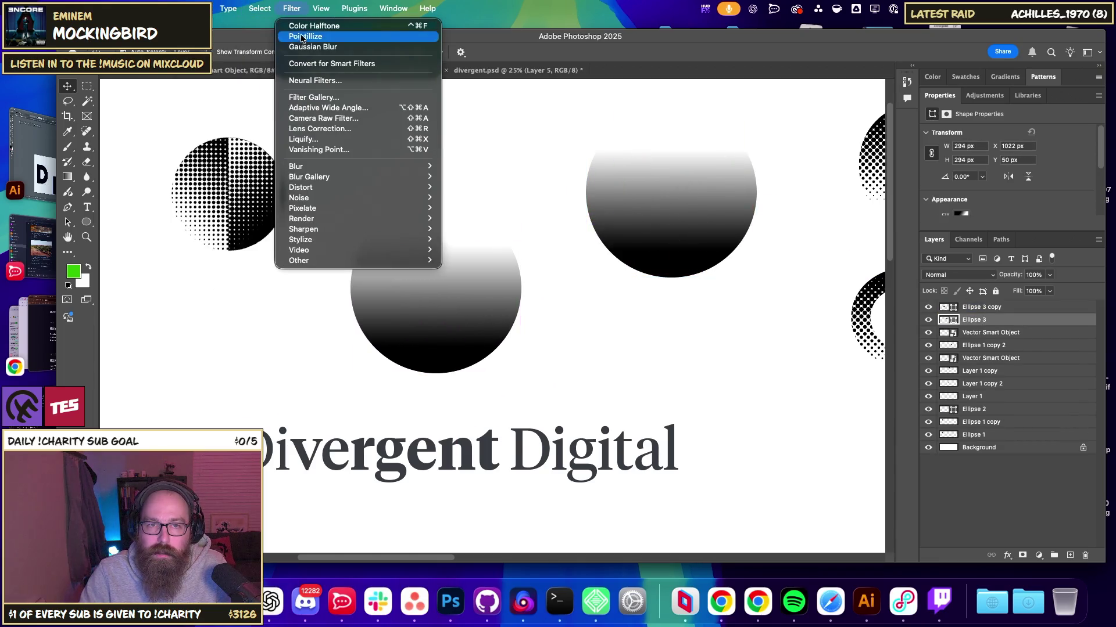
click(313, 21)
Apply Color Halftone to the lower circle as a smart filter with all screen angles at 20.
click(427, 252)
click(291, 8)
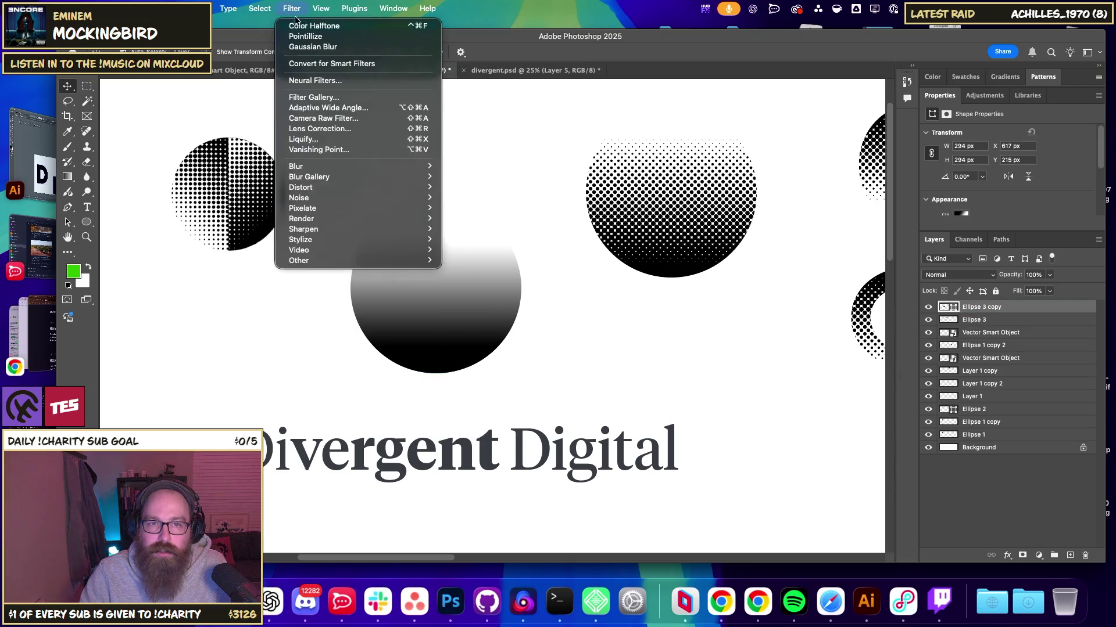
mouse_move(327, 211)
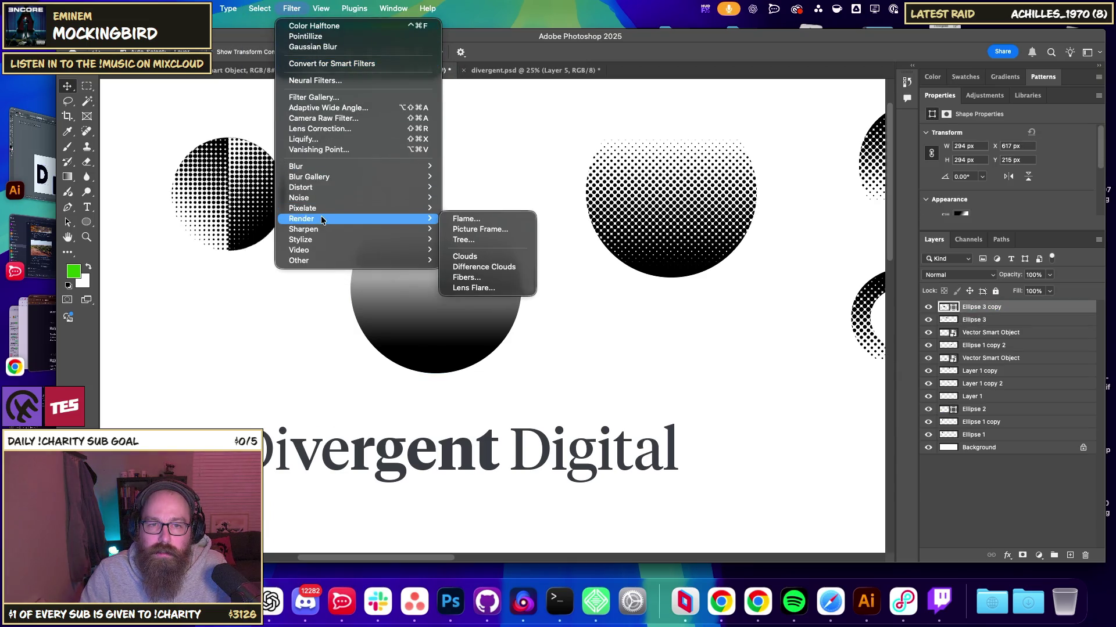
click(482, 209)
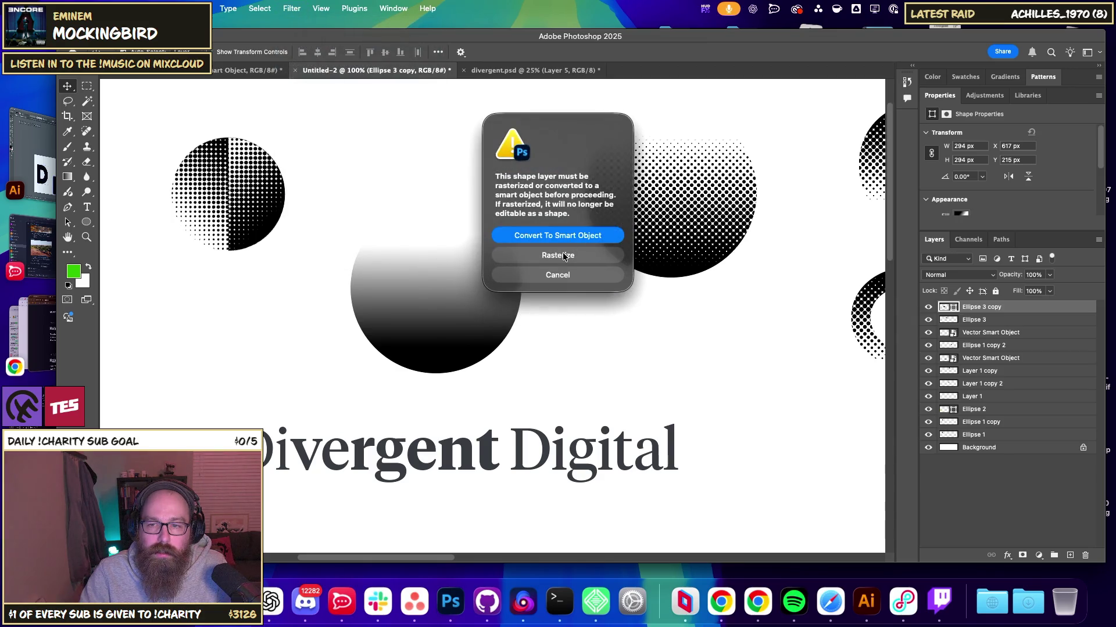
click(567, 236)
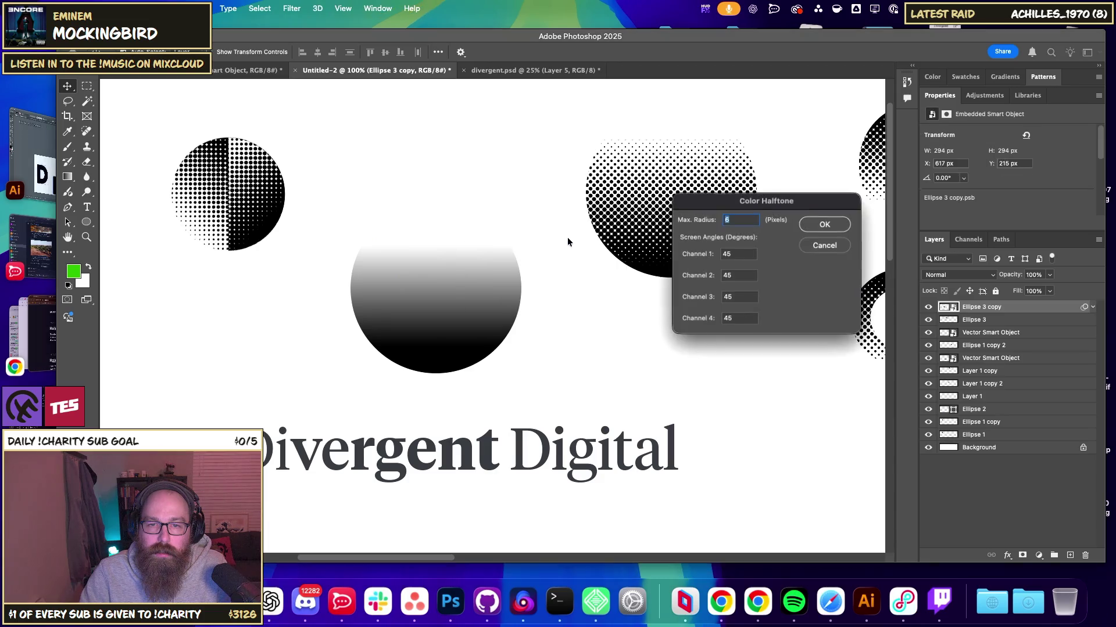
double_click(736, 254)
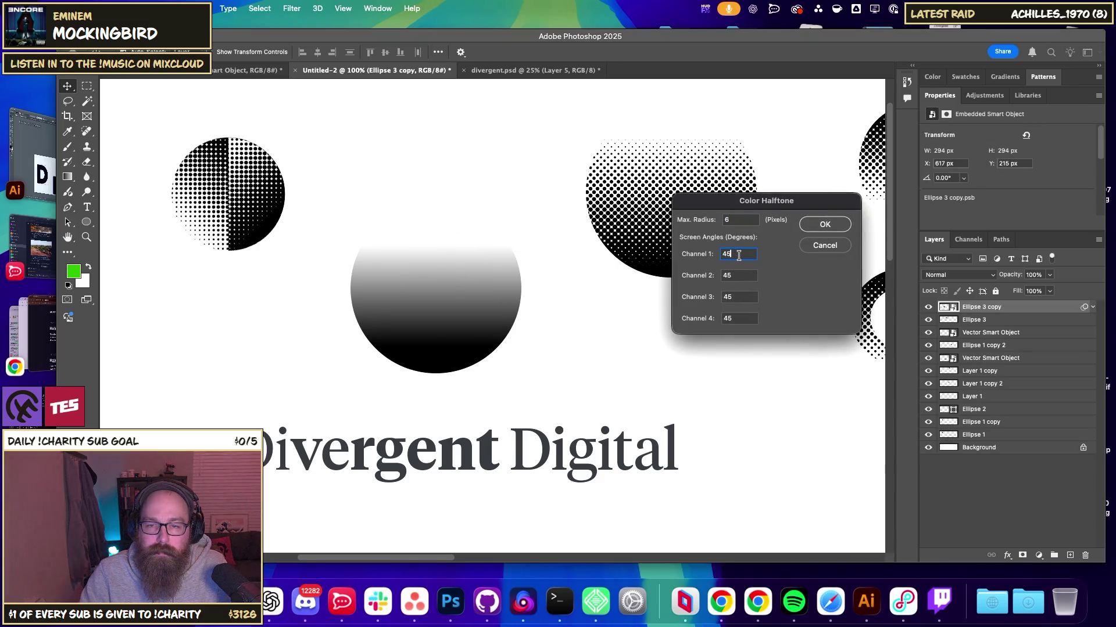
double_click(739, 255)
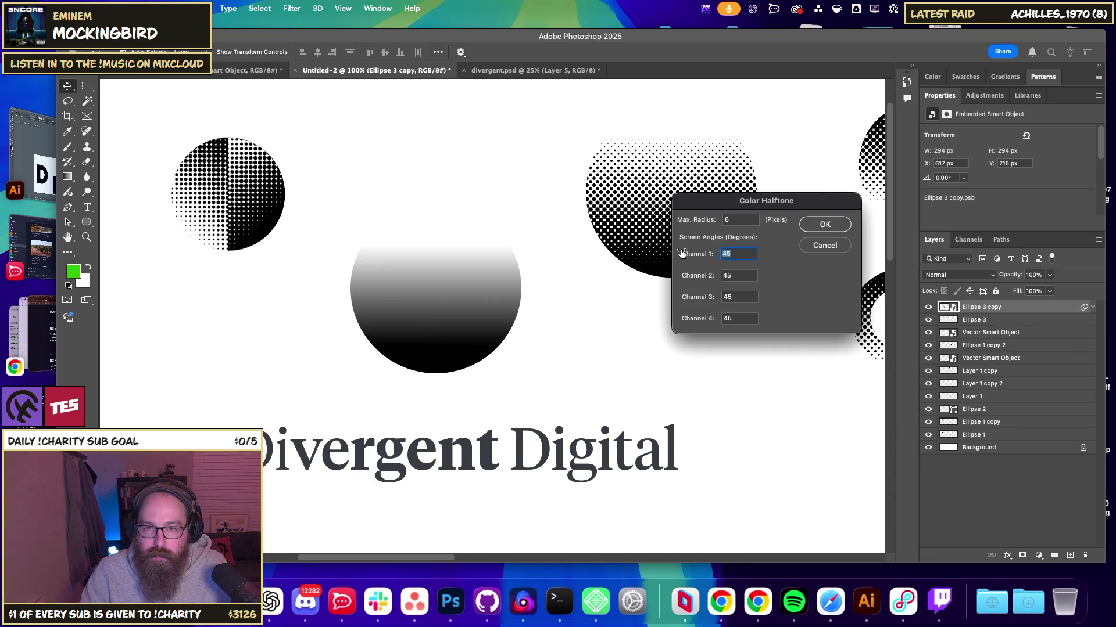
text(22)
key(BackSpace)
text(2)
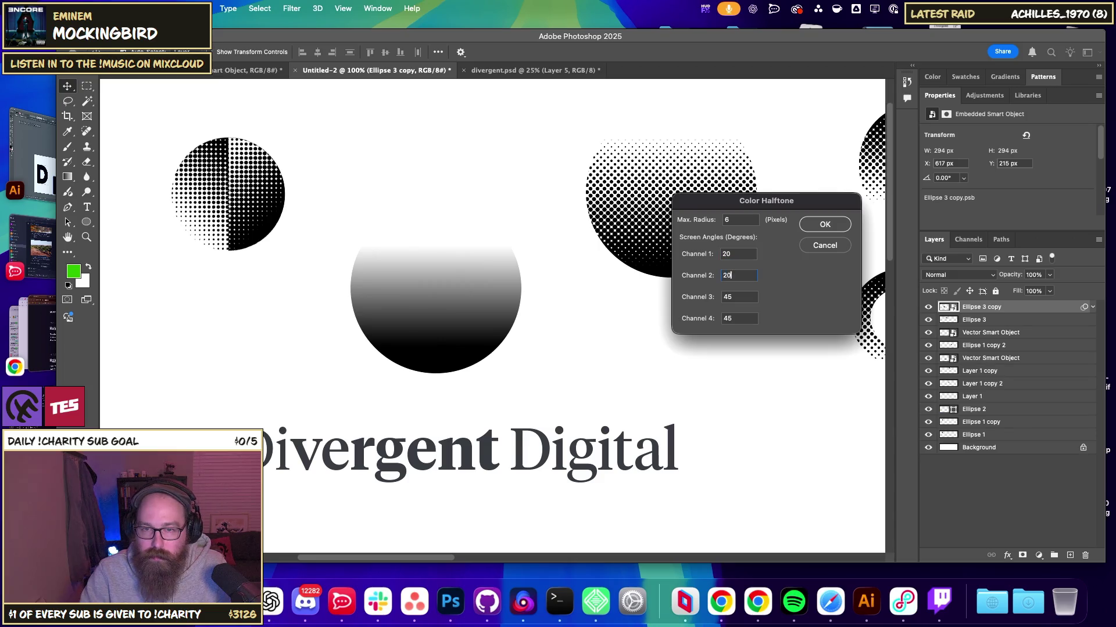
text(0)
key(Tab)
text(20)
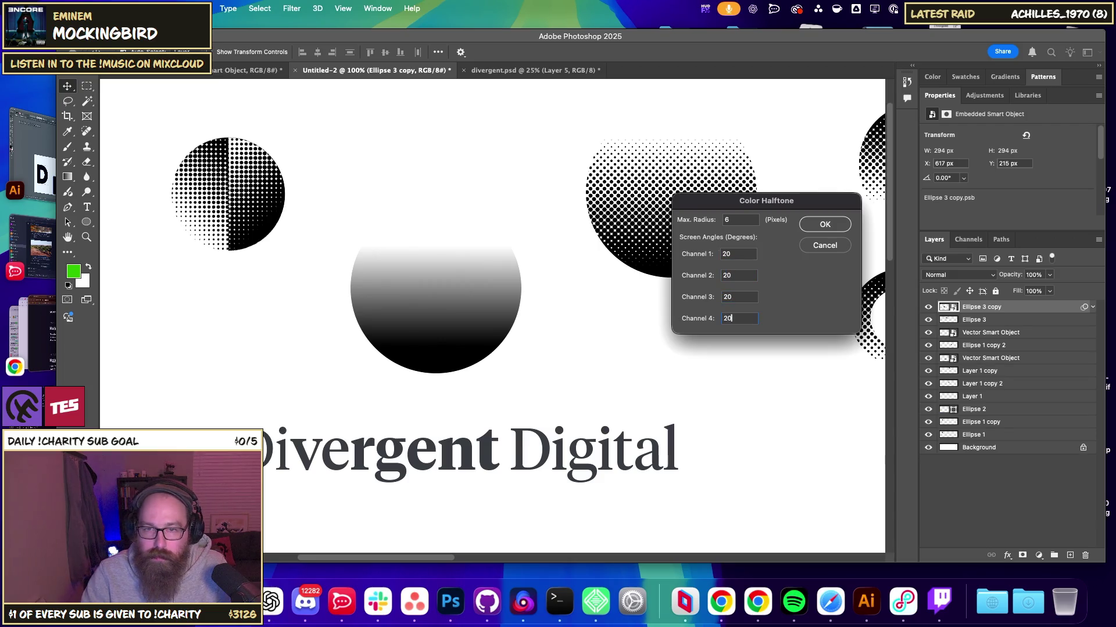
click(813, 227)
click(626, 337)
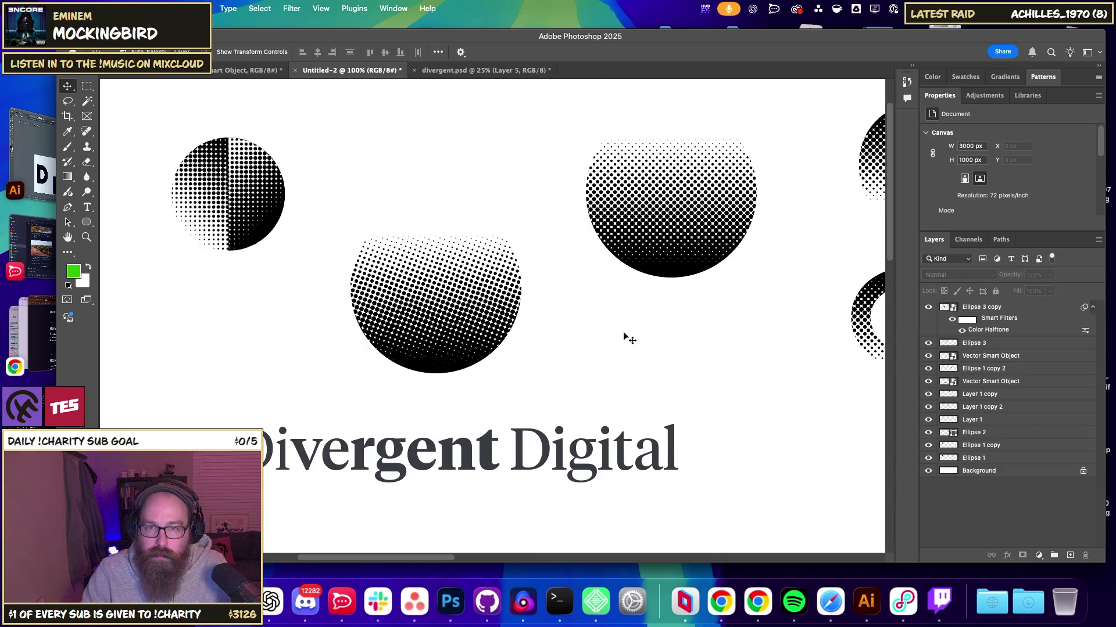
Align the halftone circle, undo the extra duplicates, and copy the gradient circle to the lower left.
mouse_move(461, 371)
mouse_down()
mouse_move(497, 275)
mouse_move(508, 287)
mouse_up()
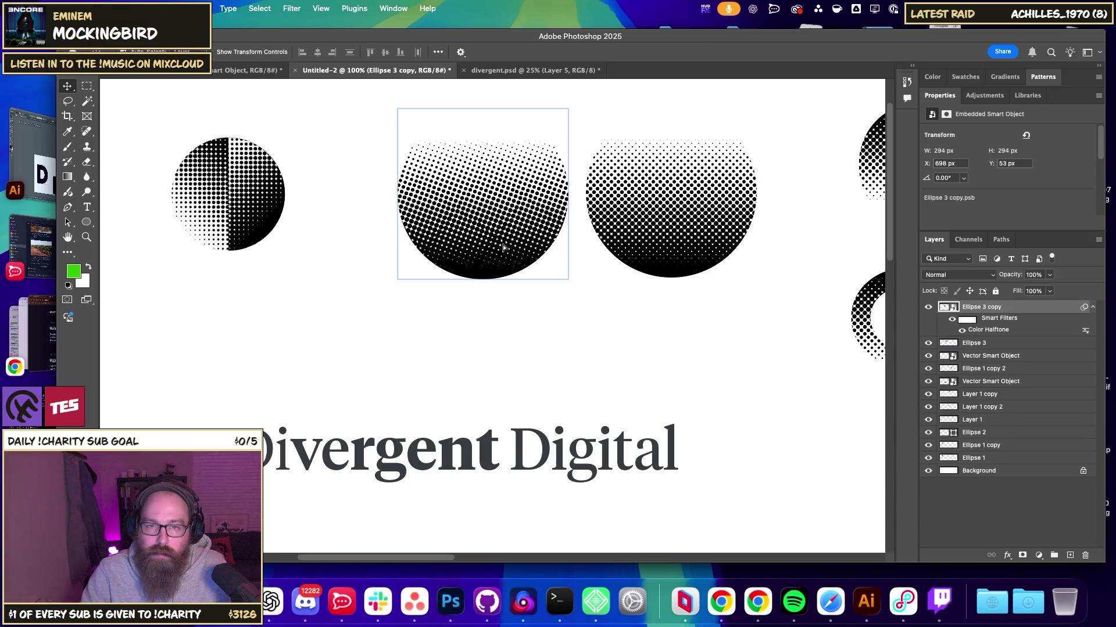
alt+drag(508, 229, 384, 344)
key(super+z)
key(super+z)
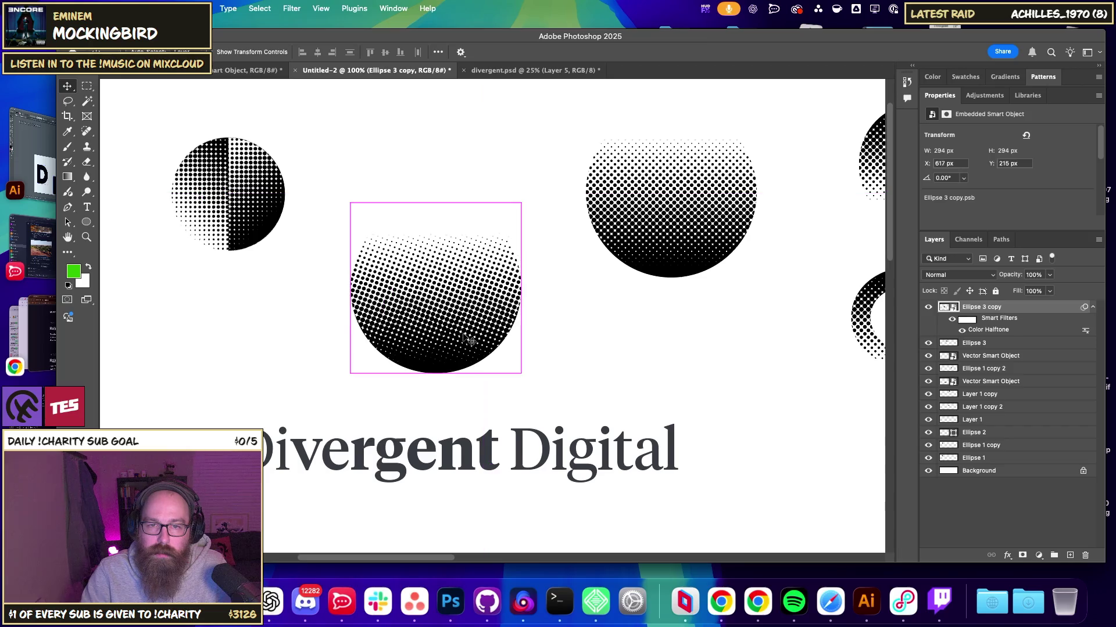
key(super+z)
alt+drag(465, 338, 164, 382)
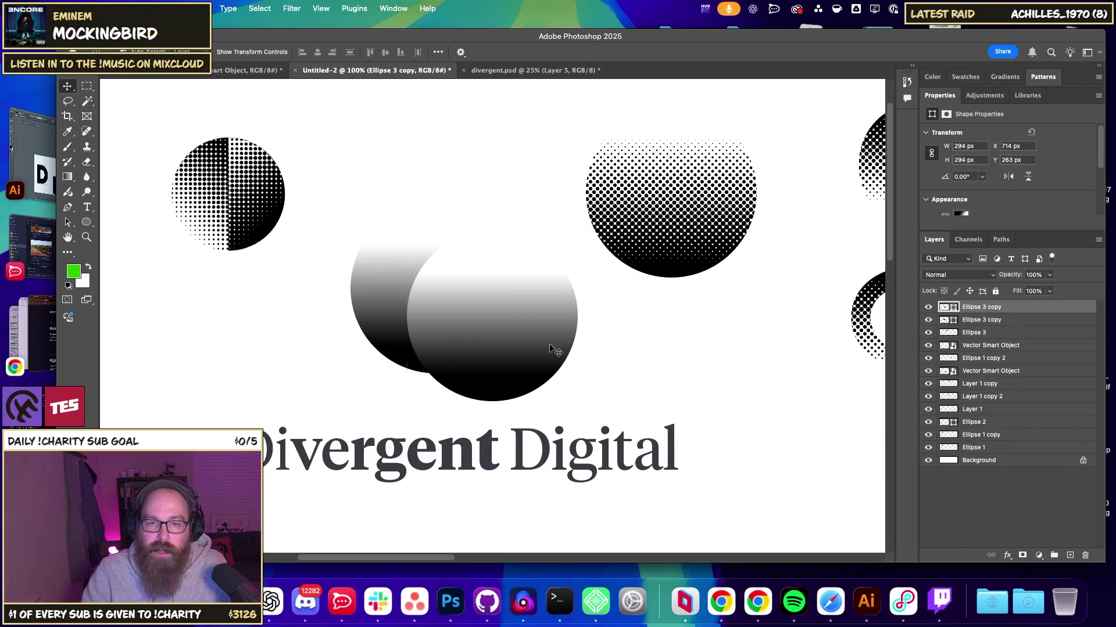
Apply the halftone filter to the middle circle and move it up and right.
click(398, 331)
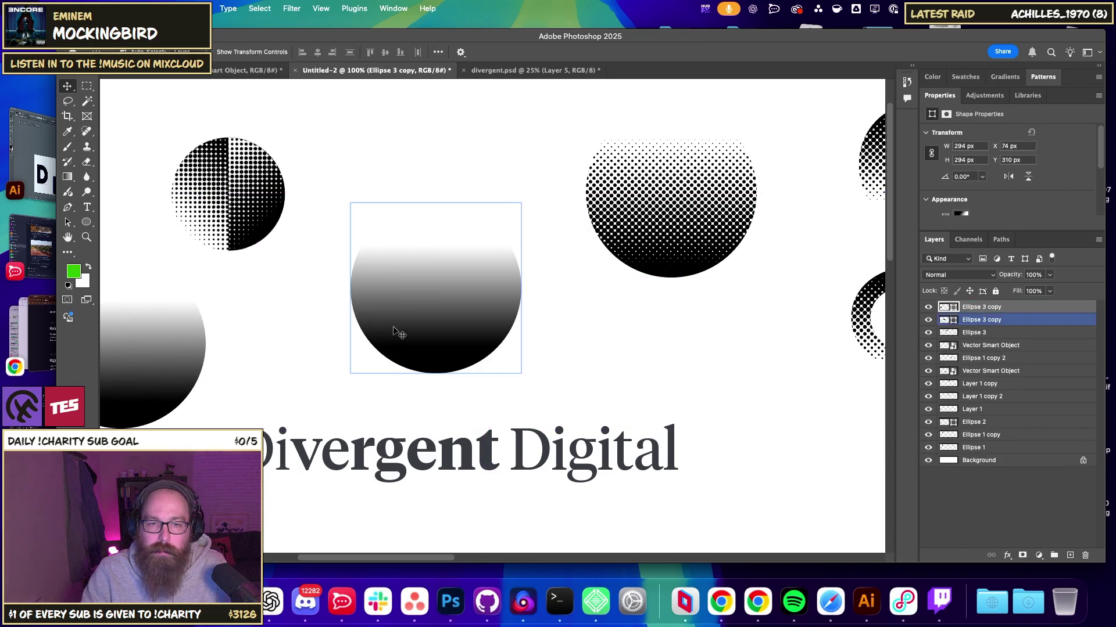
click(317, 8)
mouse_move(291, 8)
click(337, 35)
mouse_move(451, 315)
mouse_down()
mouse_move(495, 184)
mouse_move(487, 214)
mouse_up()
Copy the left gradient circle right and give it a Color Halftone smart filter, radius 6, angles 0°.
alt+drag(169, 354, 395, 354)
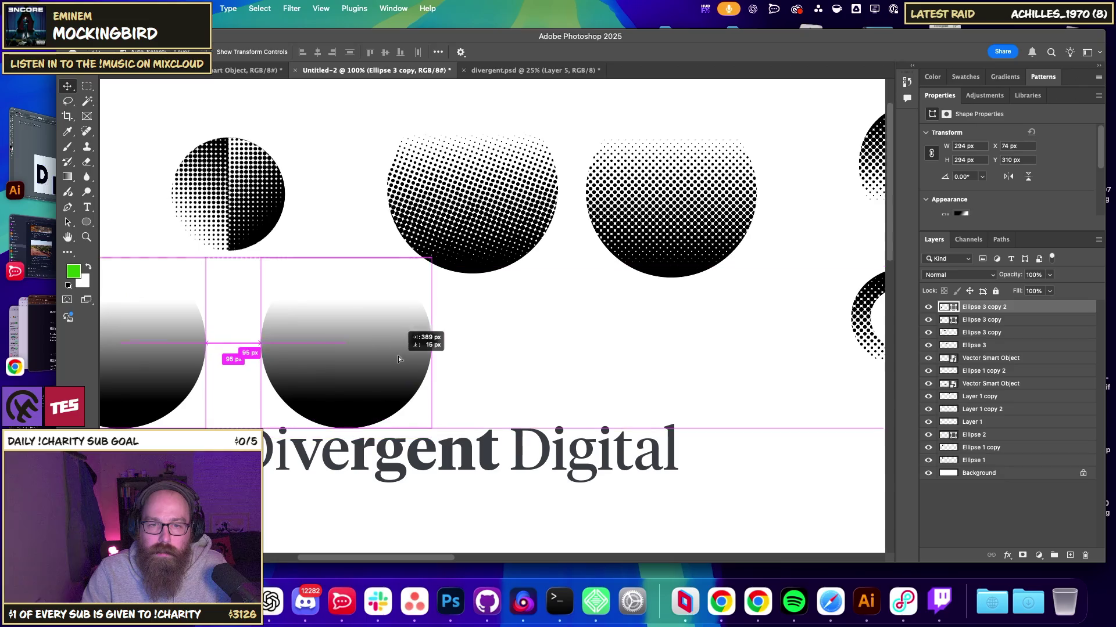
click(286, 6)
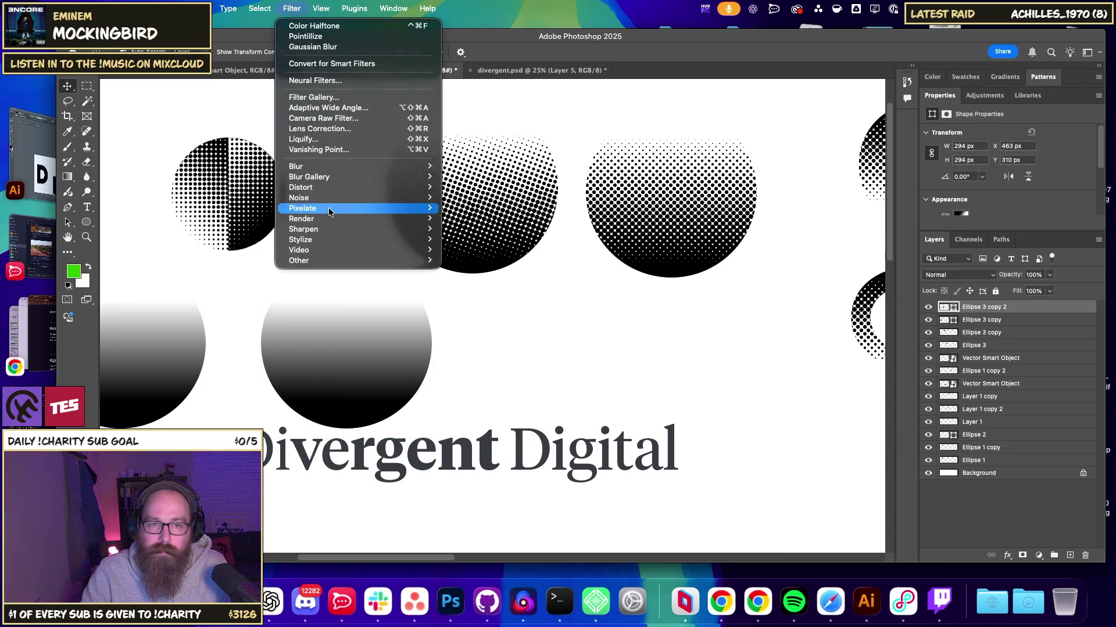
mouse_move(329, 210)
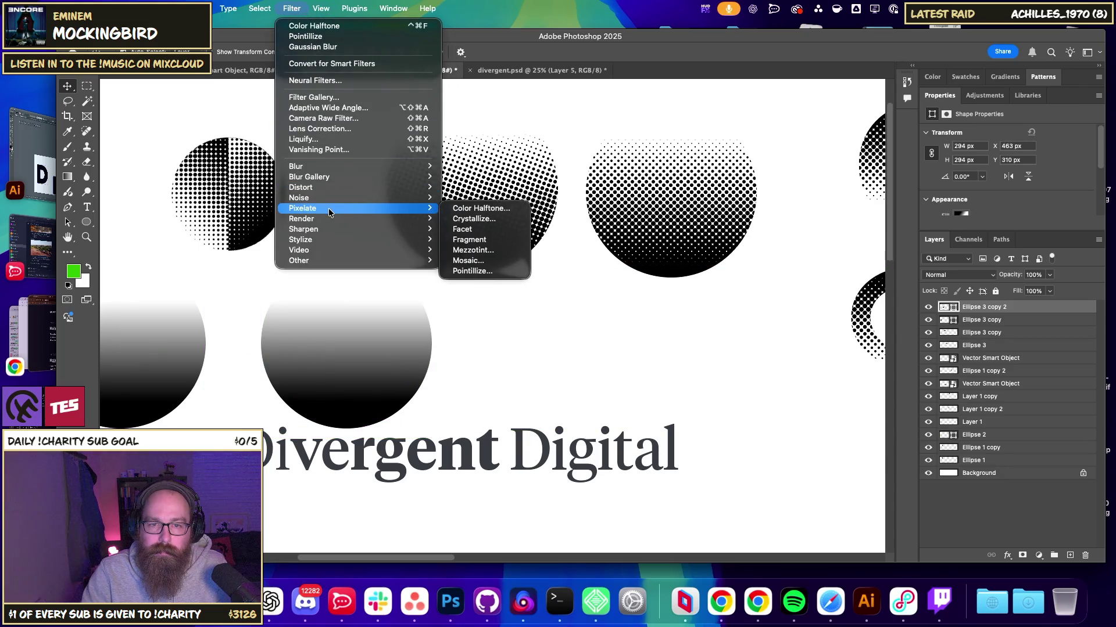
click(498, 208)
click(558, 236)
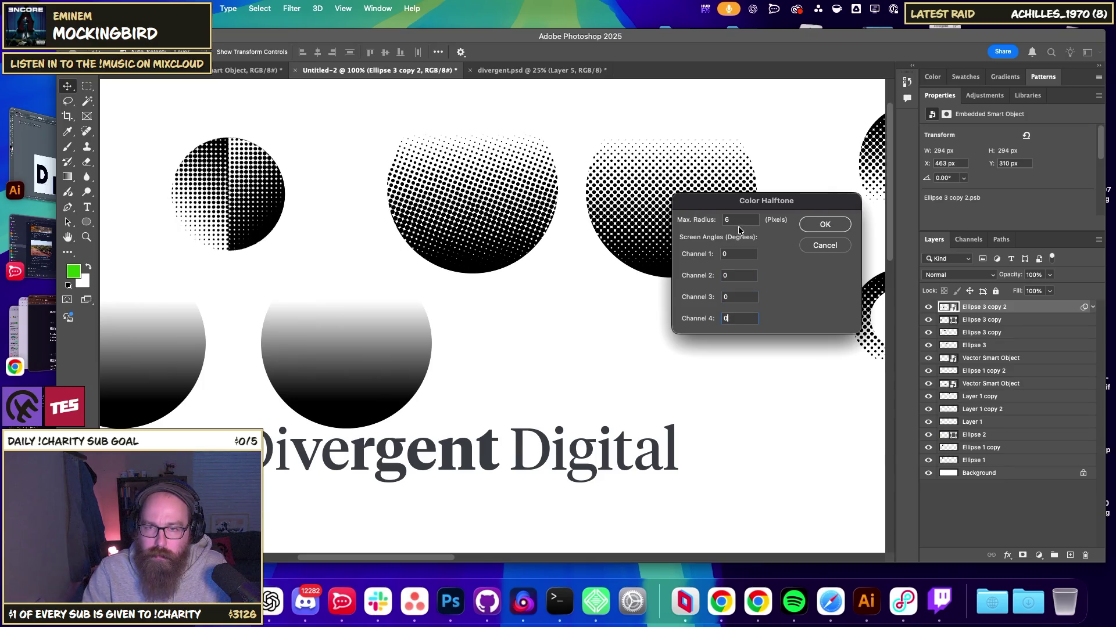
key(Return)
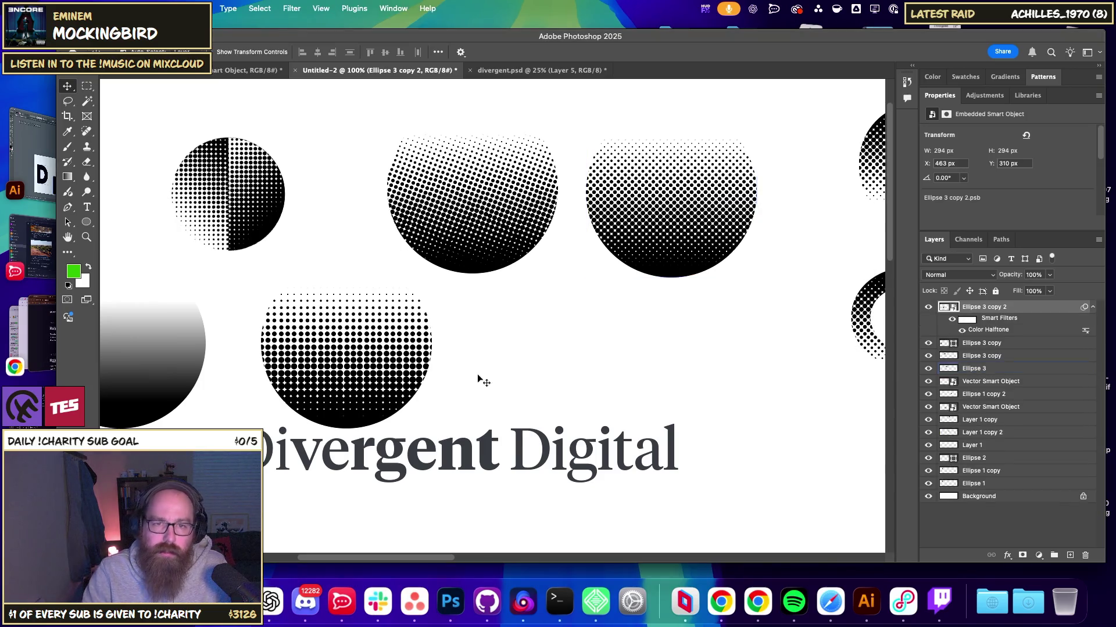
click(551, 397)
scroll(555, 384, right, 2)
click(464, 409)
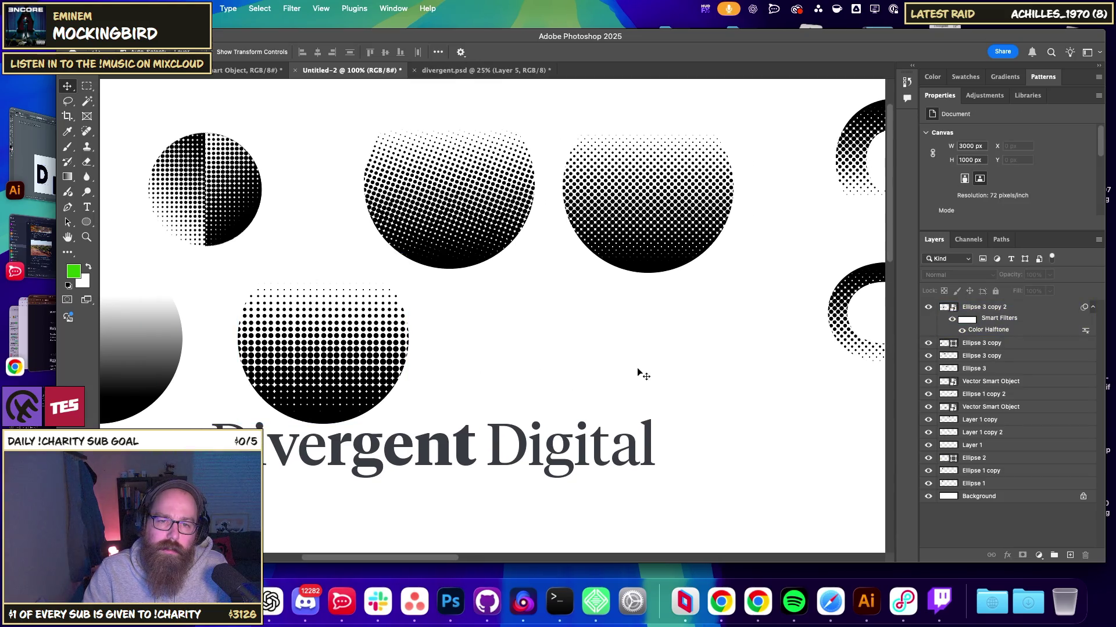
Undo the lower circle's halftone, returning it to the plain gradient circle.
click(456, 232)
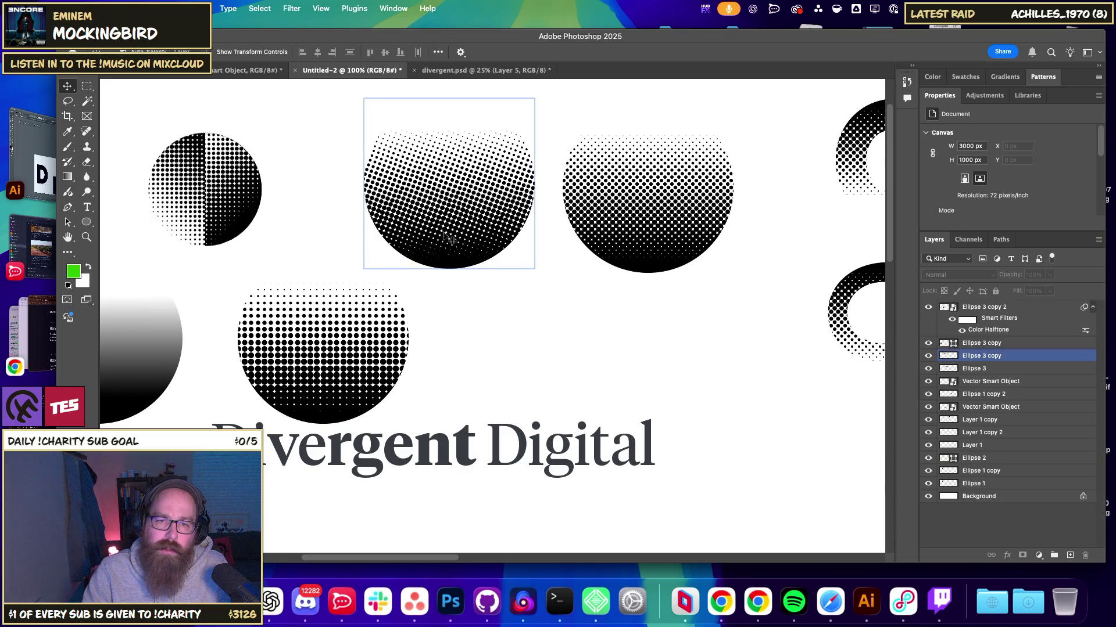
click(351, 392)
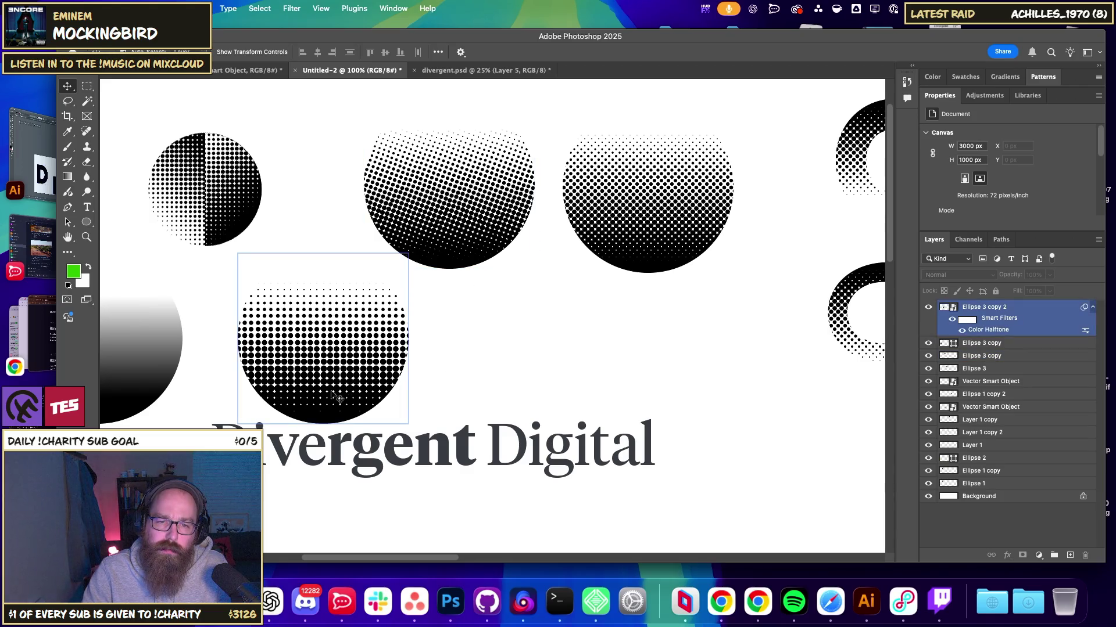
click(434, 356)
click(439, 238)
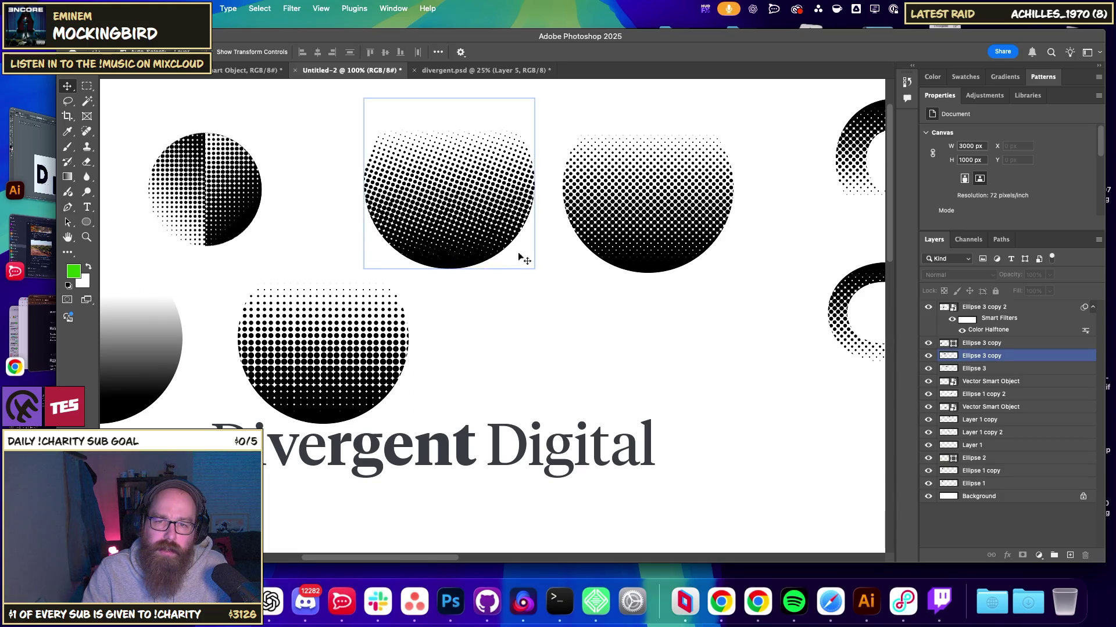
click(479, 411)
click(385, 366)
key(super+z)
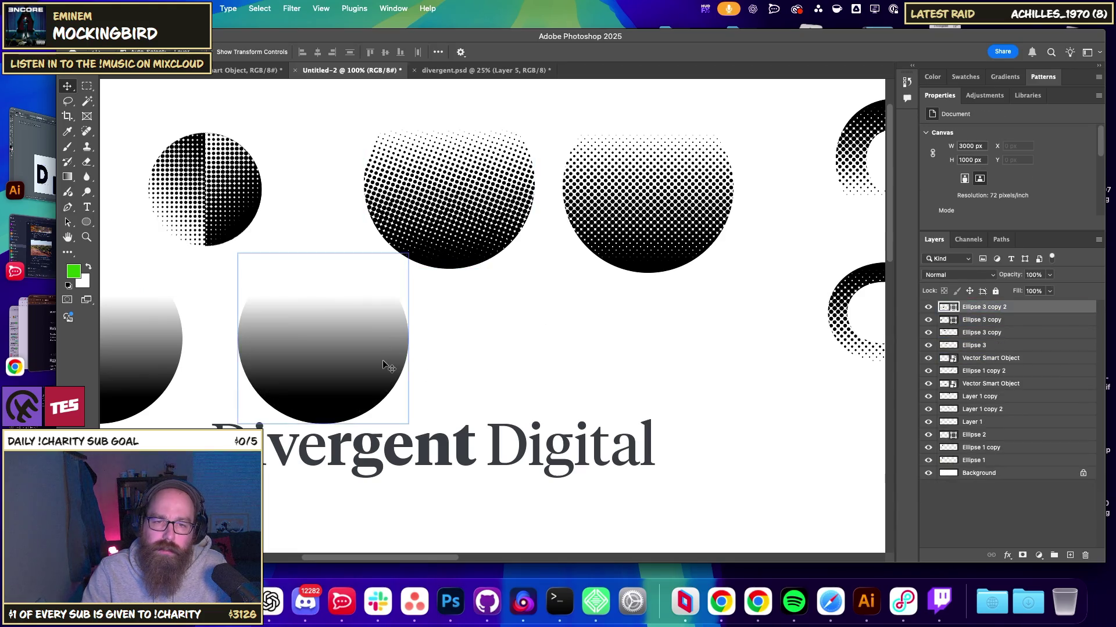
key(super+z)
Reapply Color Halftone as a smart filter with all channel angles at 45°.
click(292, 8)
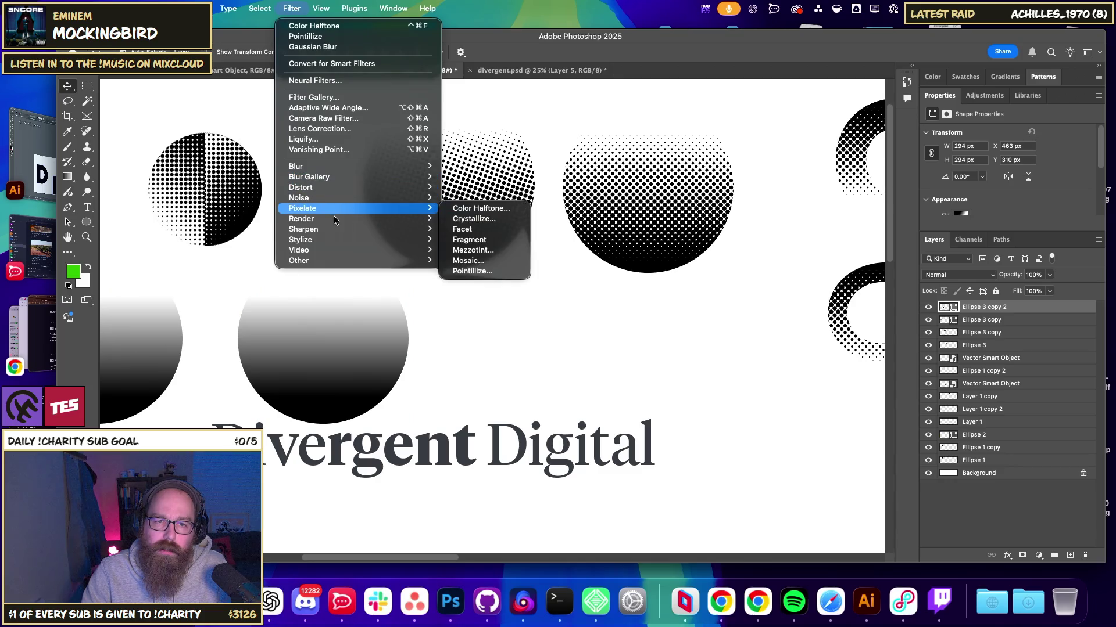
mouse_move(339, 212)
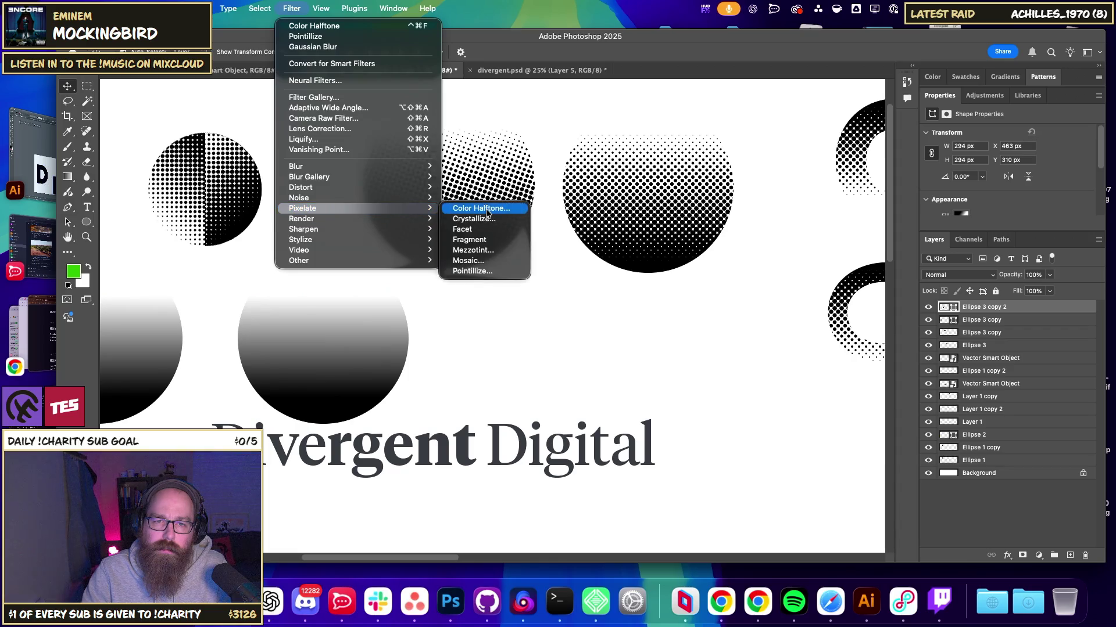
click(477, 208)
click(557, 236)
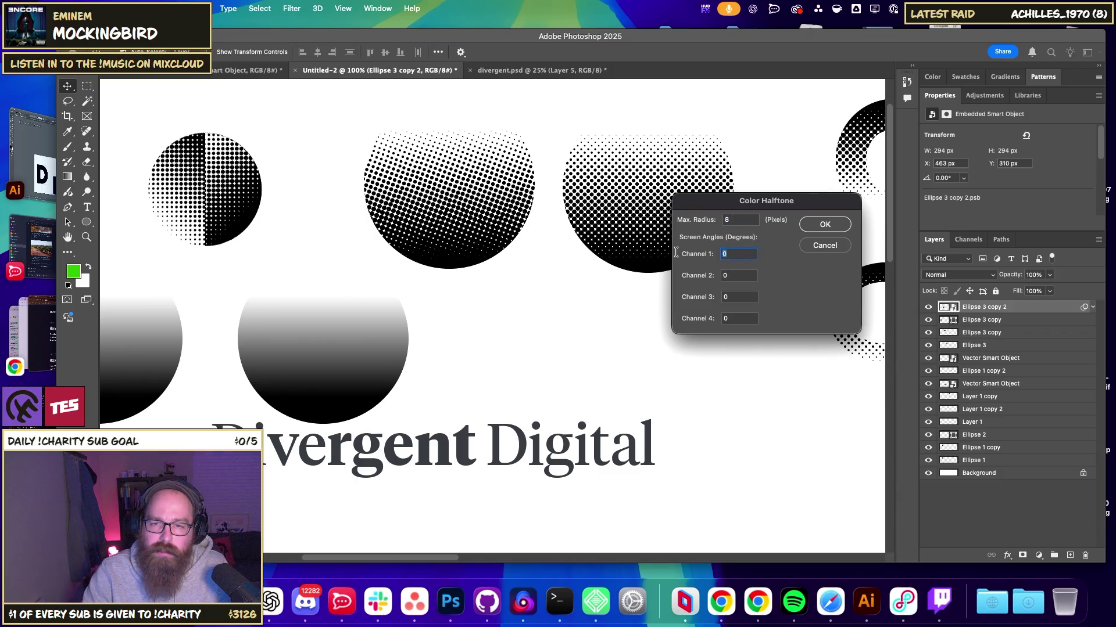
text(45)
key(Tab)
key(Tab)
text(45)
key(Tab)
text(45)
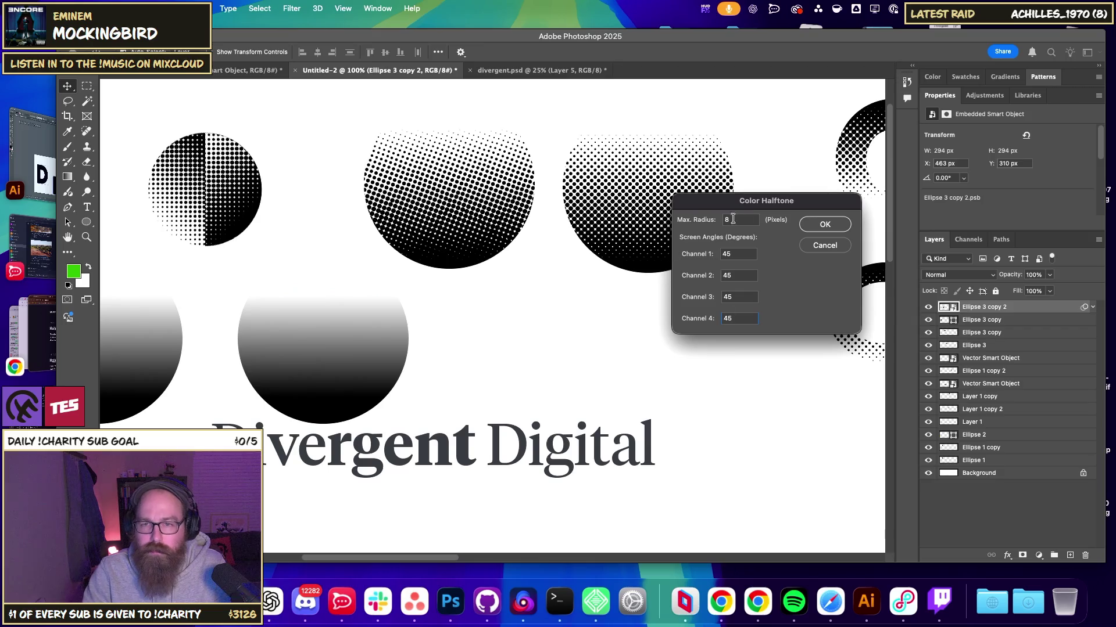
click(824, 223)
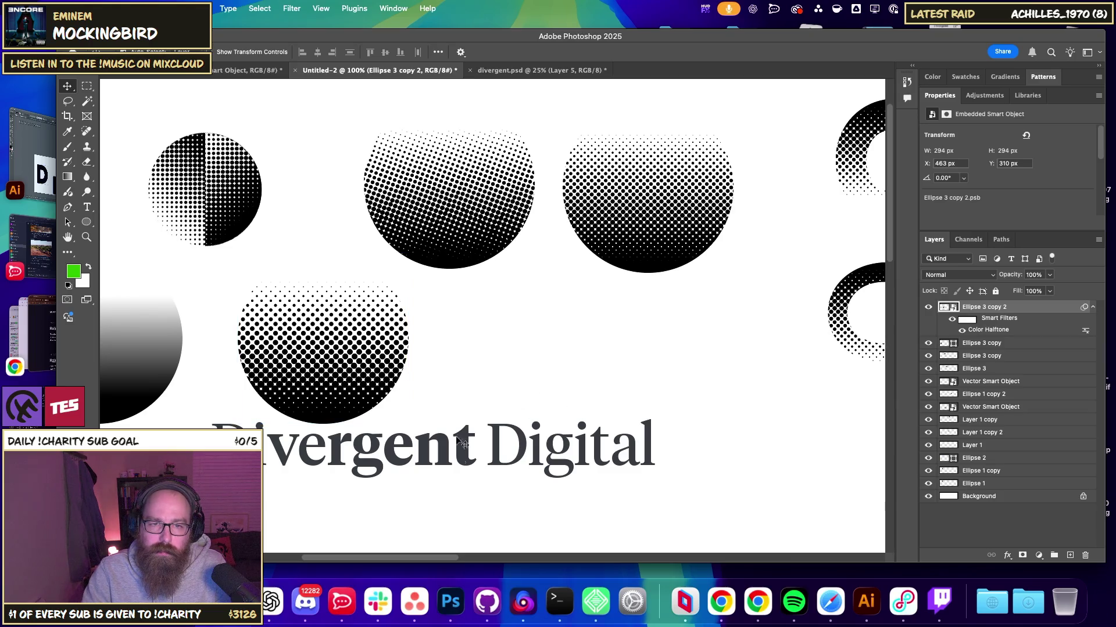
Delete the upper middle halftone circle and drag the lower circle toward the centre.
click(500, 342)
drag(516, 340, 536, 370)
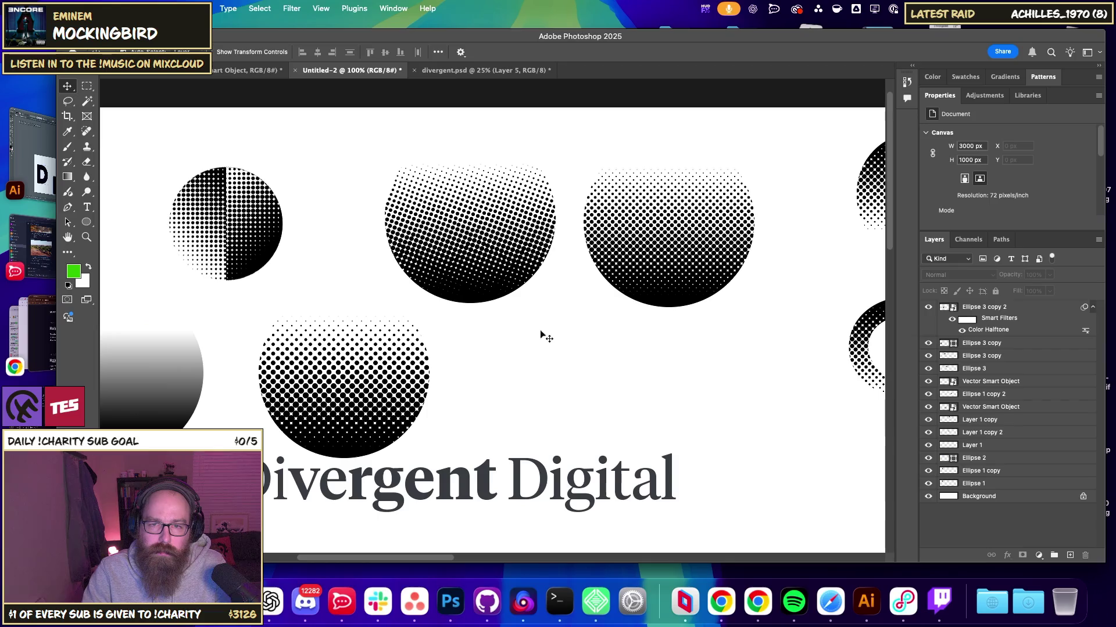
click(481, 286)
shift+click(635, 291)
click(521, 249)
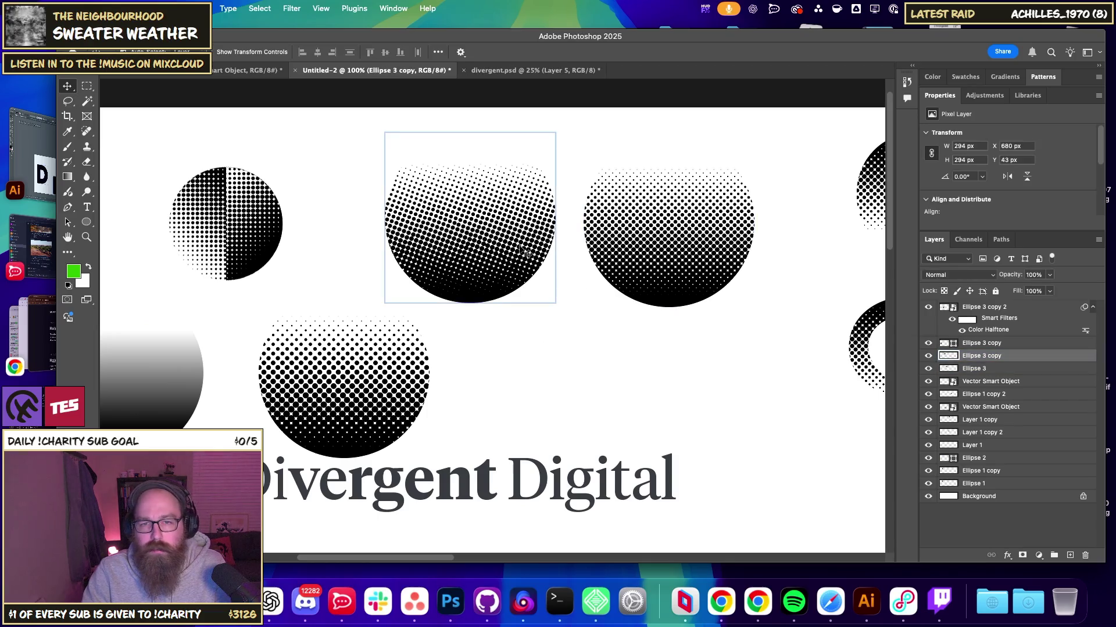
key(Delete)
drag(657, 243, 765, 197)
mouse_move(343, 400)
mouse_down()
mouse_move(539, 333)
mouse_move(444, 336)
mouse_up()
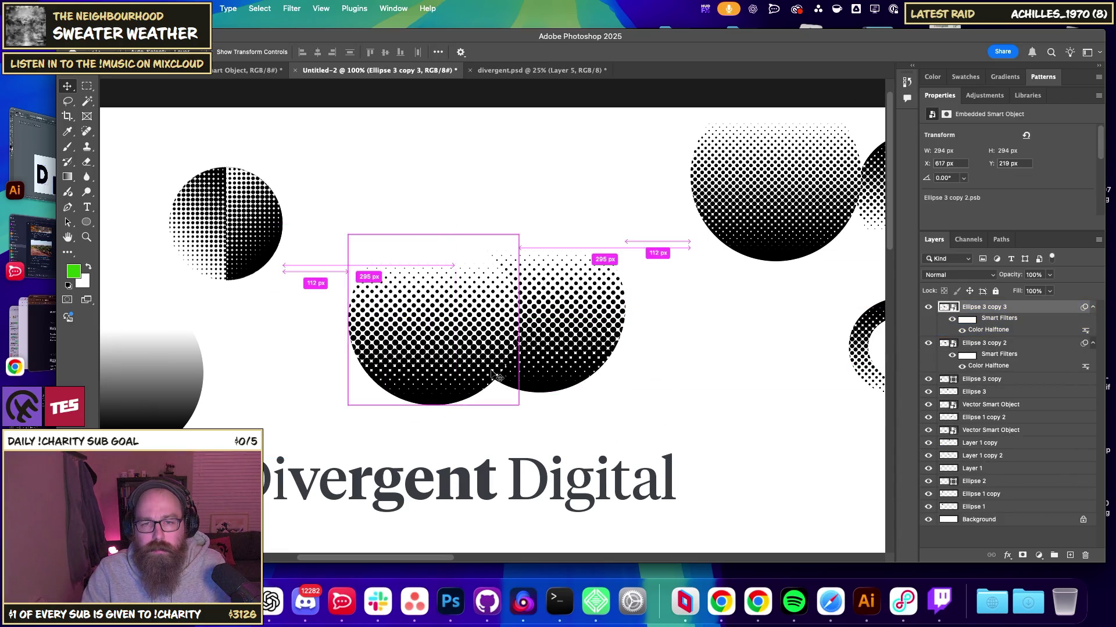
Remove the accidental copy and add a layer mask showing only the circle's left half.
key(Delete)
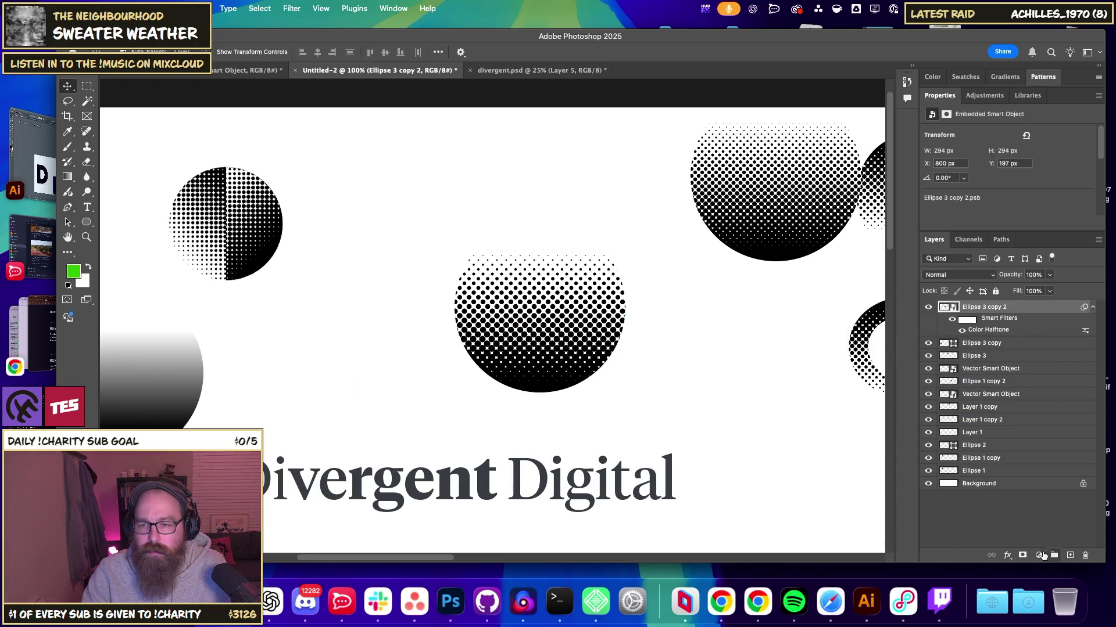
click(87, 86)
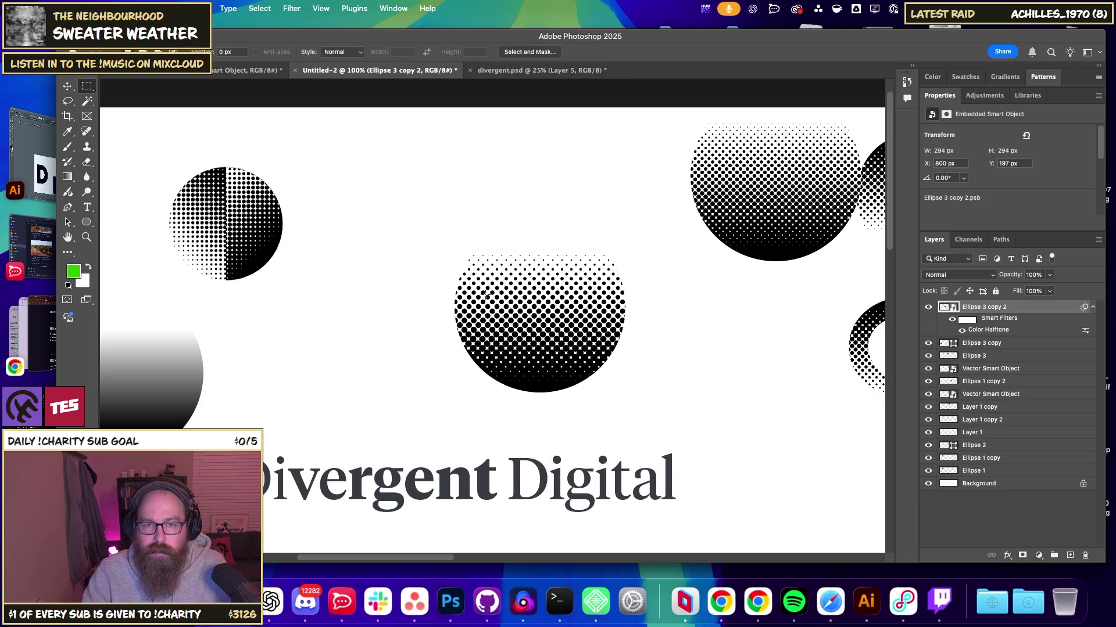
drag(390, 185, 539, 445)
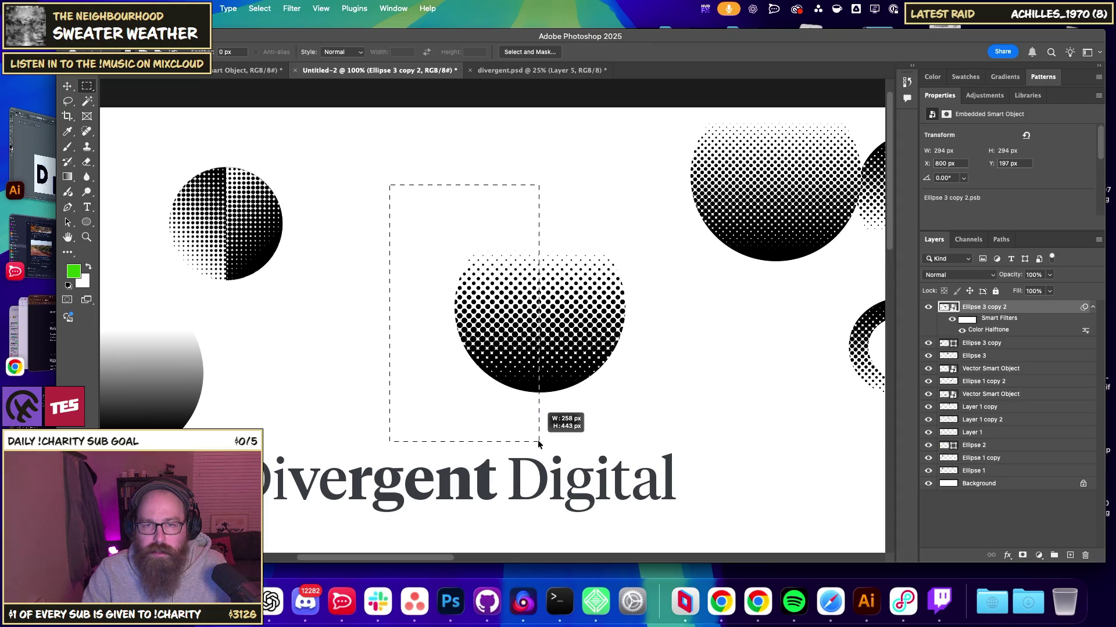
drag(538, 441, 539, 441)
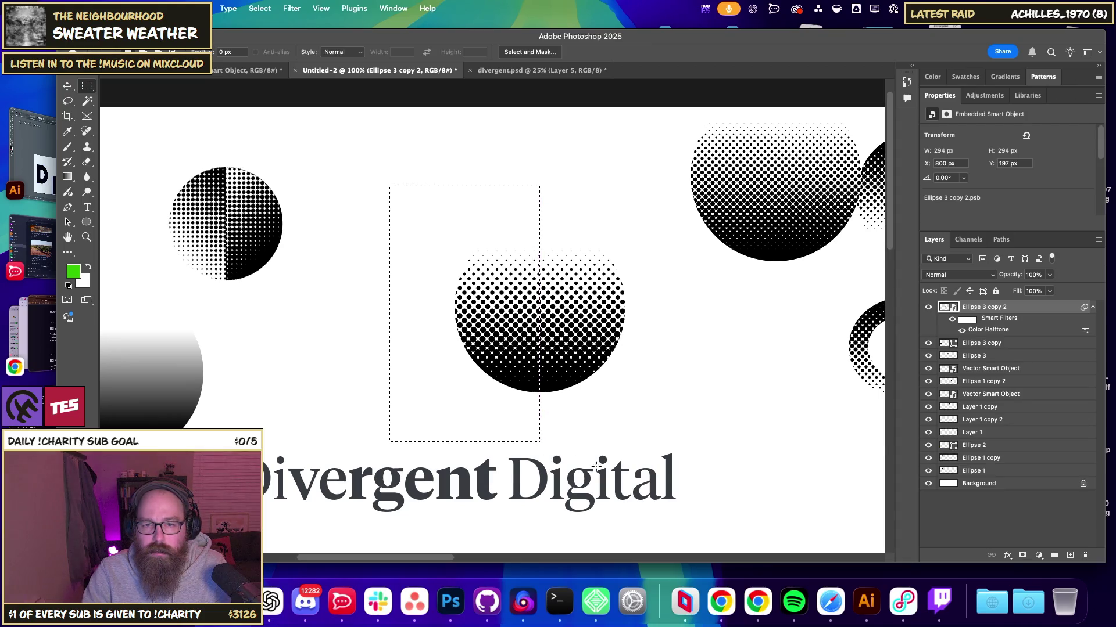
click(1022, 555)
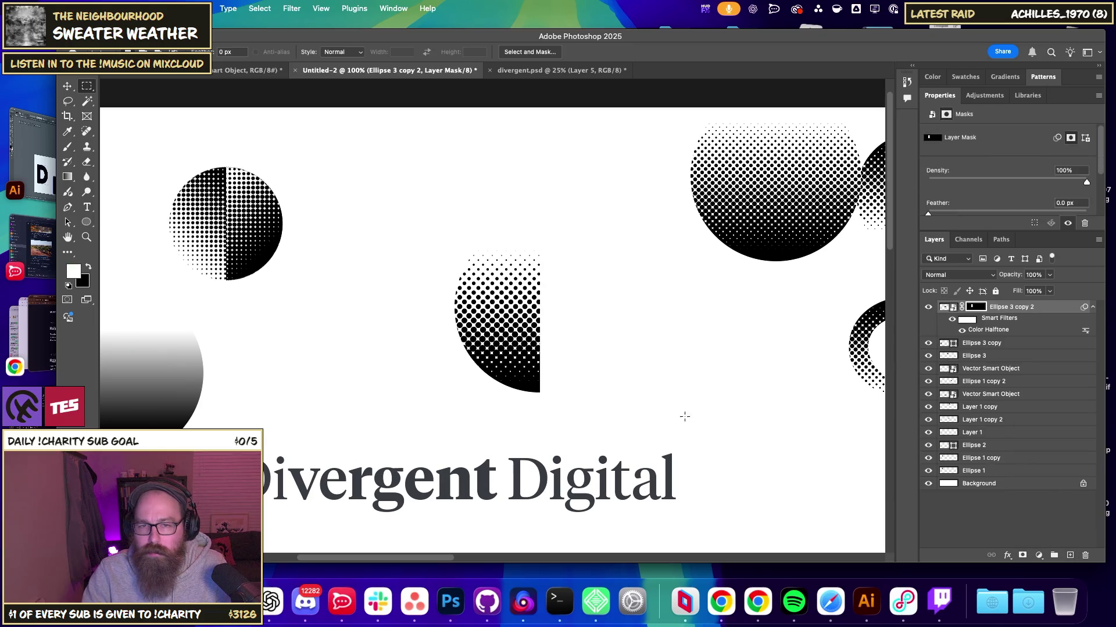
Move the masked half-circle halftone over to the left.
key(v)
drag(508, 355, 422, 344)
key(super+2)
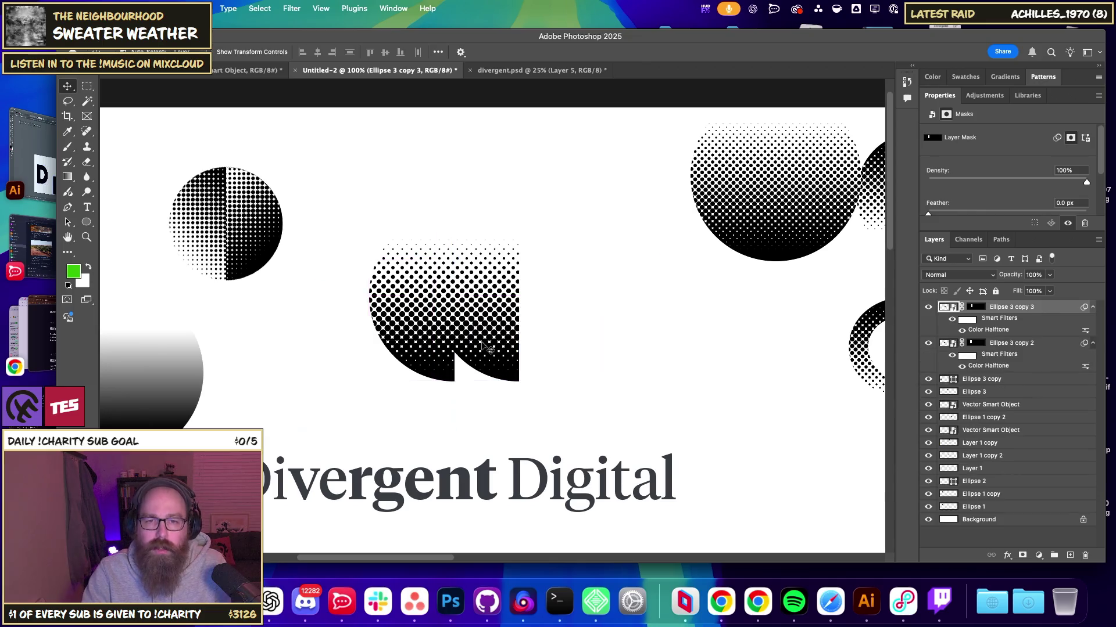
key(super)
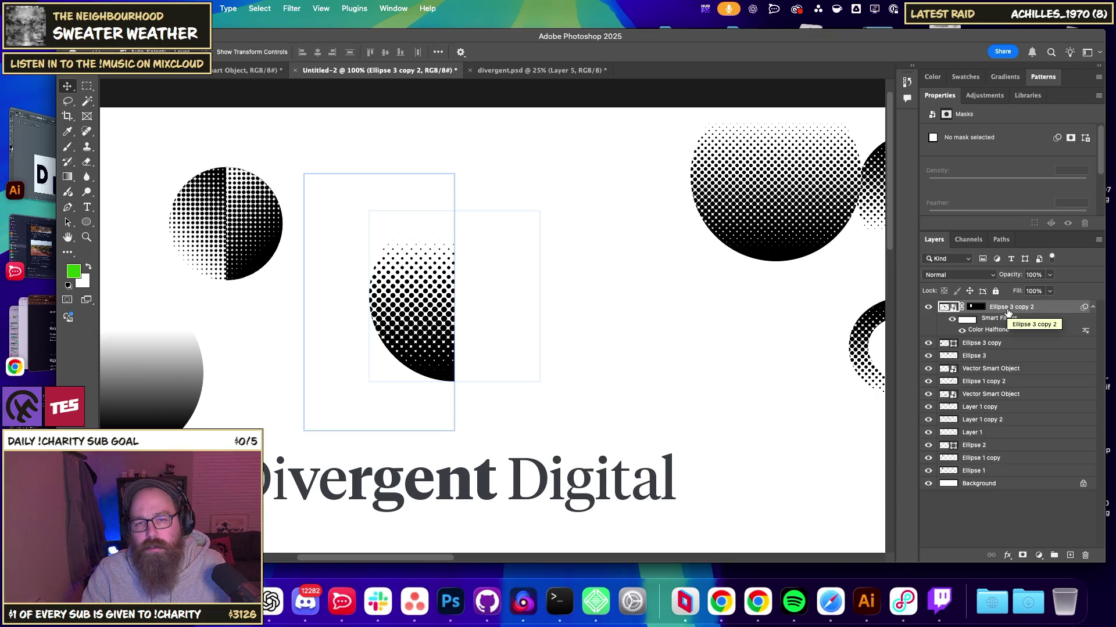
Copy the half-circle halftone layer and rotate the copy 180°.
key(super)
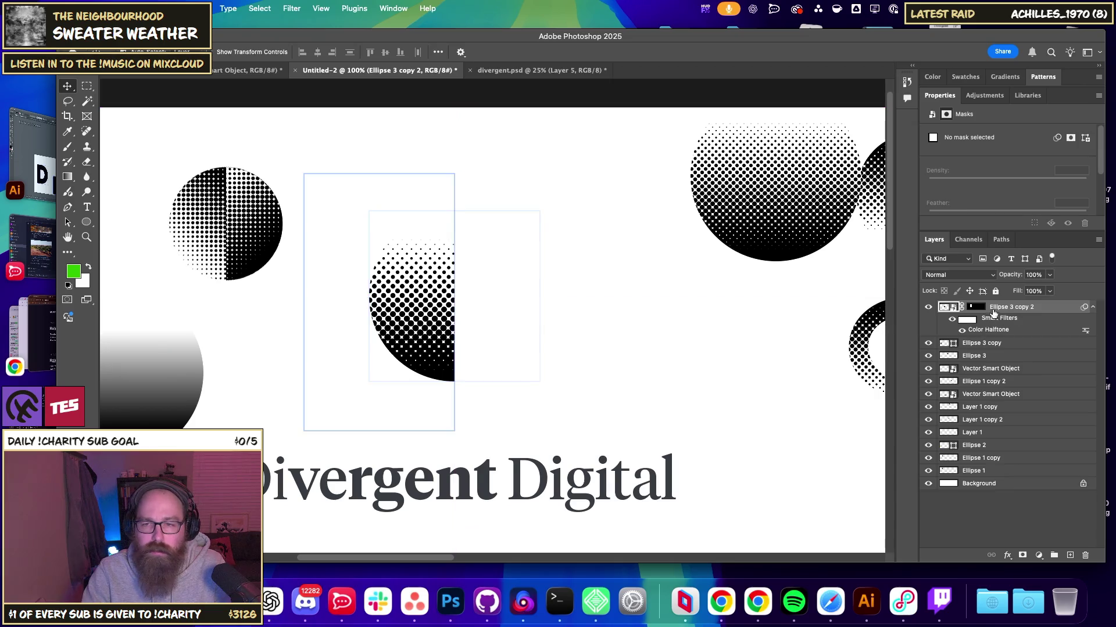
click(1088, 312)
mouse_move(372, 337)
mouse_down()
mouse_move(357, 335)
mouse_move(446, 344)
mouse_up()
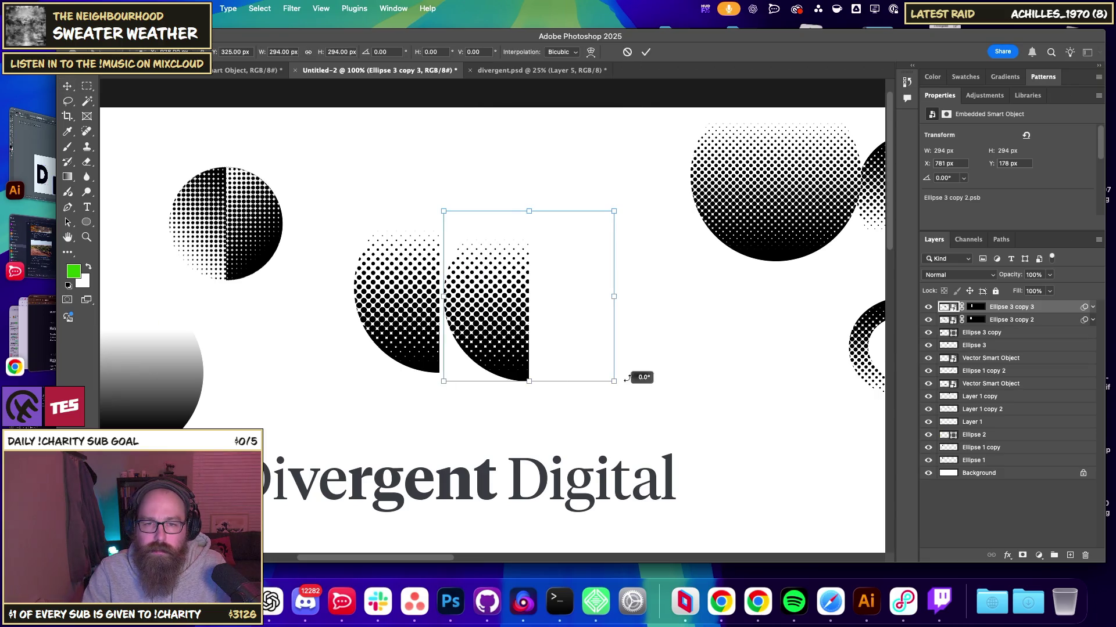
drag(628, 379, 498, 247)
key(Return)
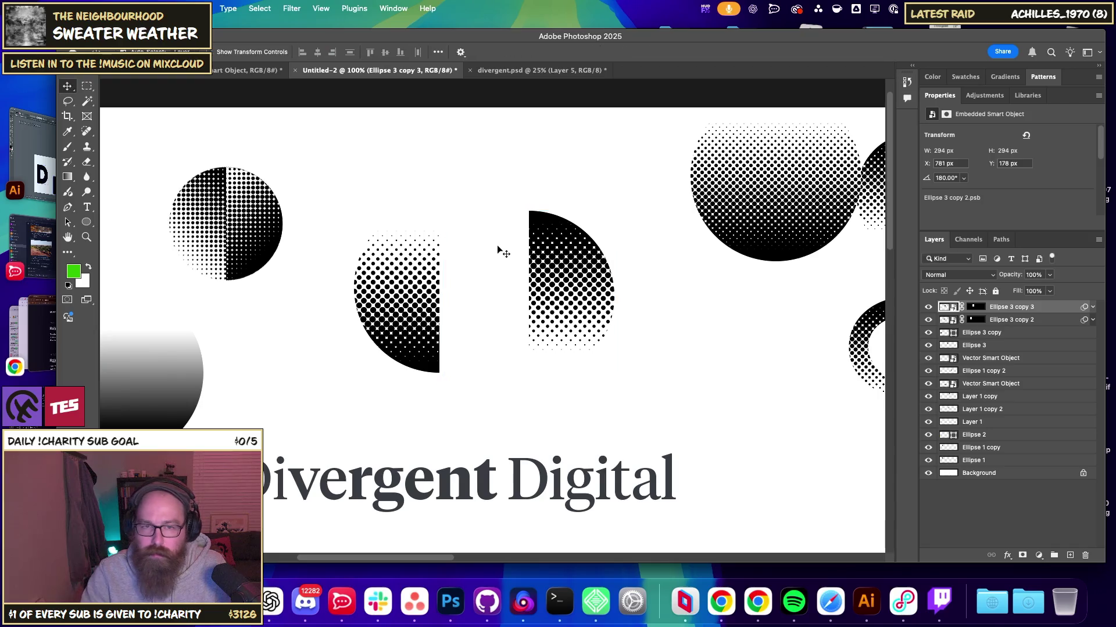
Butt the flipped half against the first half and fine-tune its vertical alignment.
drag(567, 283, 481, 290)
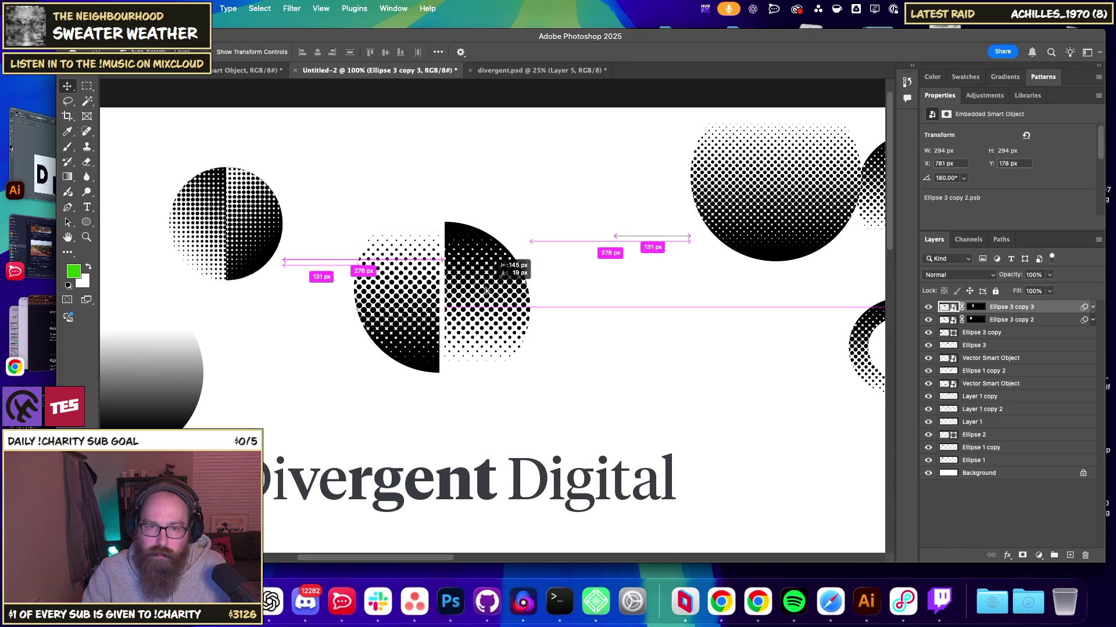
scroll(474, 295, up, 3)
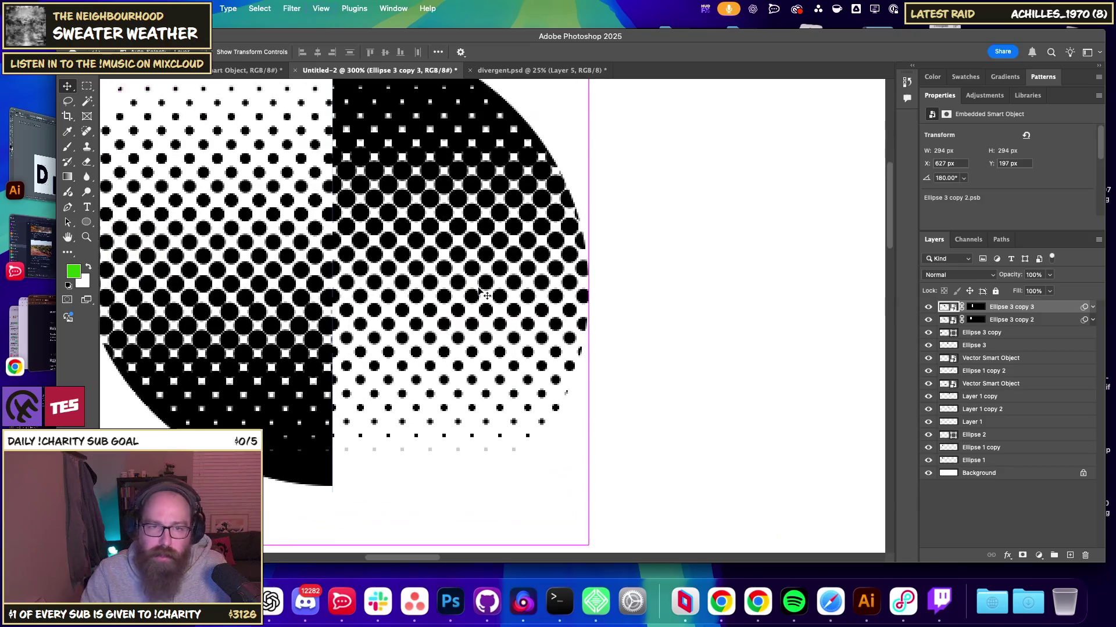
drag(473, 331, 473, 311)
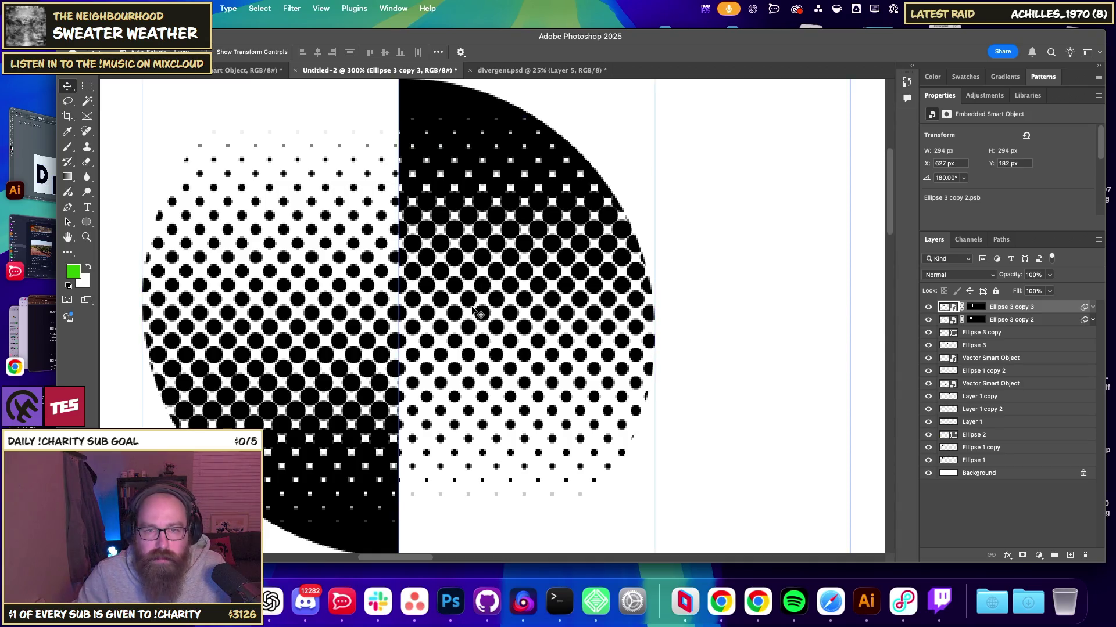
scroll(609, 341, down, 3)
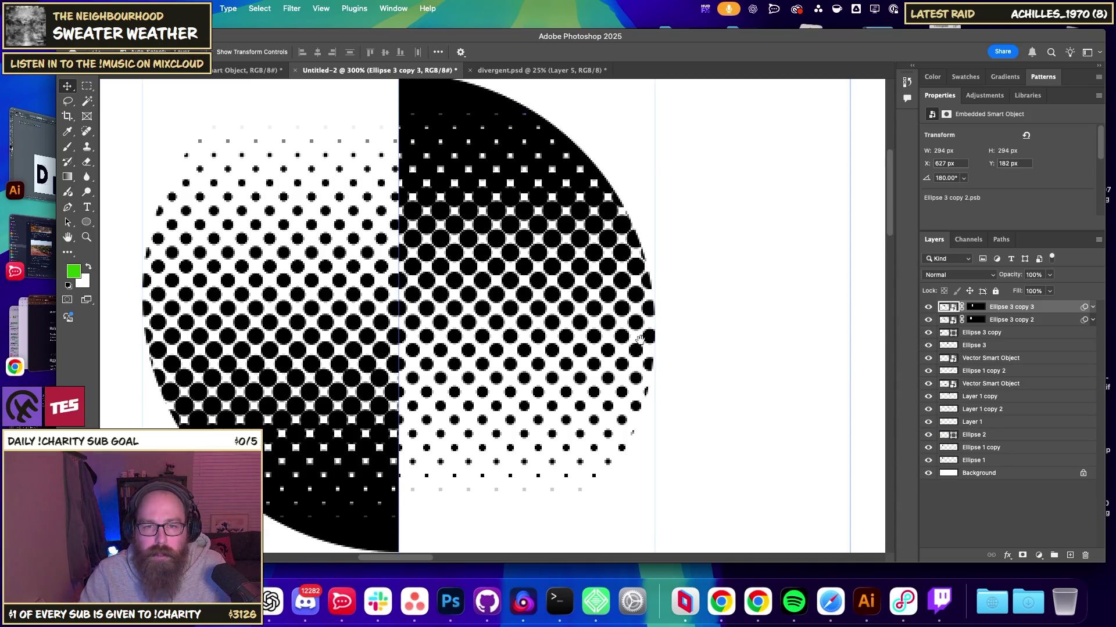
scroll(519, 303, down, 2)
scroll(519, 304, down, 3)
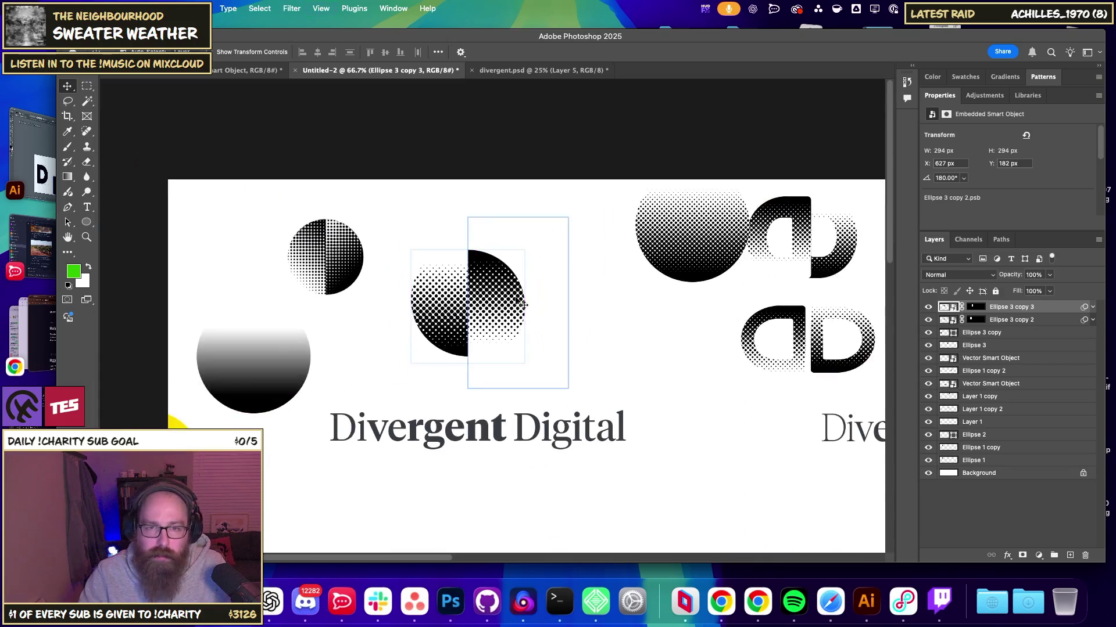
mouse_move(498, 321)
mouse_down()
mouse_move(498, 297)
mouse_move(511, 317)
mouse_up()
click(587, 355)
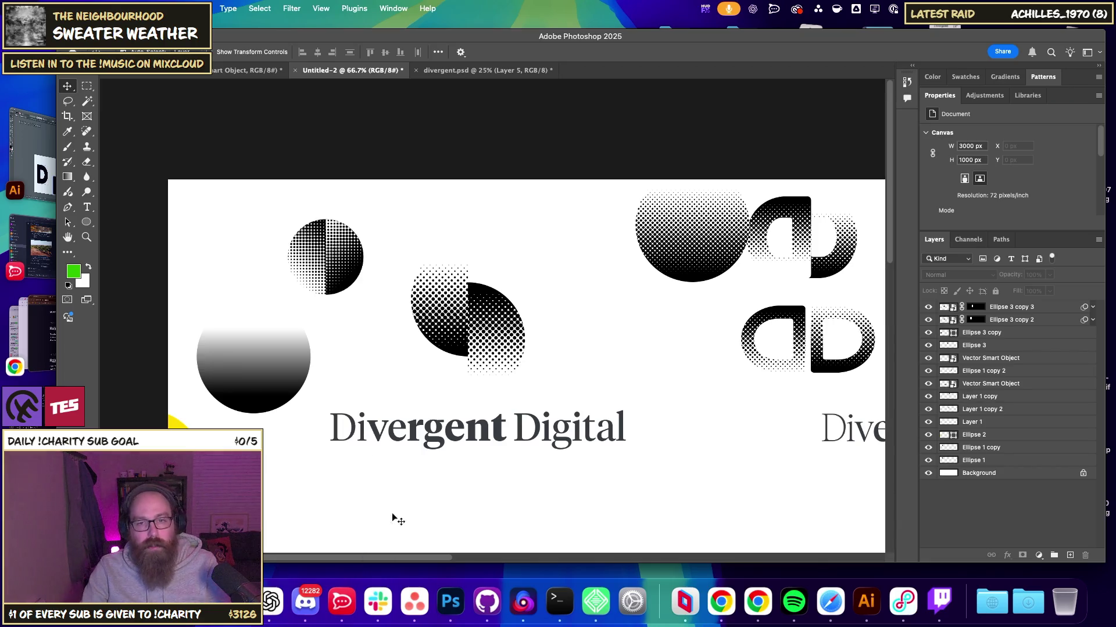
Raise the right half-circle about 40 px and check the whole banner.
drag(487, 357, 486, 331)
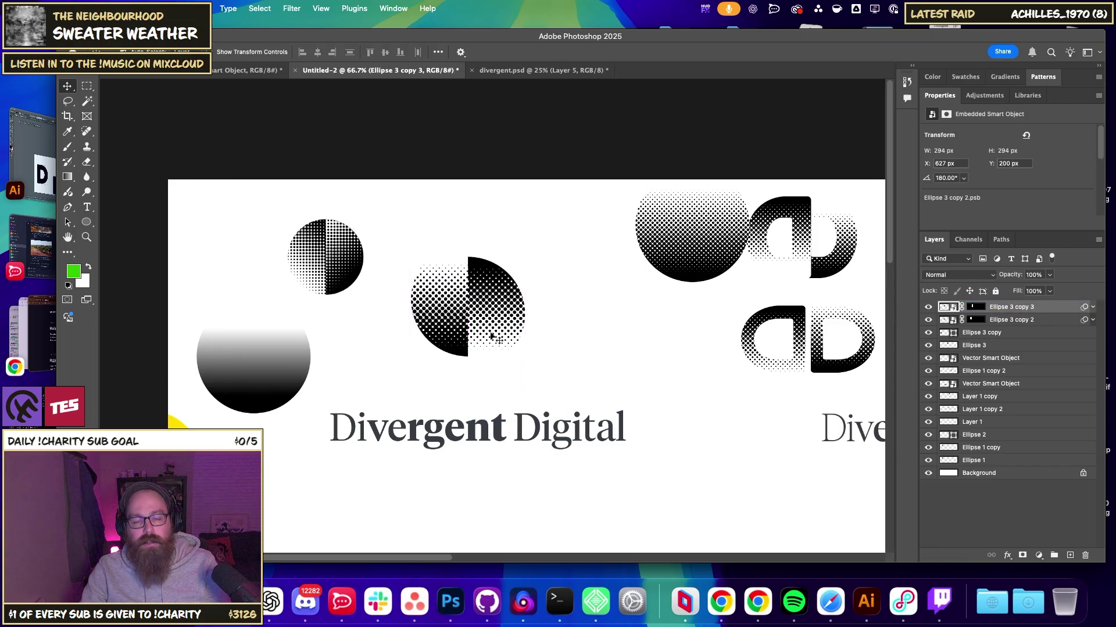
click(560, 386)
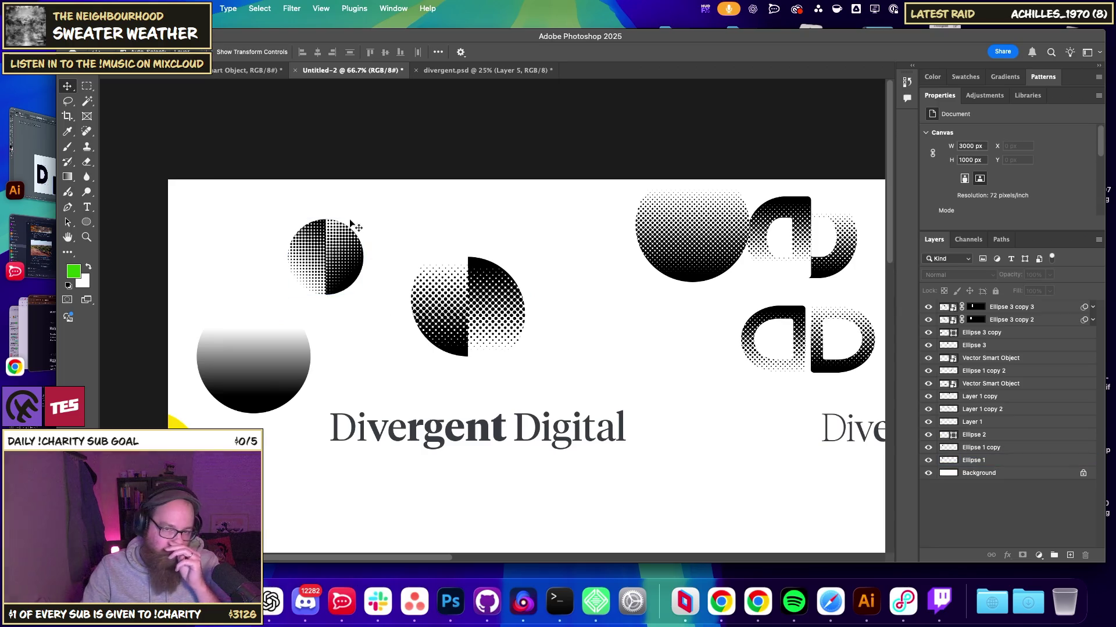
click(372, 430)
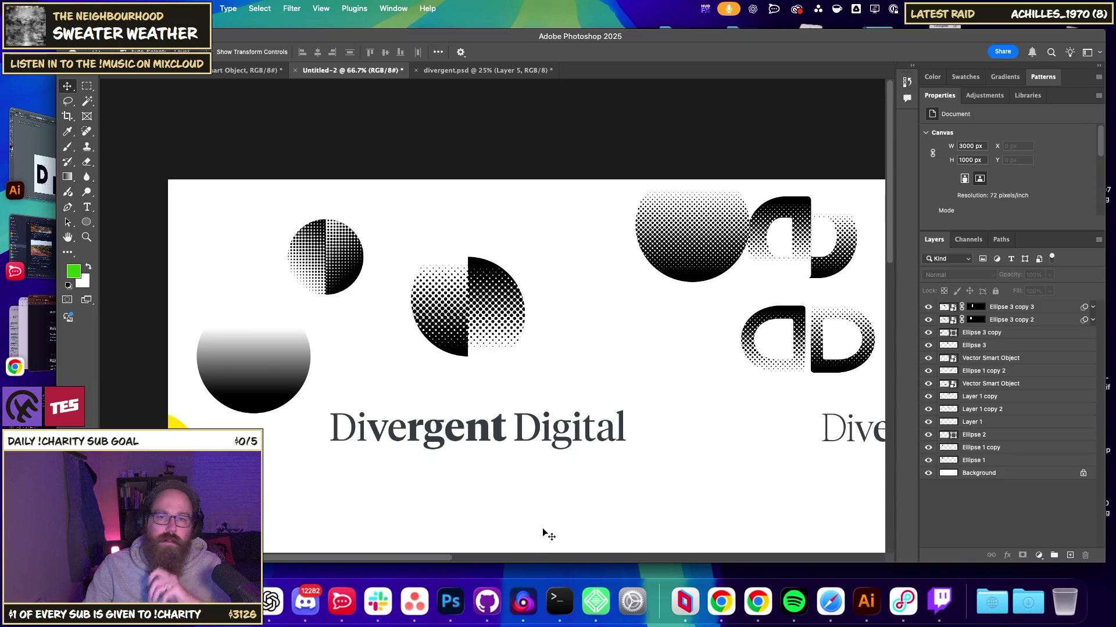
key(super+minus)
key(super+minus)
key(super+minus)
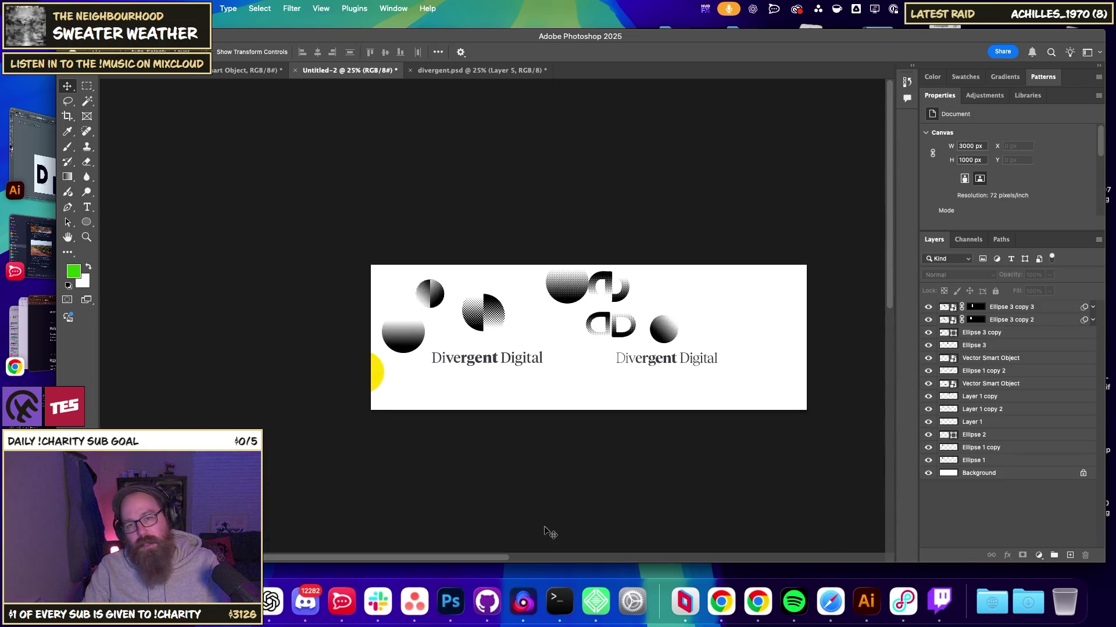
key(super+minus)
key(super+equal)
key(super+equal)
key(super+equal)
key(super+equal)
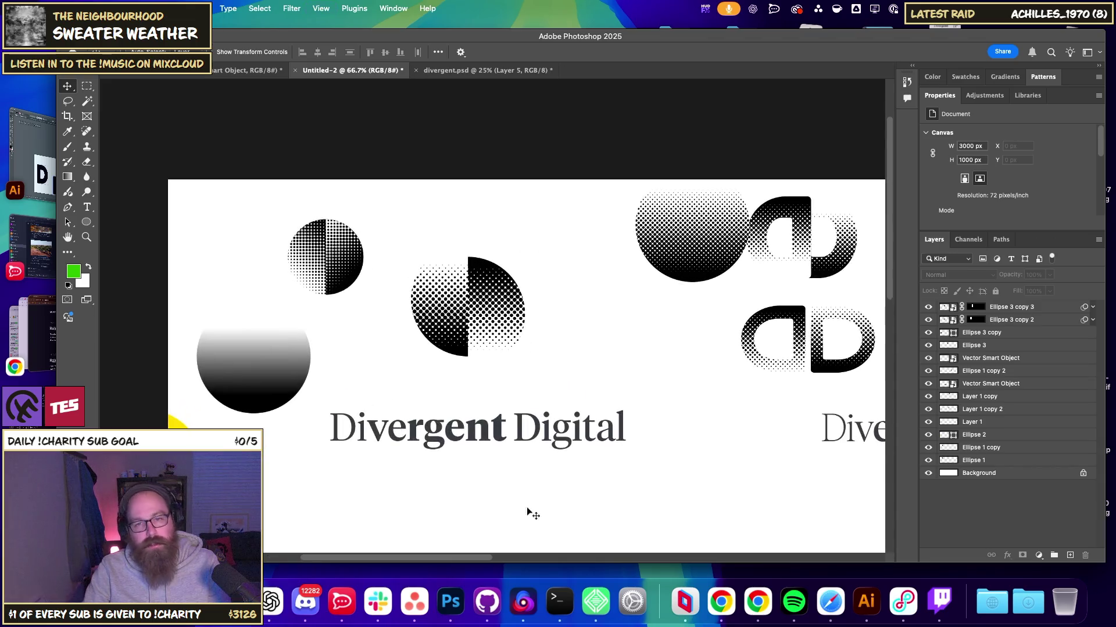
Lower the right half-circle about 45 px, then lower it further.
click(498, 330)
drag(499, 330, 505, 356)
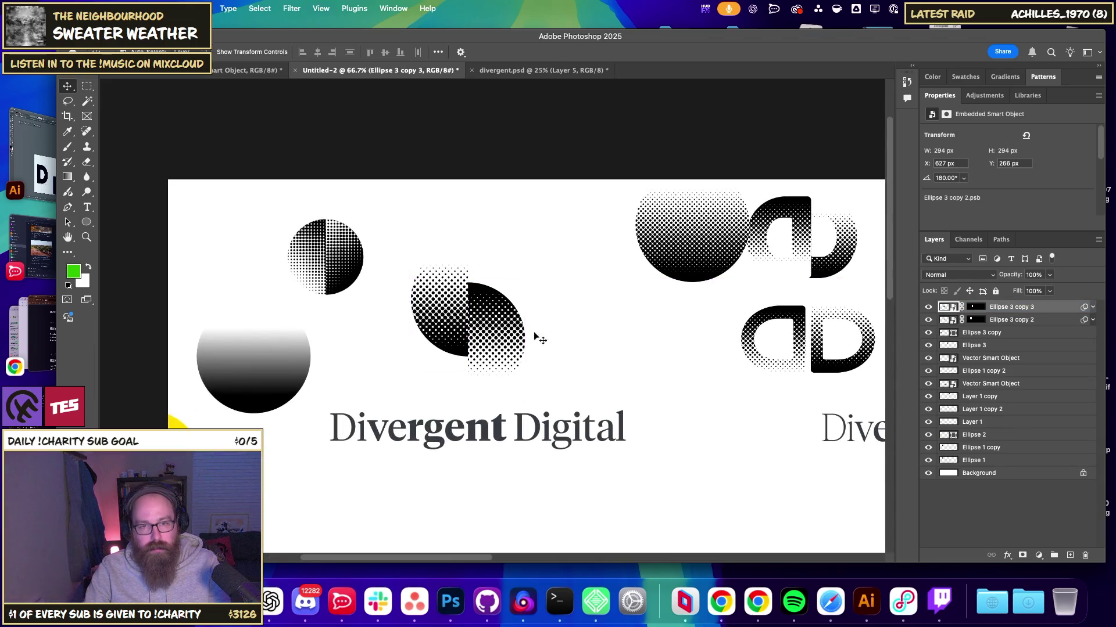
click(585, 351)
key(super+minus)
key(super+minus)
key(super+minus)
key(super+minus)
key(super+equal)
key(super+equal)
key(super+equal)
key(super+equal)
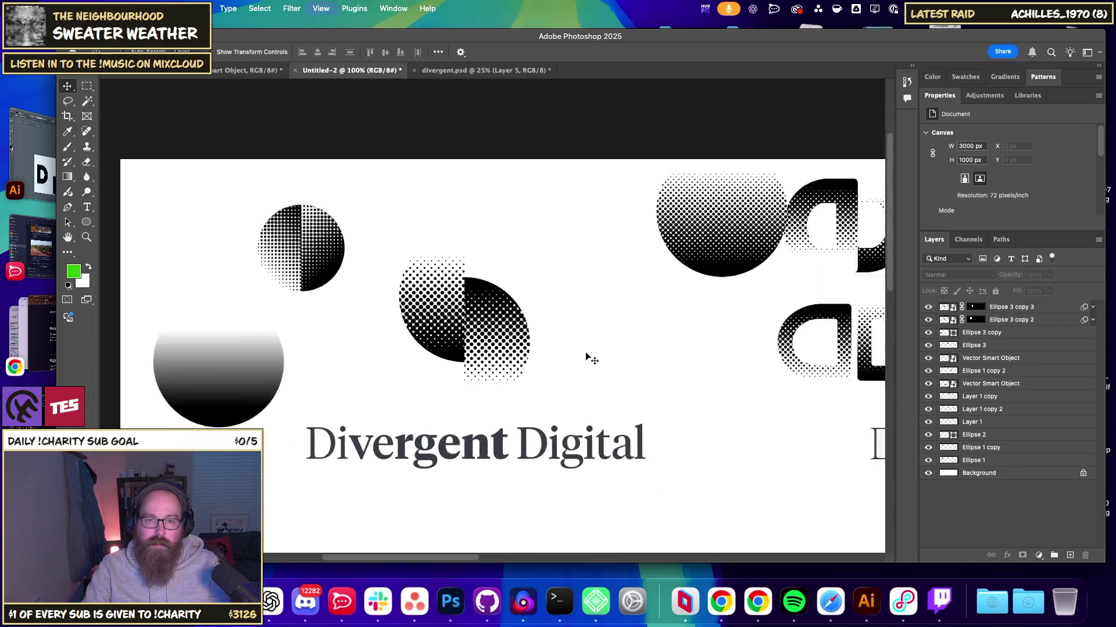
drag(473, 330, 473, 359)
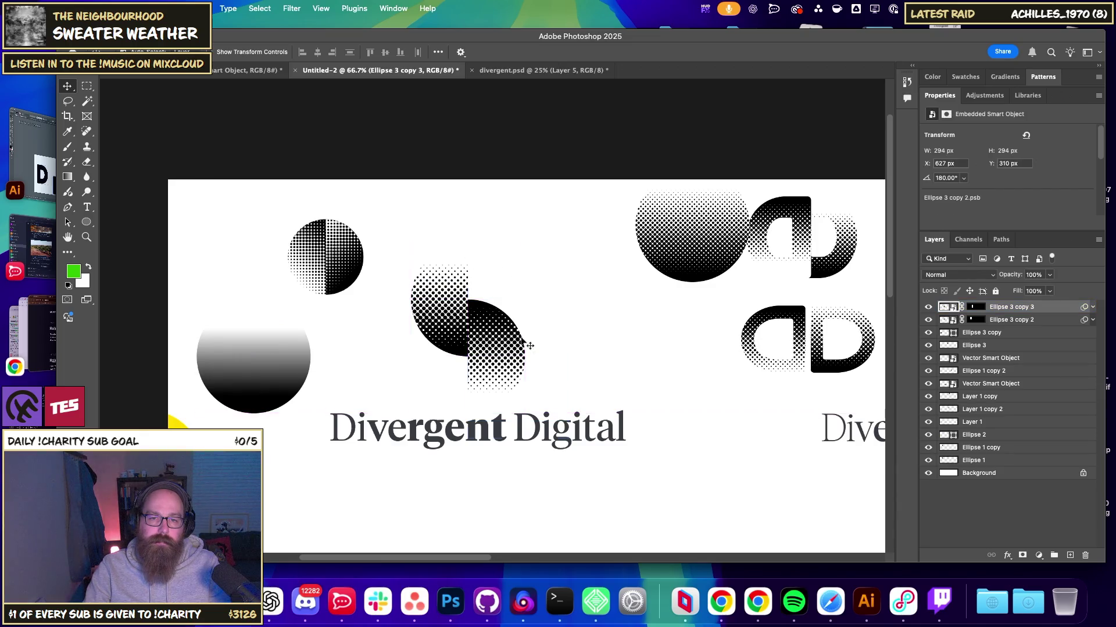
click(599, 372)
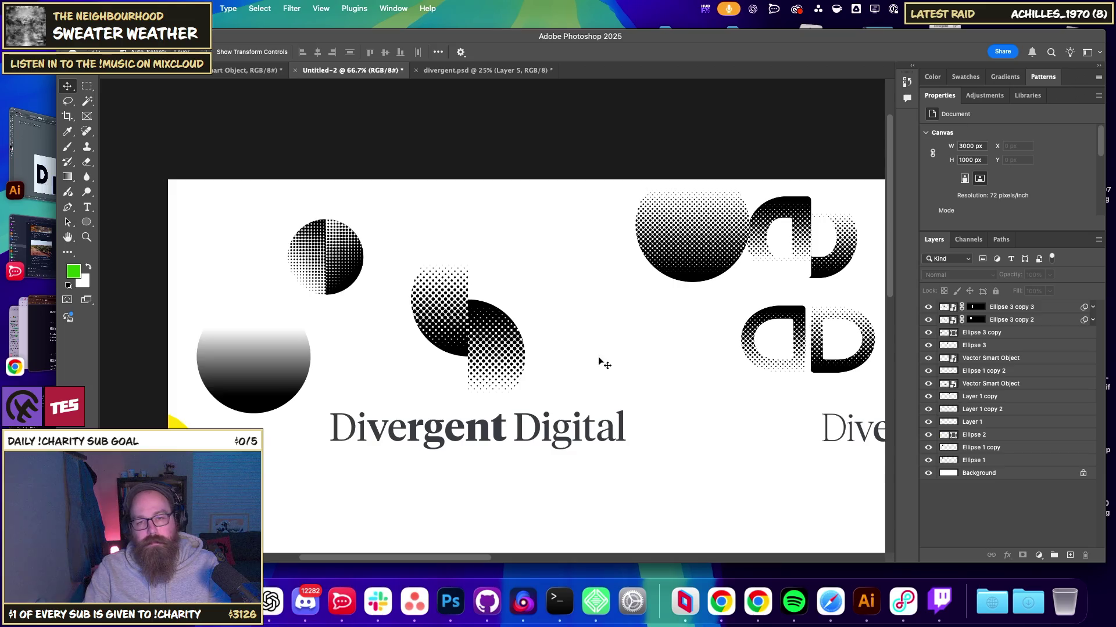
Move both half-circles together up about 30 px.
drag(599, 363, 407, 304)
drag(462, 328, 462, 310)
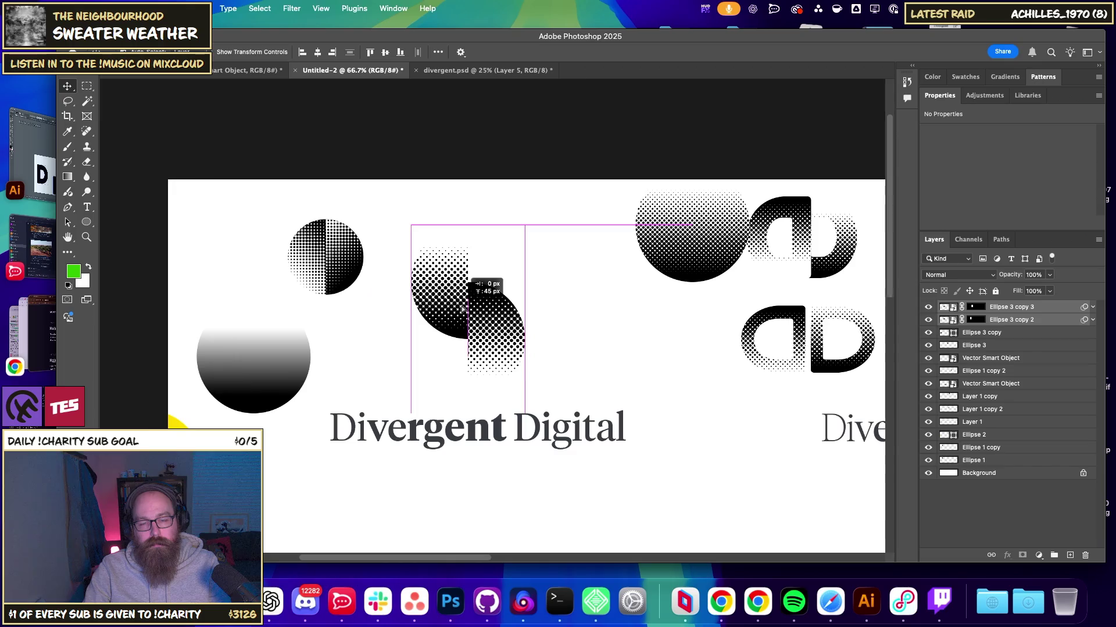
click(595, 313)
scroll(616, 344, down, 2)
scroll(616, 344, down, 2)
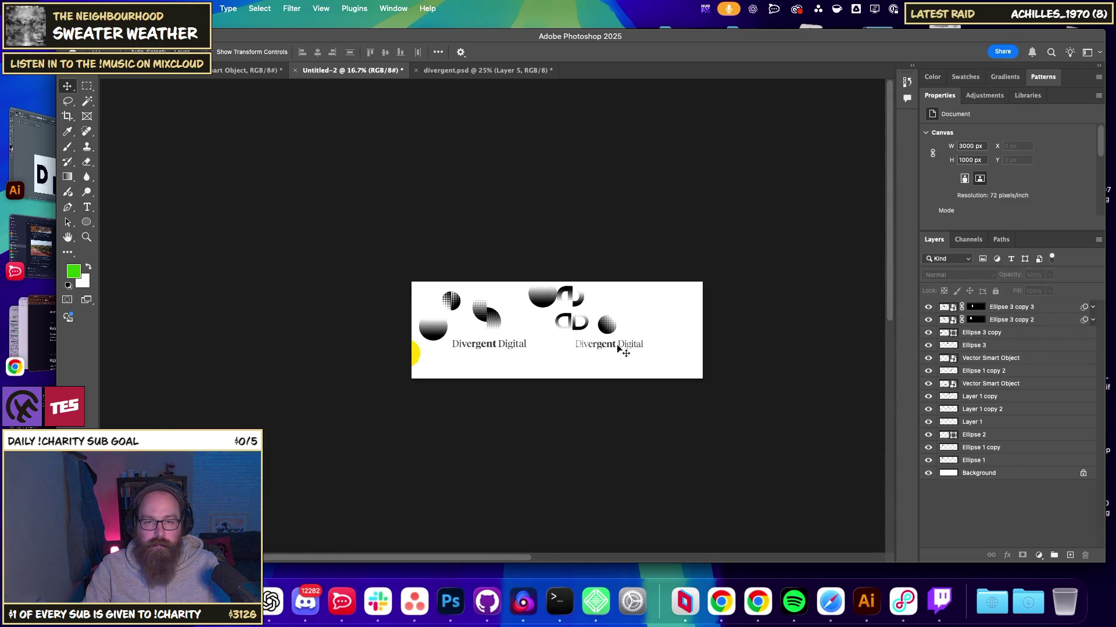
scroll(618, 348, up, 2)
scroll(619, 348, up, 3)
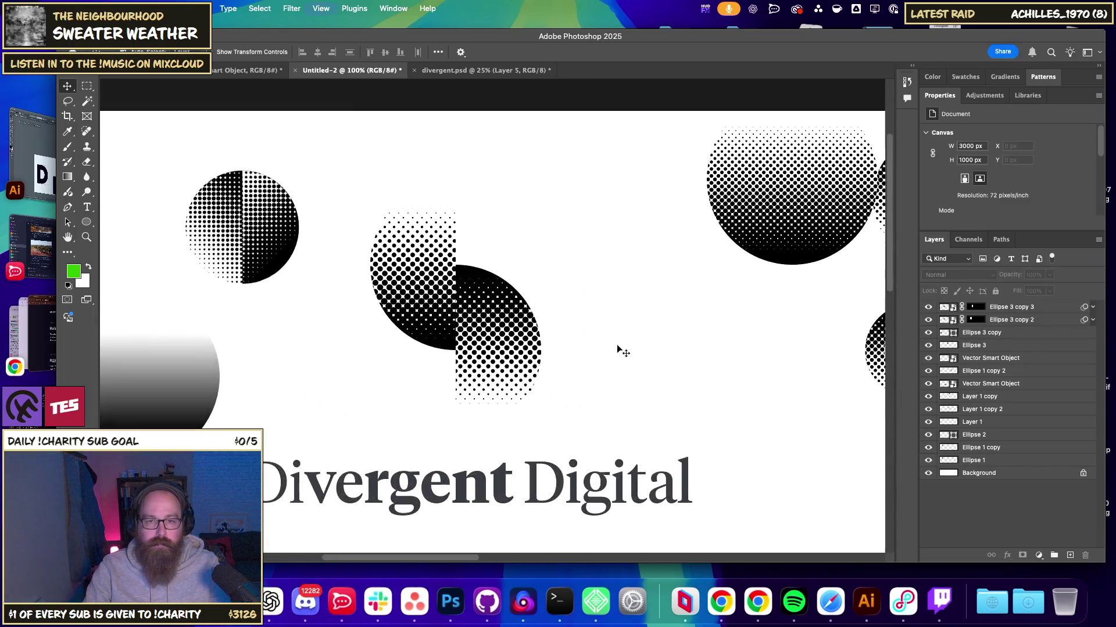
Give the Divergent Digital wordmark a black (000000) Color Overlay.
click(476, 473)
click(1008, 555)
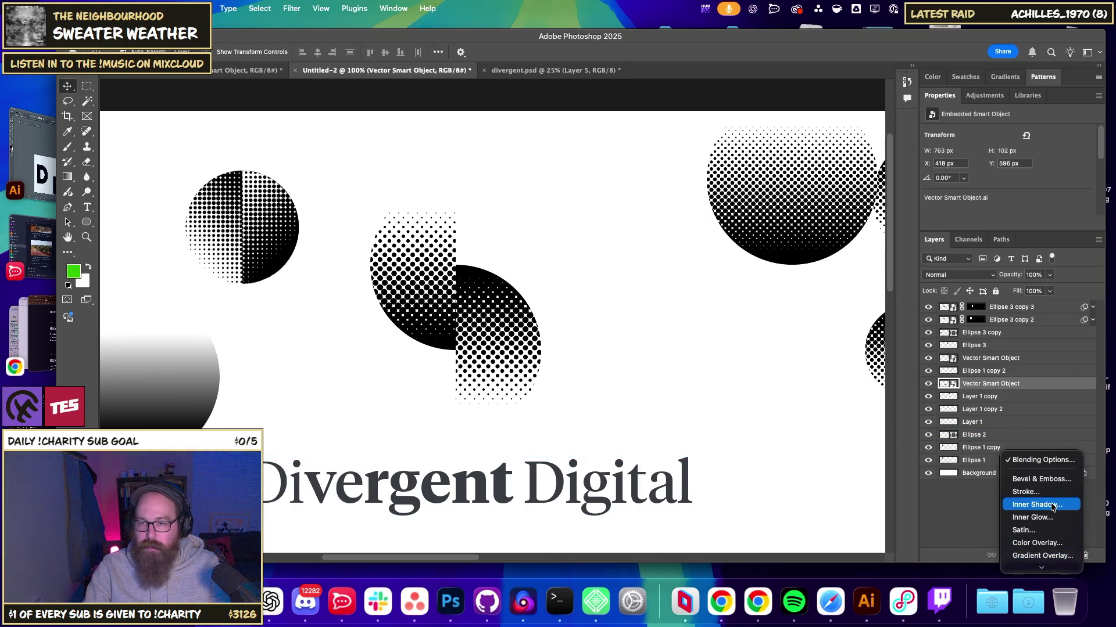
click(1039, 543)
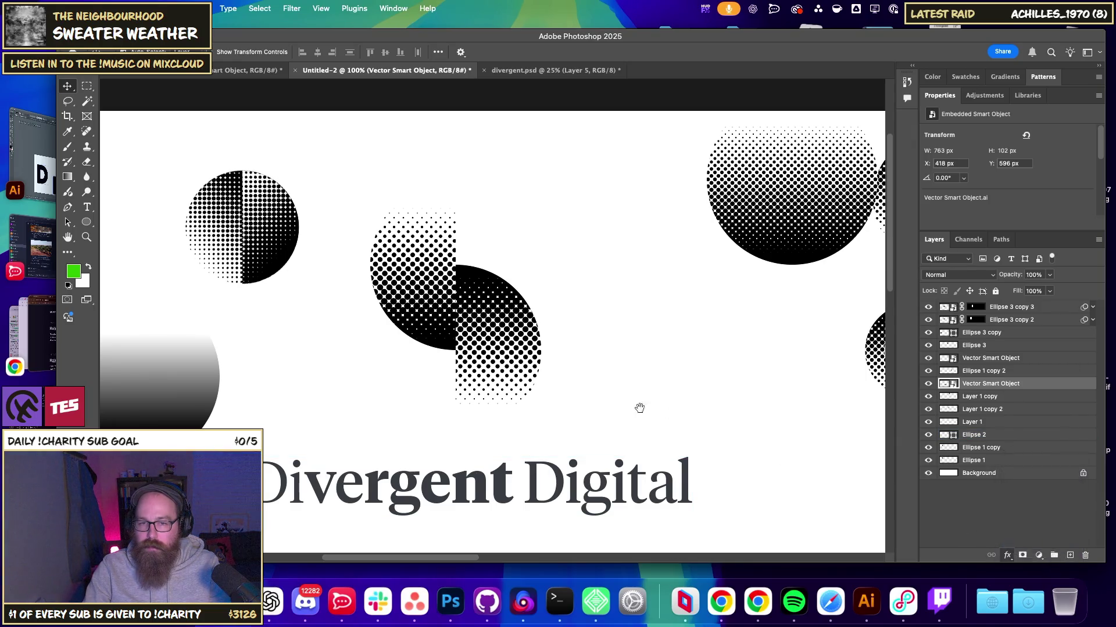
click(800, 265)
text(000000)
key(Return)
key(Return)
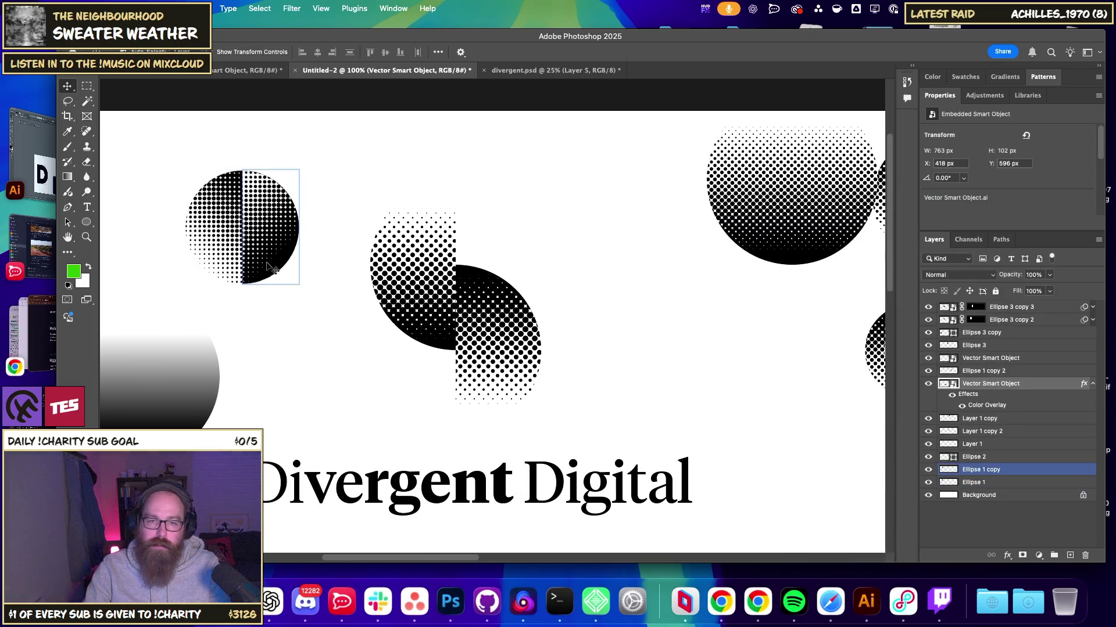
Undo two recent changes and switch to Illustrator with the D letter designs.
click(368, 406)
scroll(617, 467, right, 10)
key(super+z)
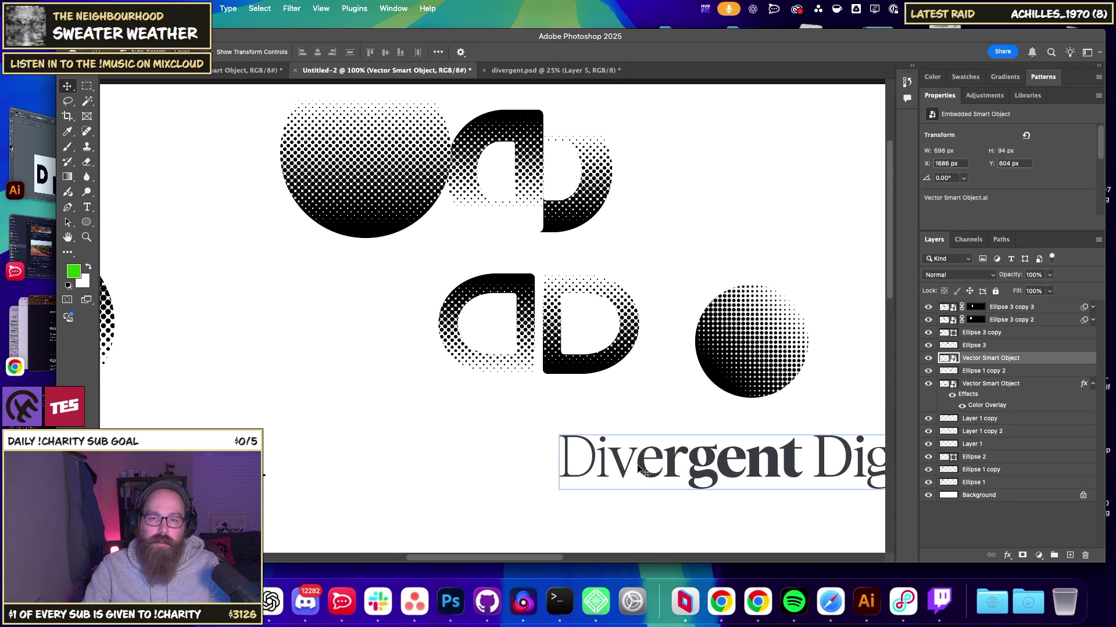
key(super+z)
key(super+z)
key(super+z)
scroll(746, 428, left, 1)
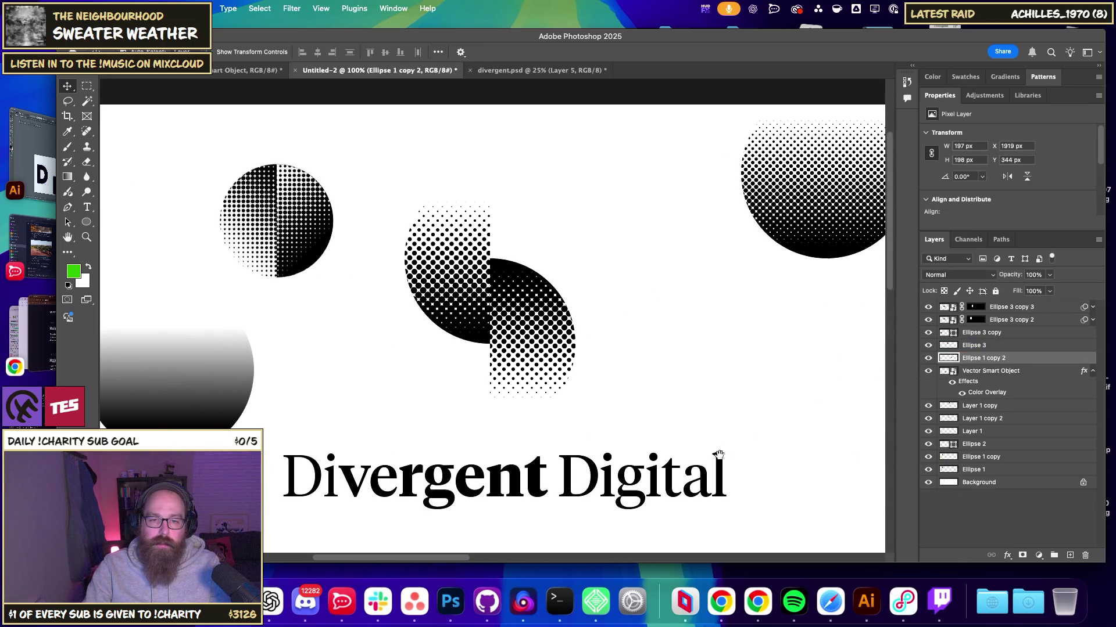
scroll(658, 385, down, 1)
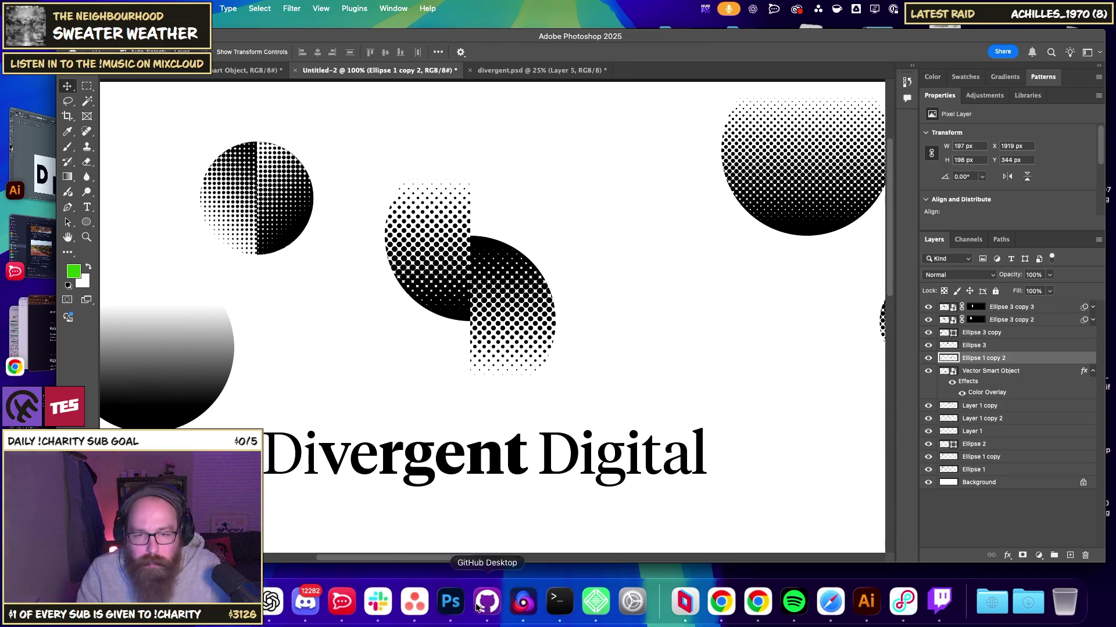
click(866, 602)
scroll(470, 360, down, 5)
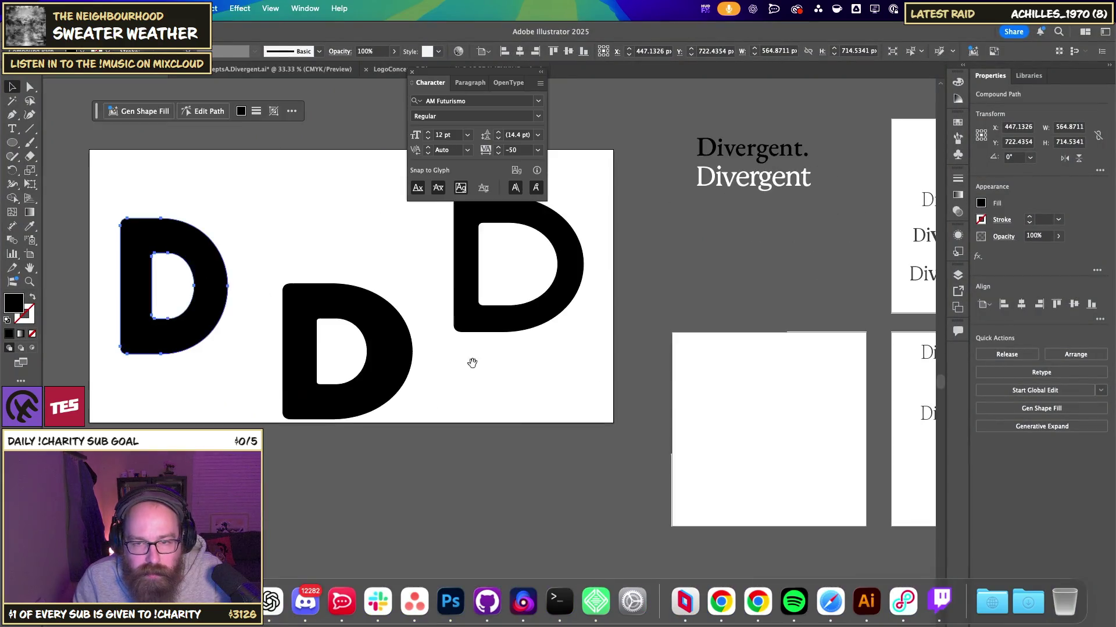